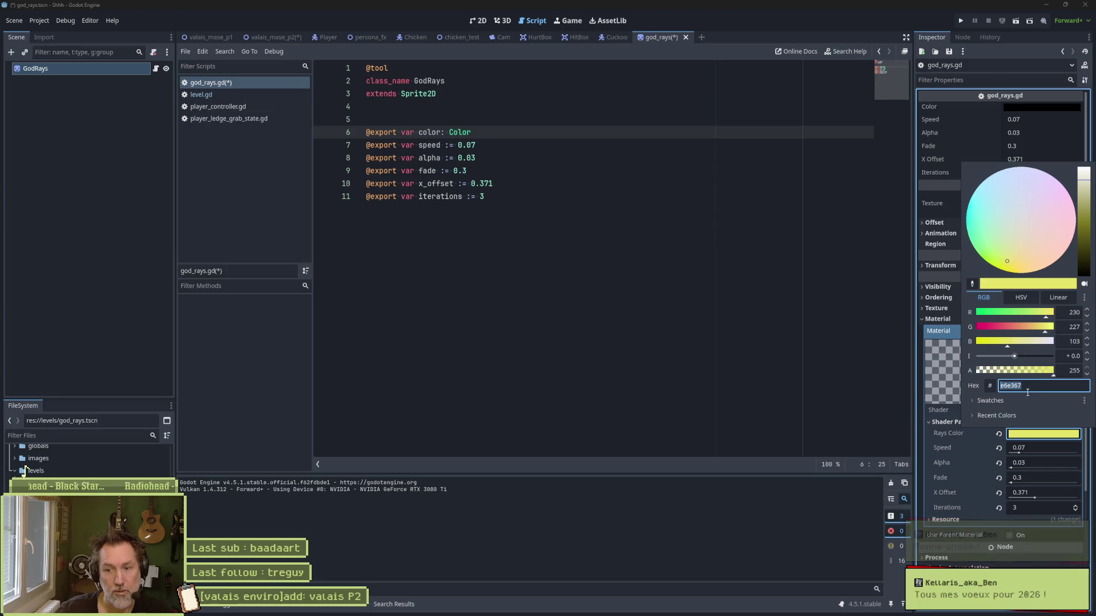
# Step: Rewrite line 6 as 'color := Color(#e6e367)' and save the script
pyautogui.click(530, 144)
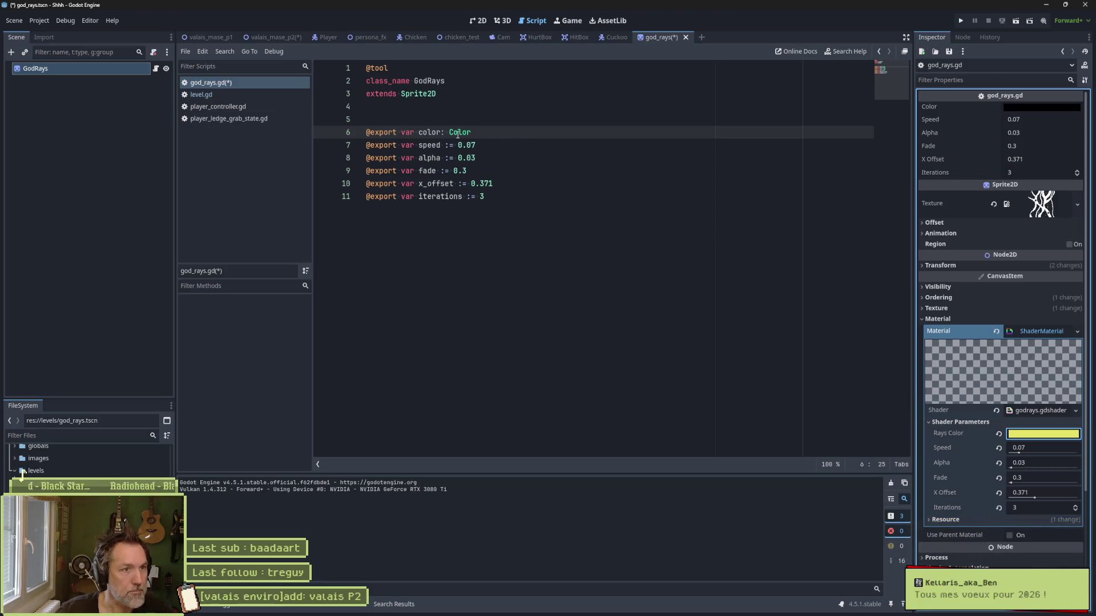
pyautogui.click(444, 132)
pyautogui.press('Left')
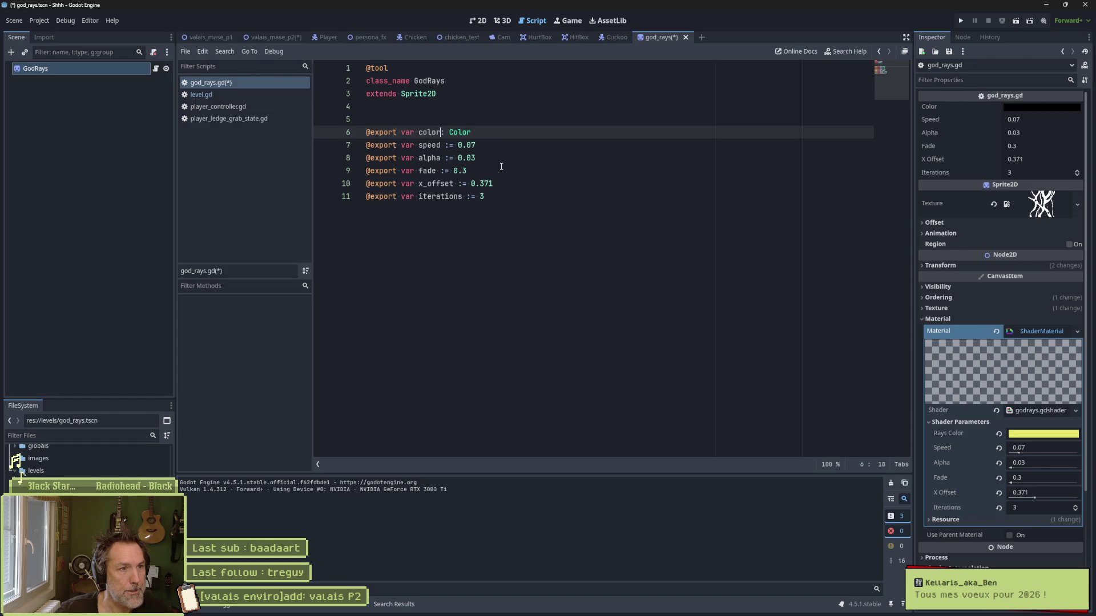
pyautogui.press('Right')
pyautogui.write('=')
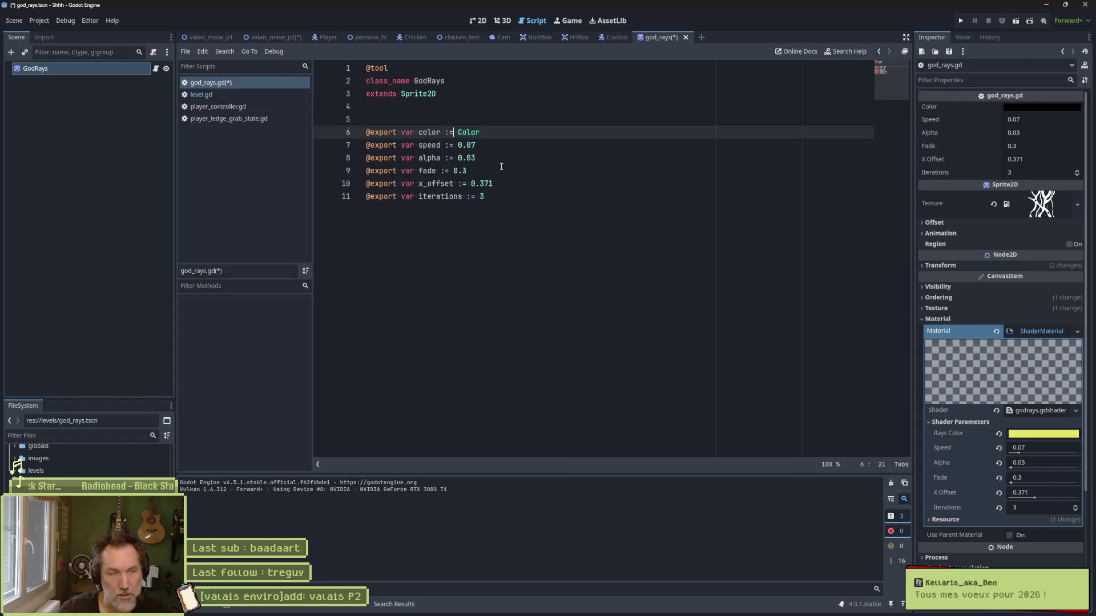
pyautogui.press('Right')
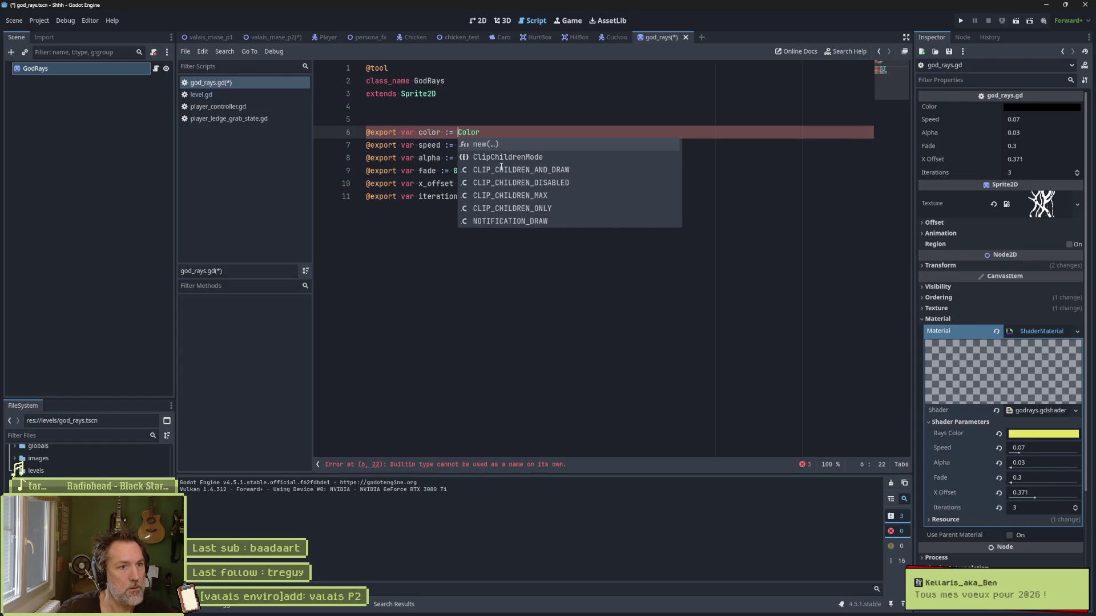
pyautogui.hotkey('shift', 'End')
pyautogui.write('new')
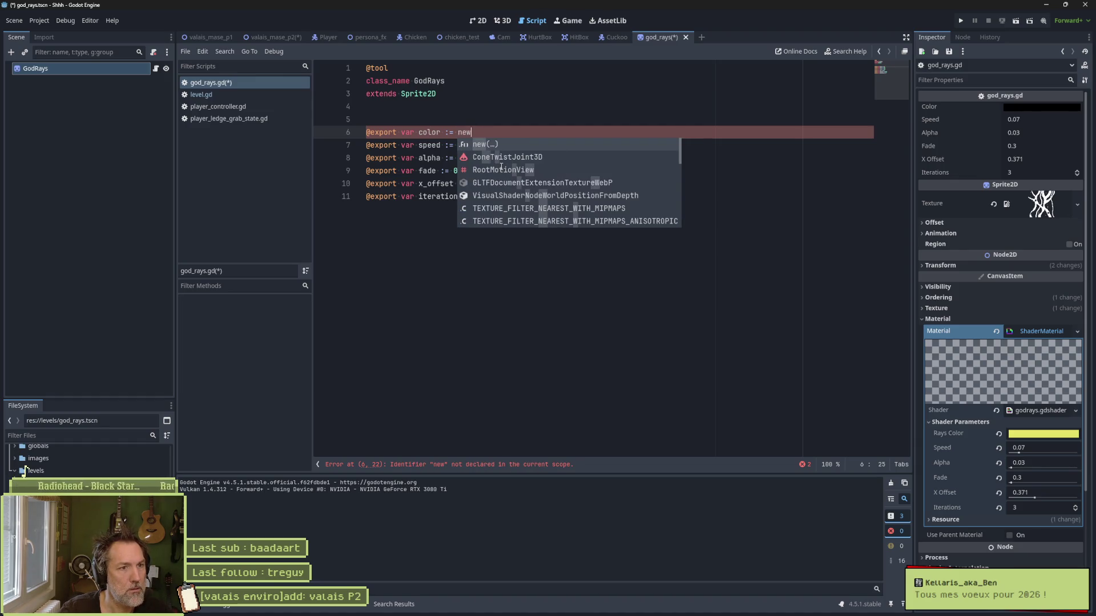
pyautogui.press('BackSpace')
pyautogui.press('BackSpace')
pyautogui.press('BackSpace')
pyautogui.write('Co')
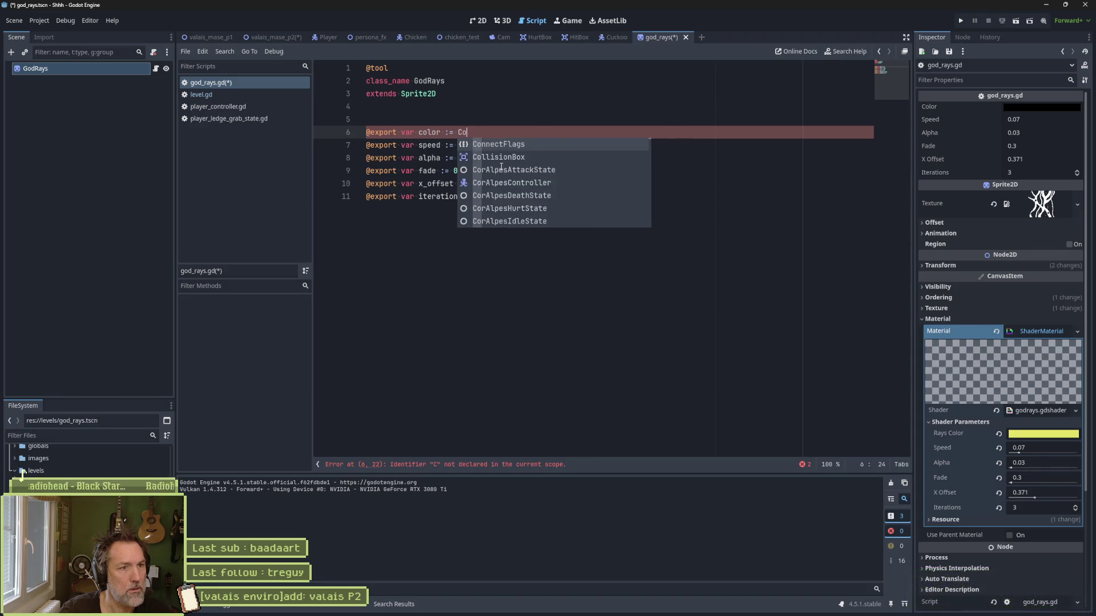
pyautogui.write('lor(e6e367')
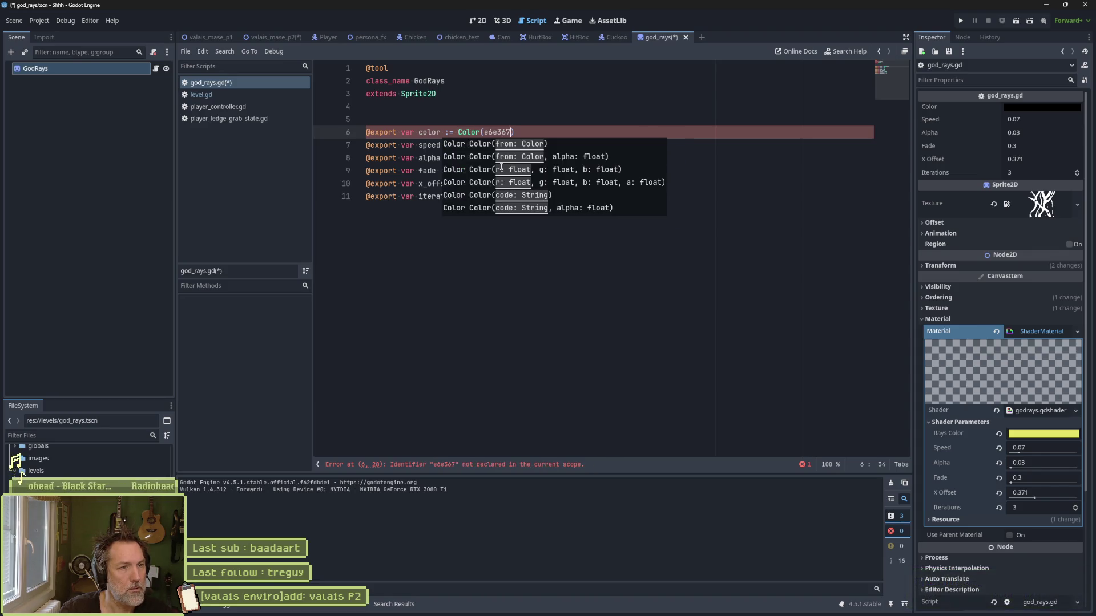
pyautogui.hotkey('ctrl', 'Left')
pyautogui.write('#')
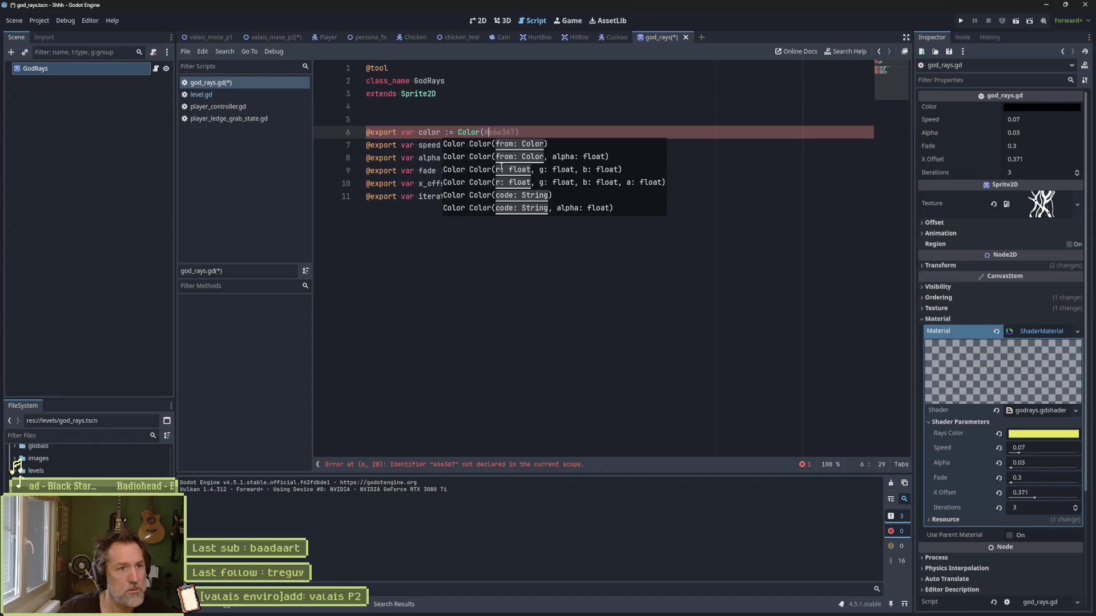
pyautogui.hotkey('ctrl', 's')
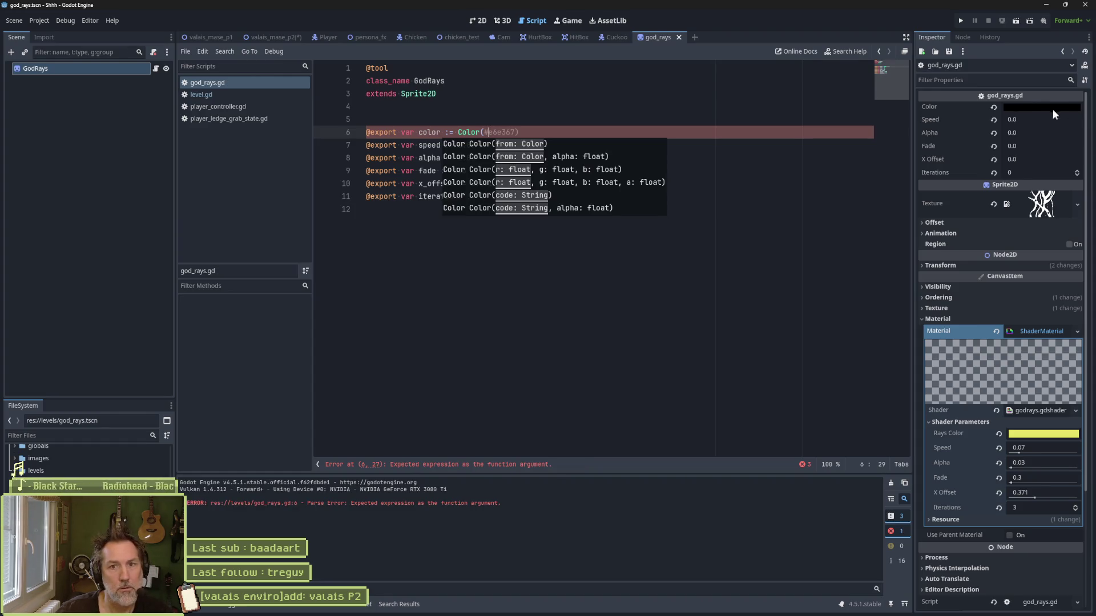
# Step: Quote the hex code so the default reads Color("#e6e367"), and save
pyautogui.moveTo(1029, 105)
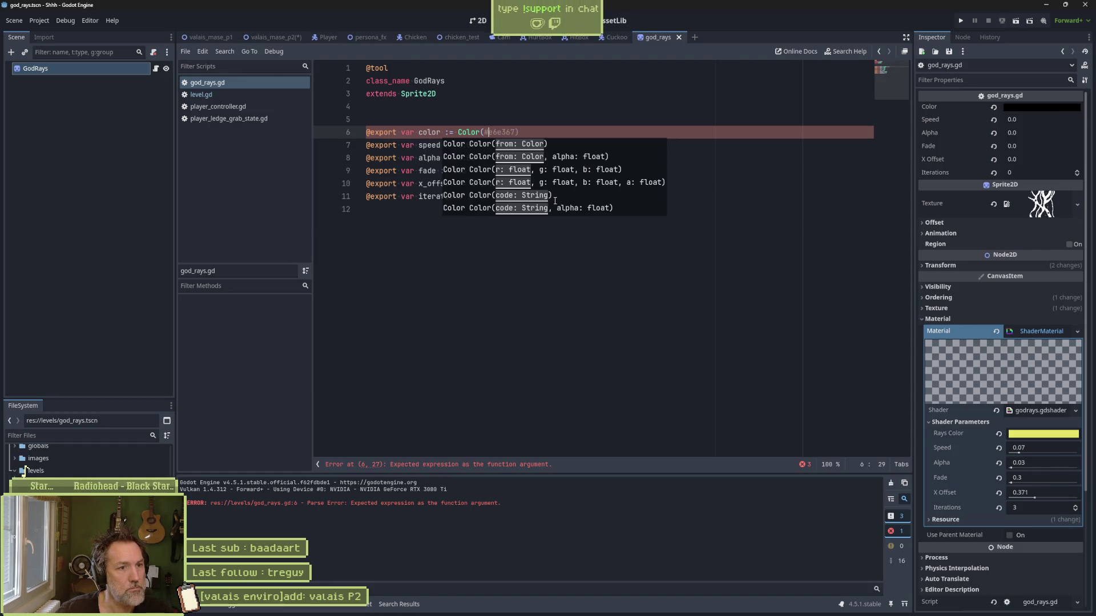
pyautogui.press('Left')
pyautogui.press('Escape')
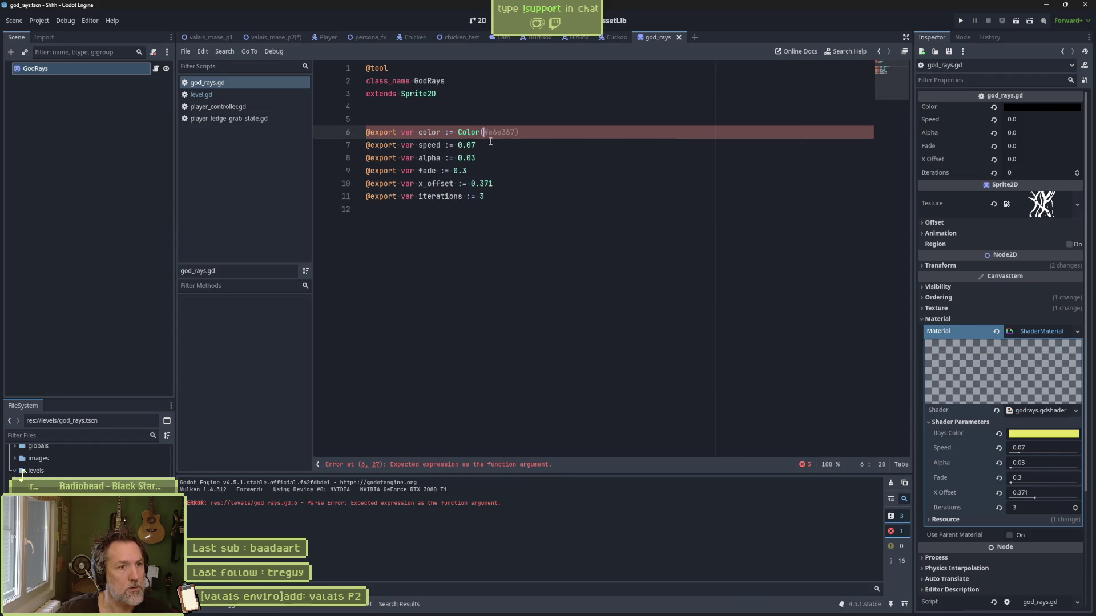
pyautogui.write('"')
pyautogui.press('Right')
pyautogui.press('Right')
pyautogui.press('Right')
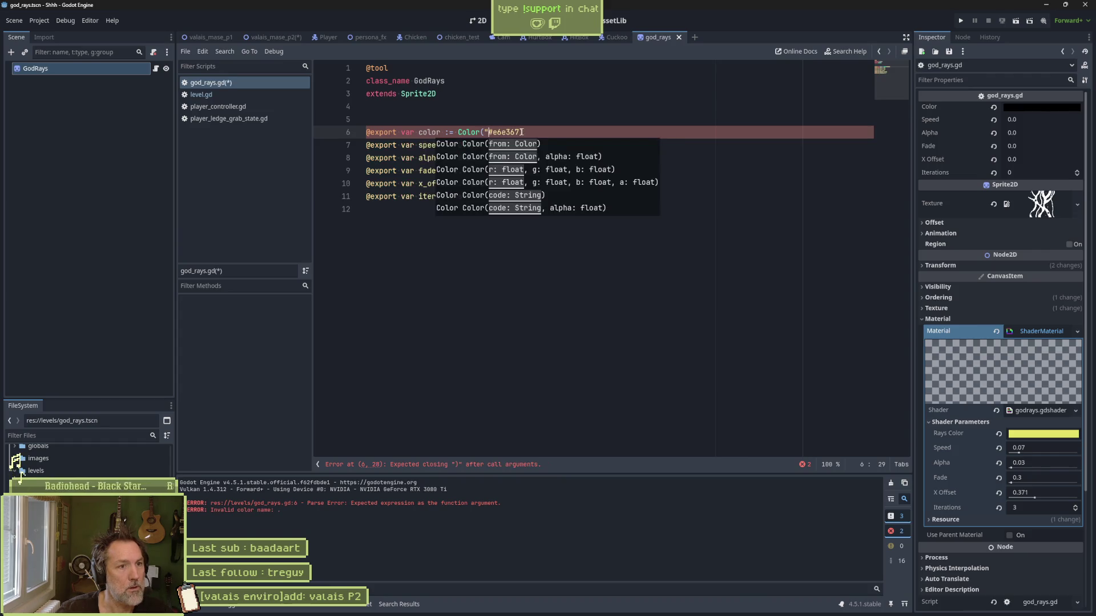
pyautogui.press('Right')
pyautogui.press('Right')
pyautogui.press('Right')
pyautogui.write('"')
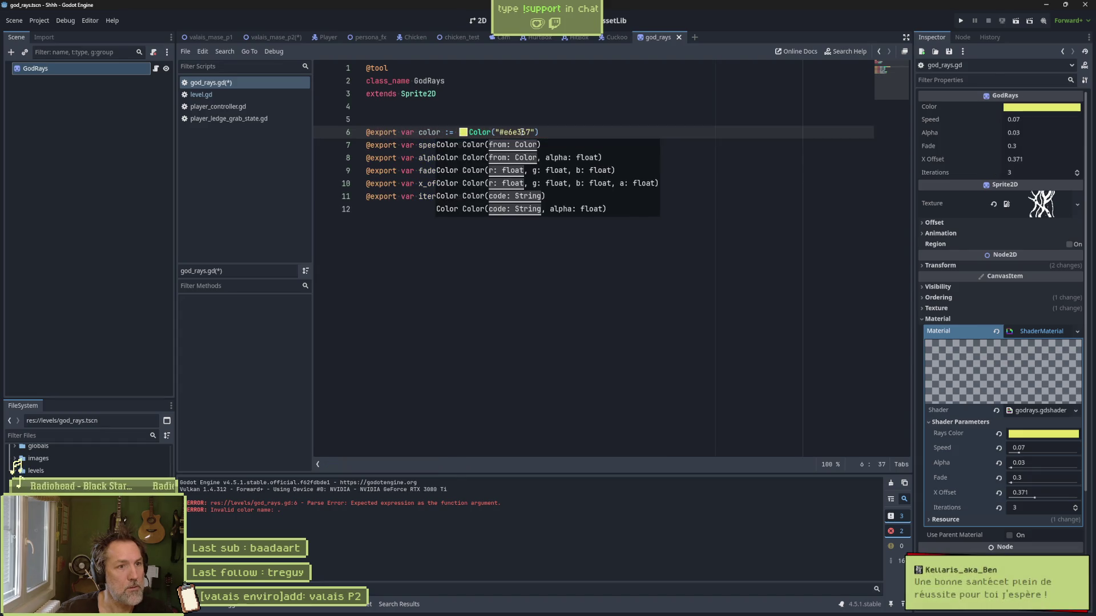
pyautogui.hotkey('ctrl', 's')
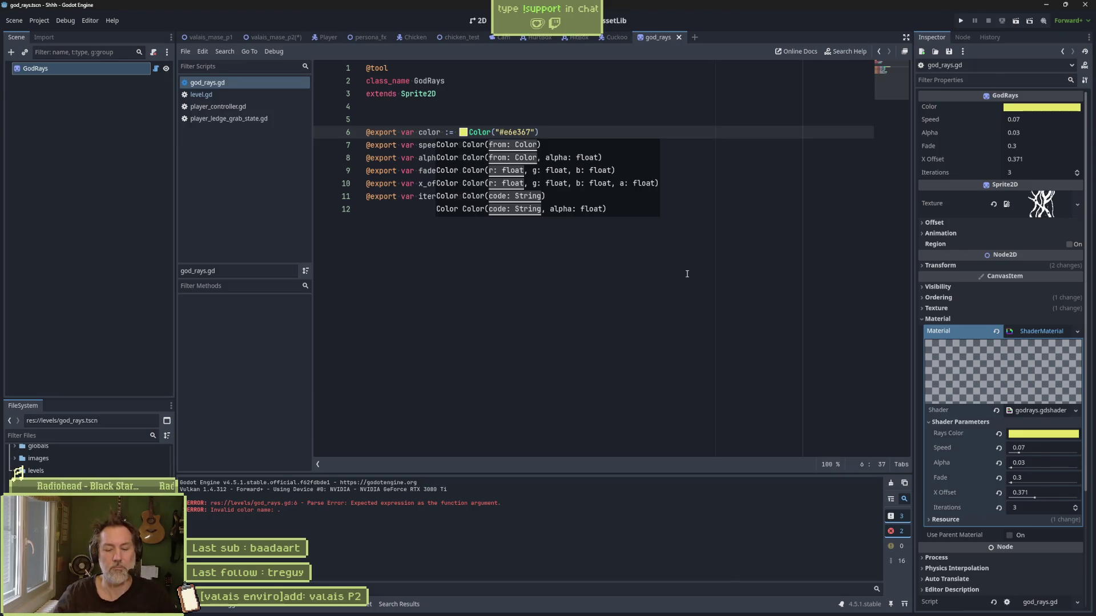
pyautogui.click(537, 247)
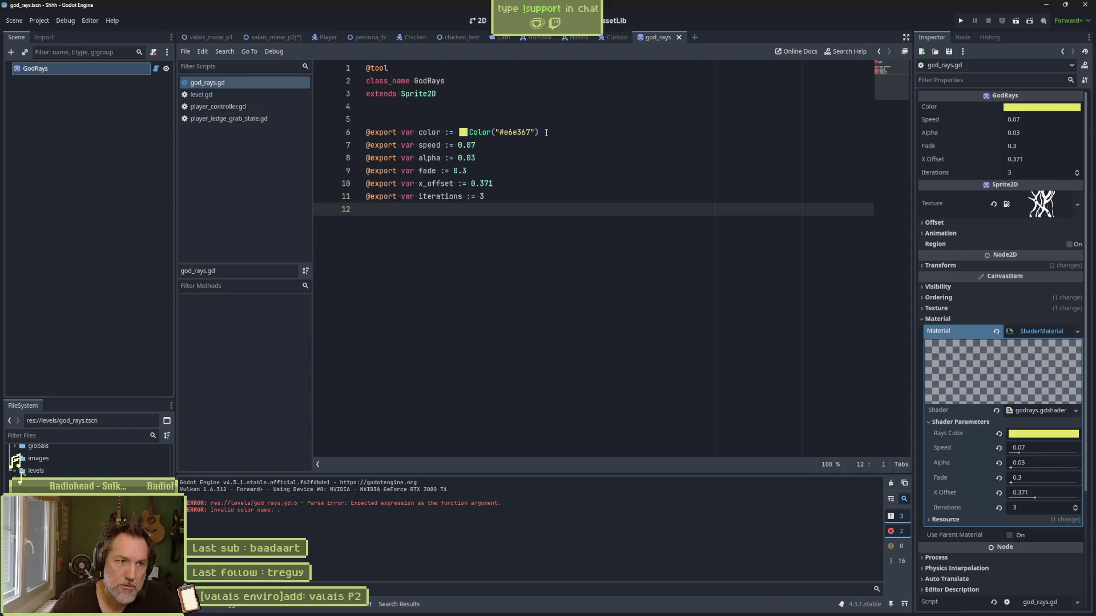
# Step: Turn 'alpha := 0.03' into a set(value): setter and start its body with 'm'
pyautogui.click(497, 159)
pyautogui.write(':')
pyautogui.press('Return')
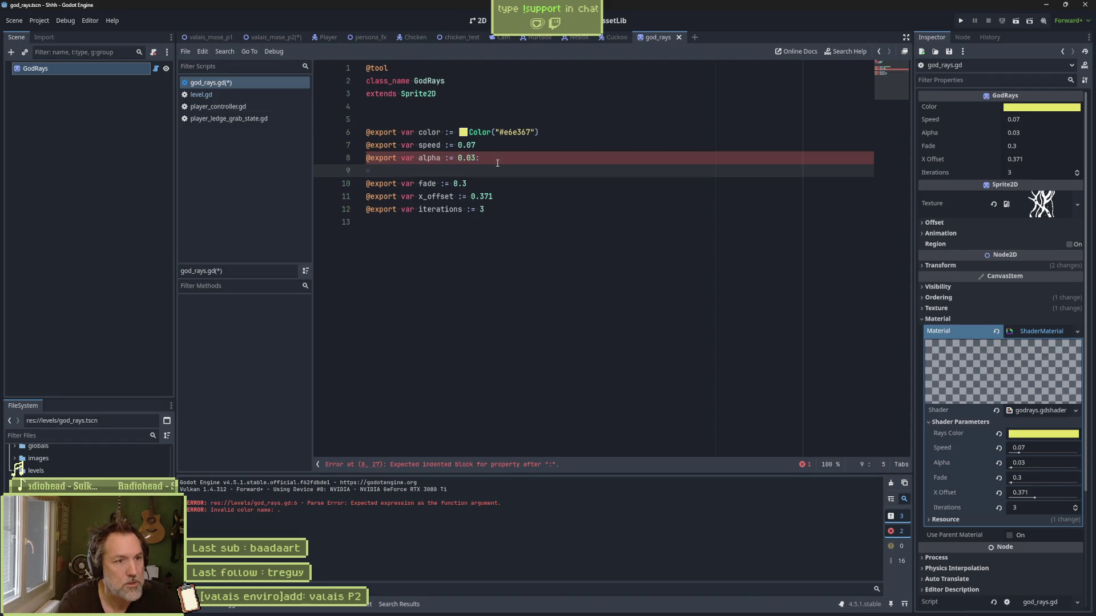
pyautogui.write('set(value)')
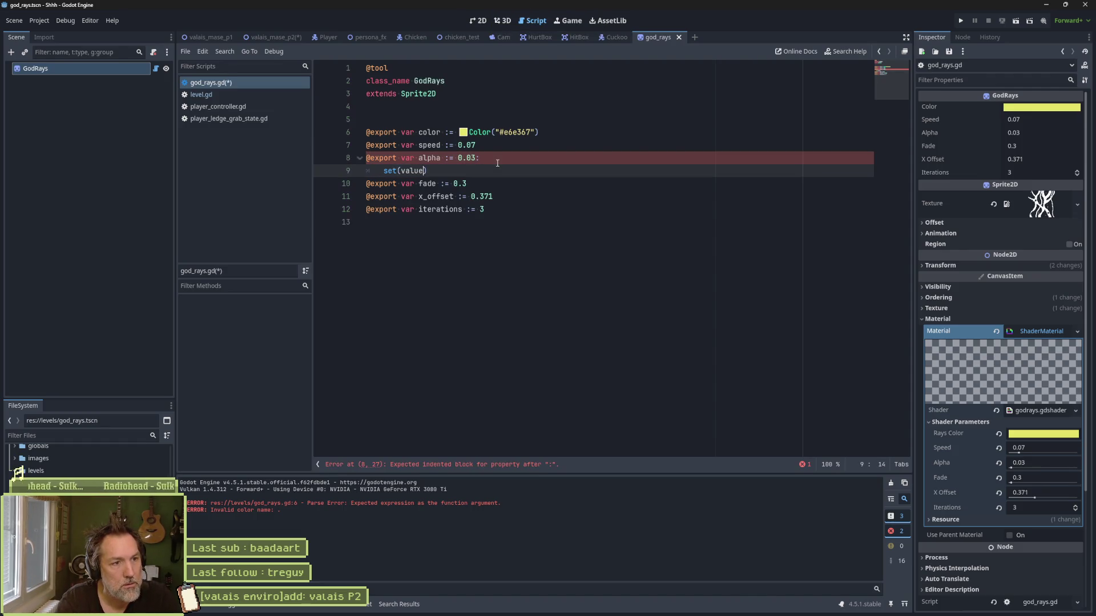
pyautogui.write(':')
pyautogui.press('Return')
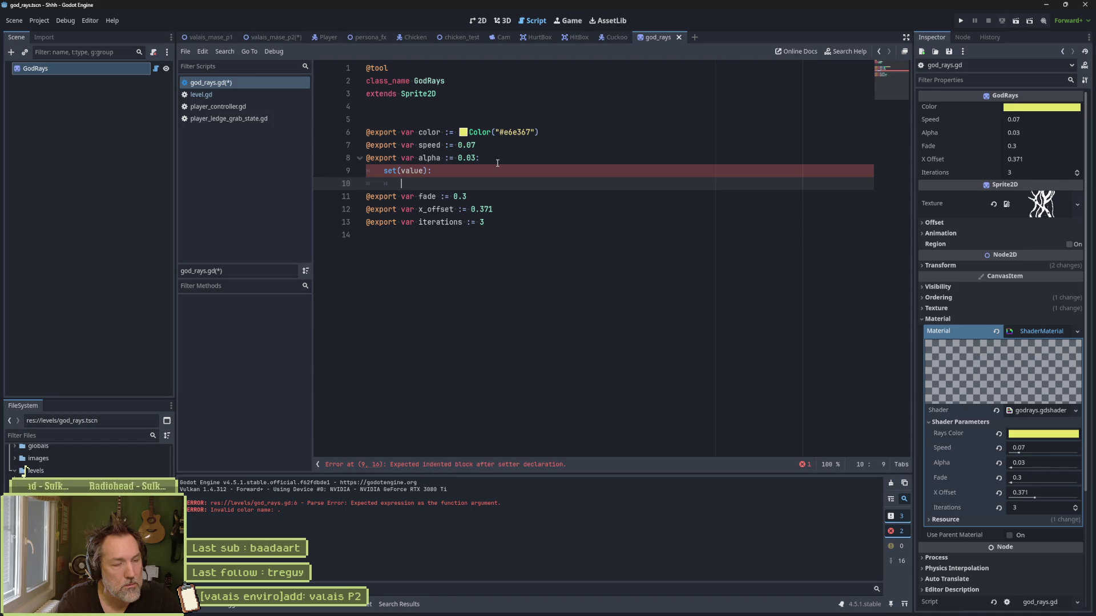
pyautogui.write('m')
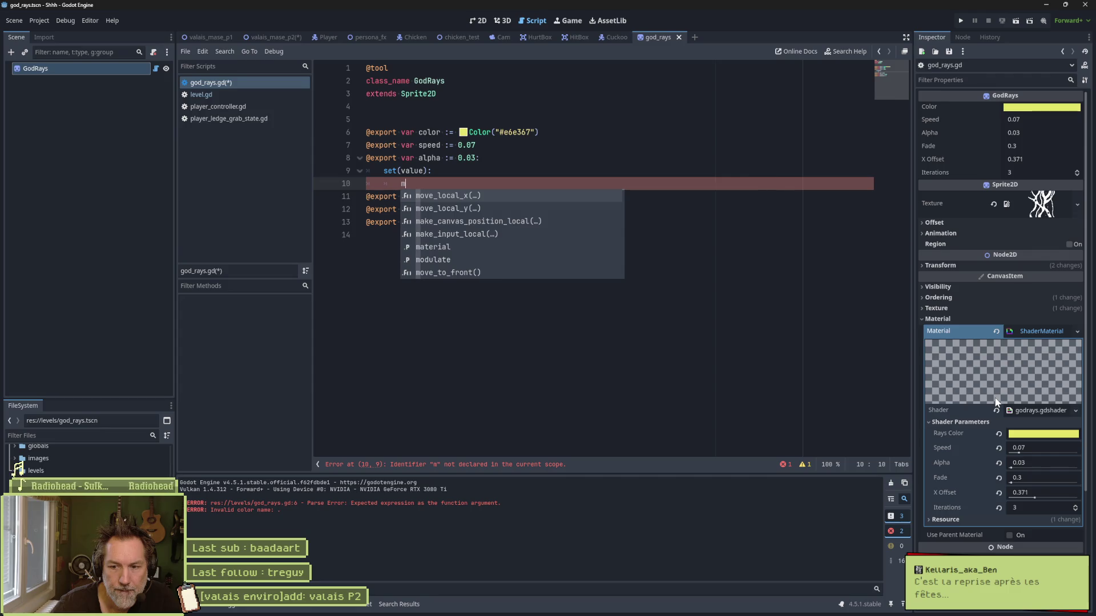
pyautogui.click(1033, 410)
# Step: Scroll through the godrays.gdshader code to find its uniform names
pyautogui.click(1033, 410)
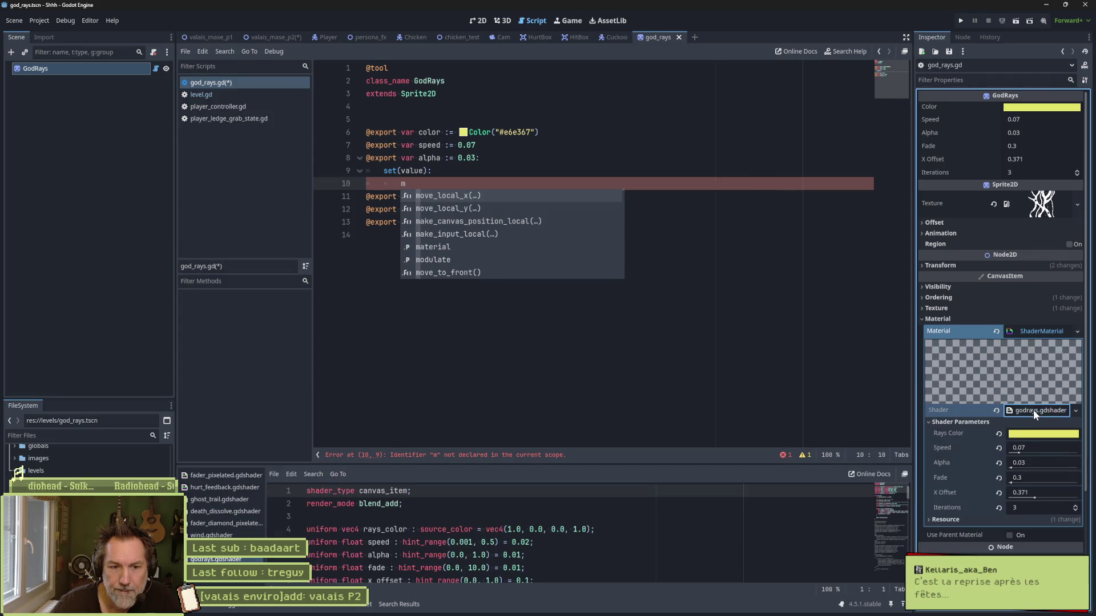
pyautogui.scroll(-4, 506, 545)
pyautogui.scroll(-3, 505, 545)
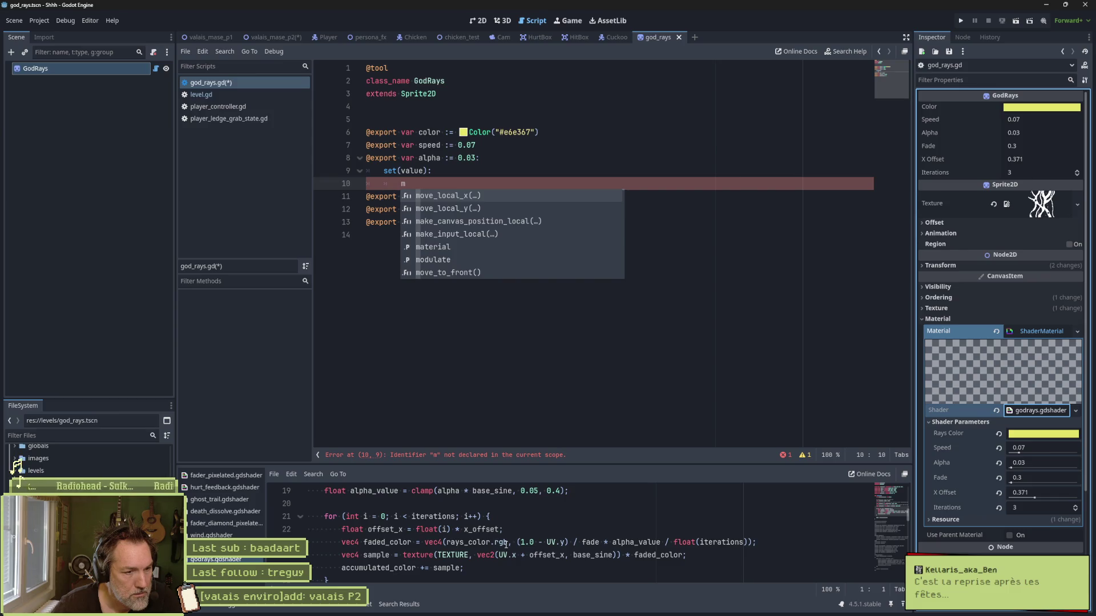
pyautogui.scroll(2, 505, 543)
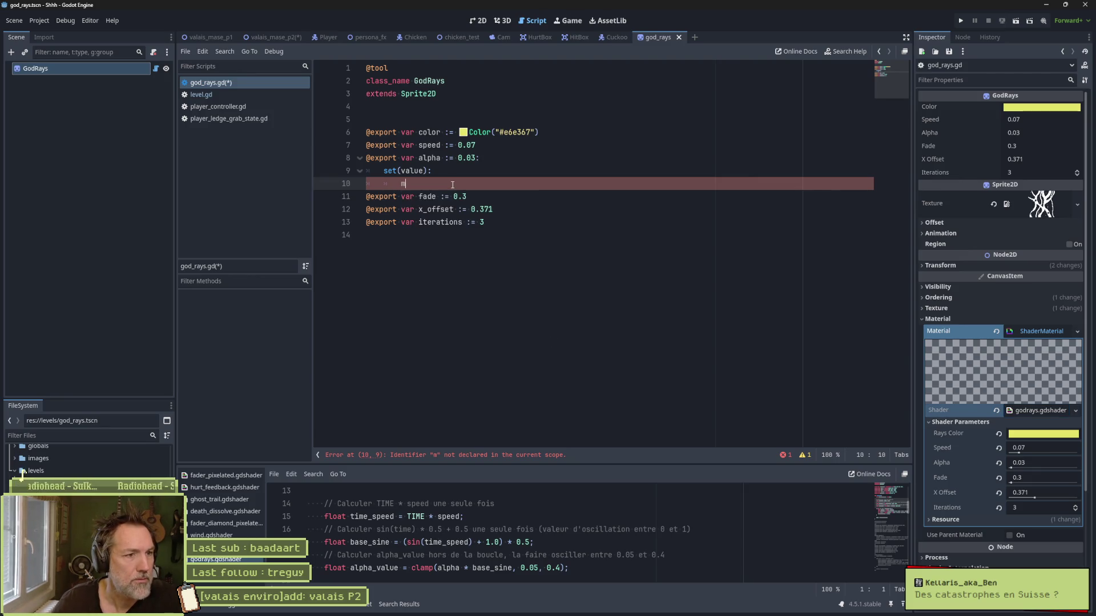
# Step: Use autocomplete to write material.set(" in the alpha setter body
pyautogui.write('a')
pyautogui.press('Down')
pyautogui.press('Down')
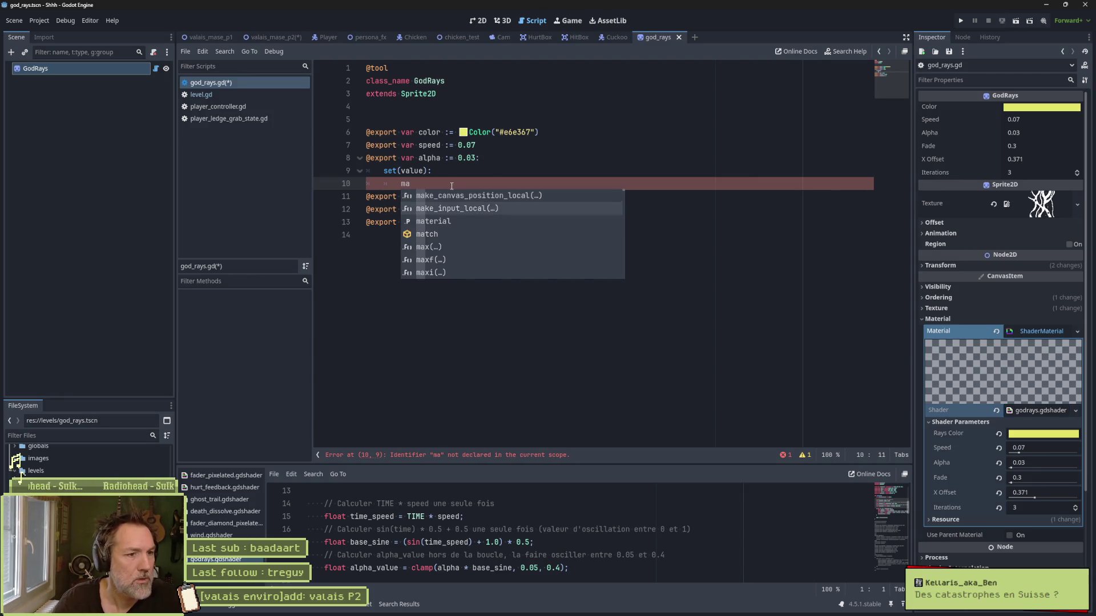
pyautogui.press('Return')
pyautogui.write('.set')
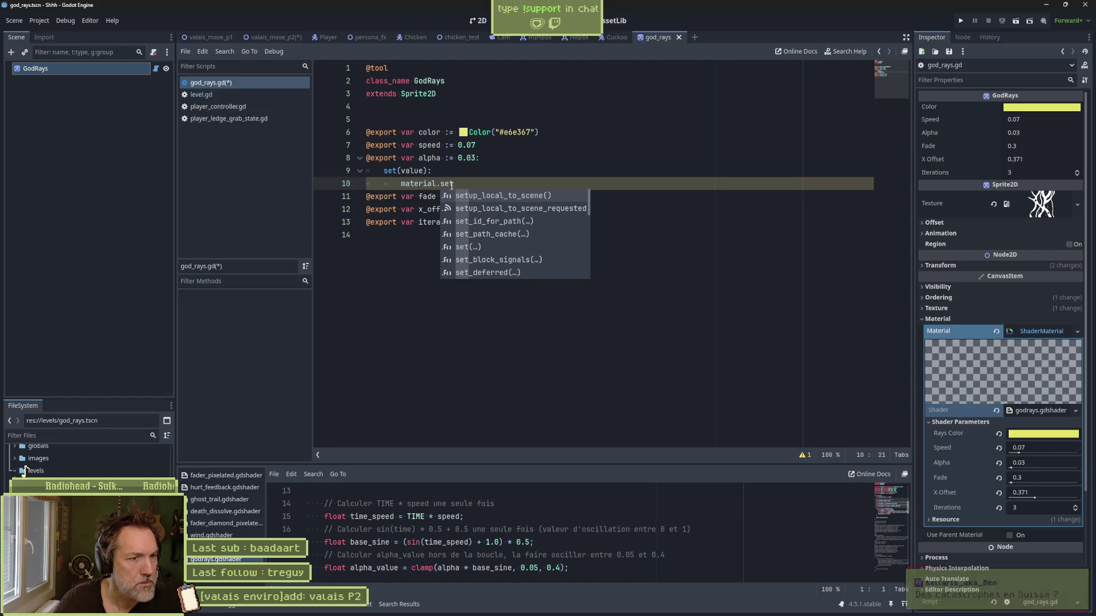
pyautogui.press('Down')
pyautogui.press('Down')
pyautogui.press('Down')
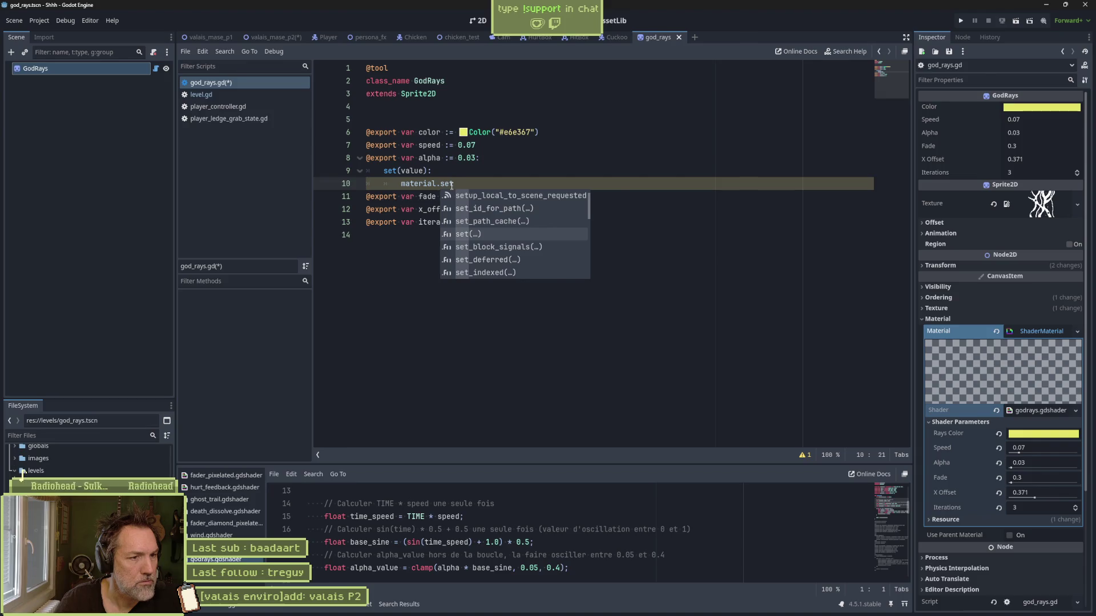
pyautogui.press('Return')
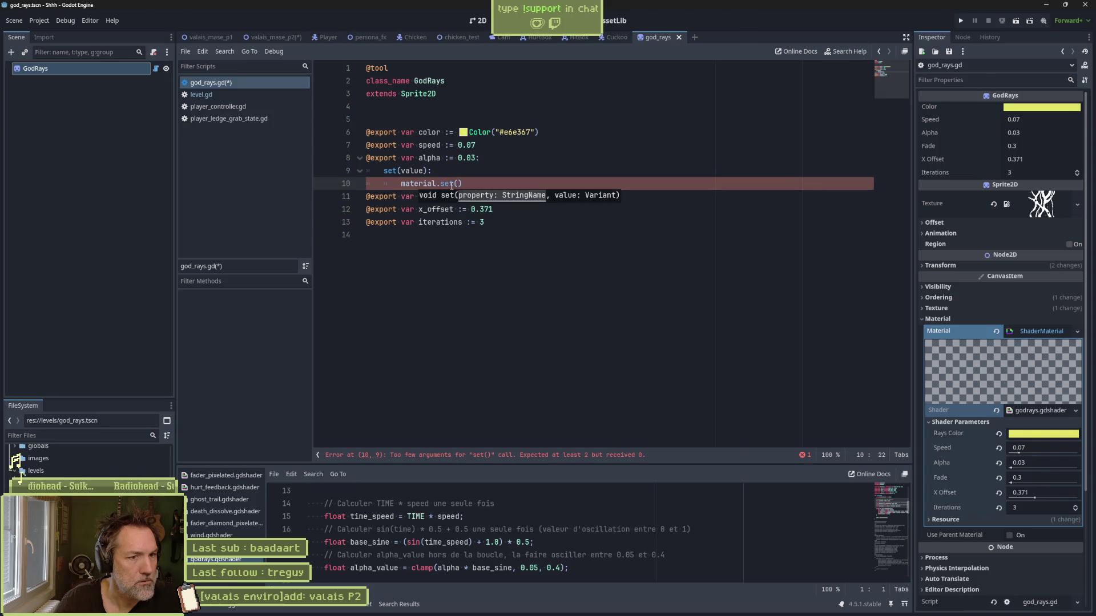
pyautogui.write('"')
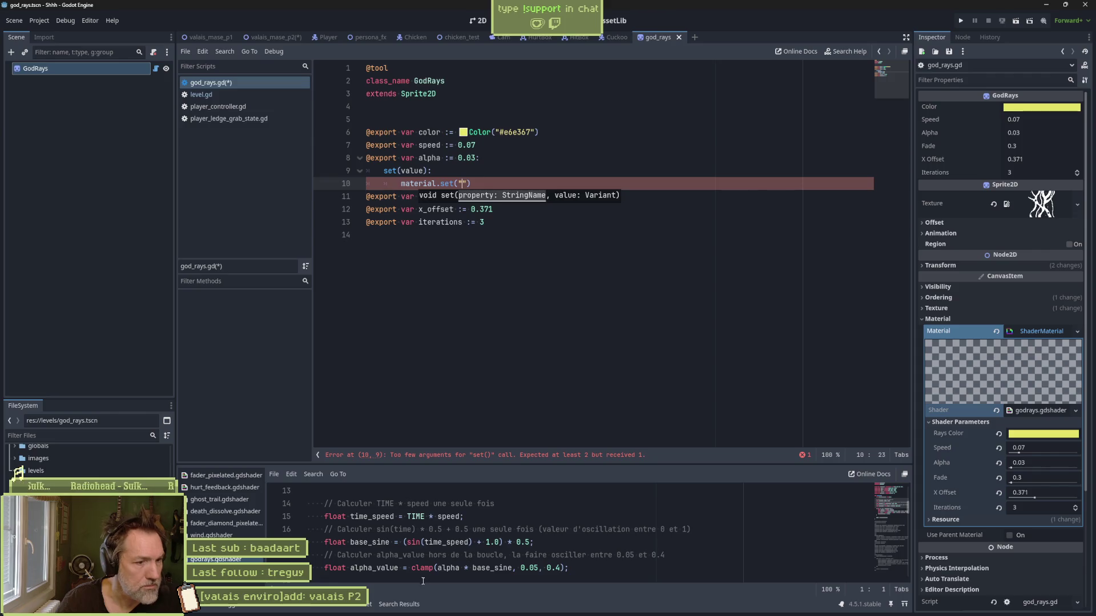
# Step: Paste alpha_value from the shader to complete material.set("alpha_value", value), then save
pyautogui.doubleClick(374, 568)
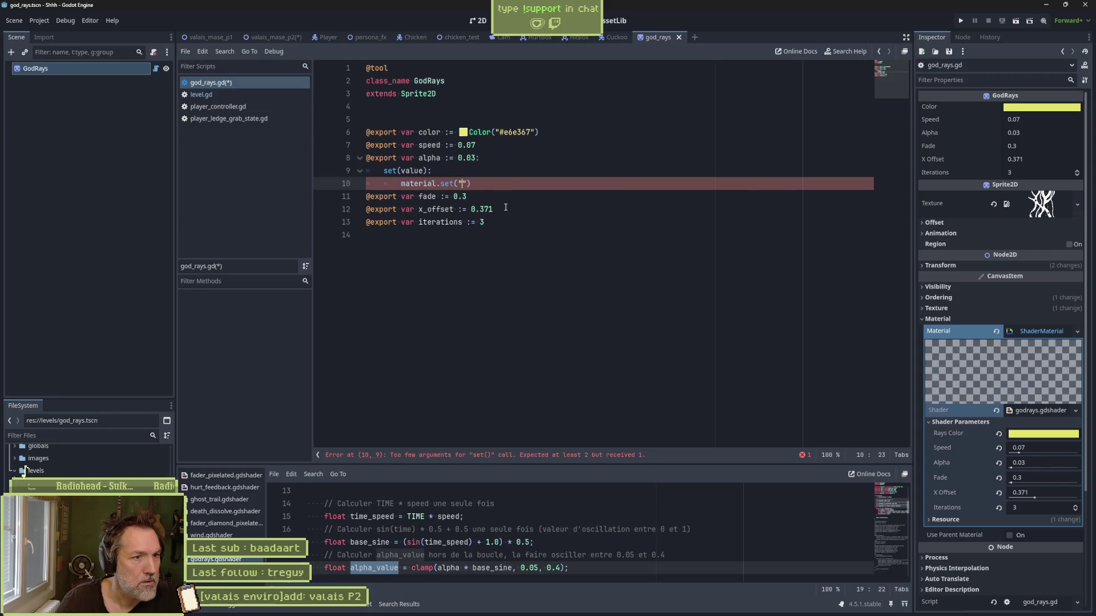
pyautogui.write('alpha_value')
pyautogui.write('", ')
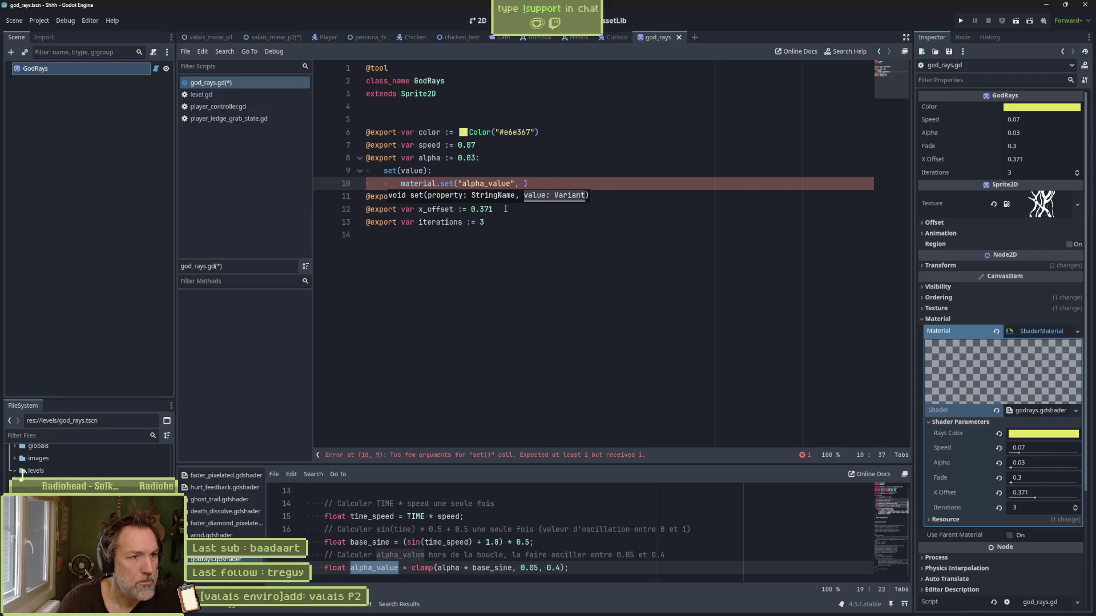
pyautogui.write('value)')
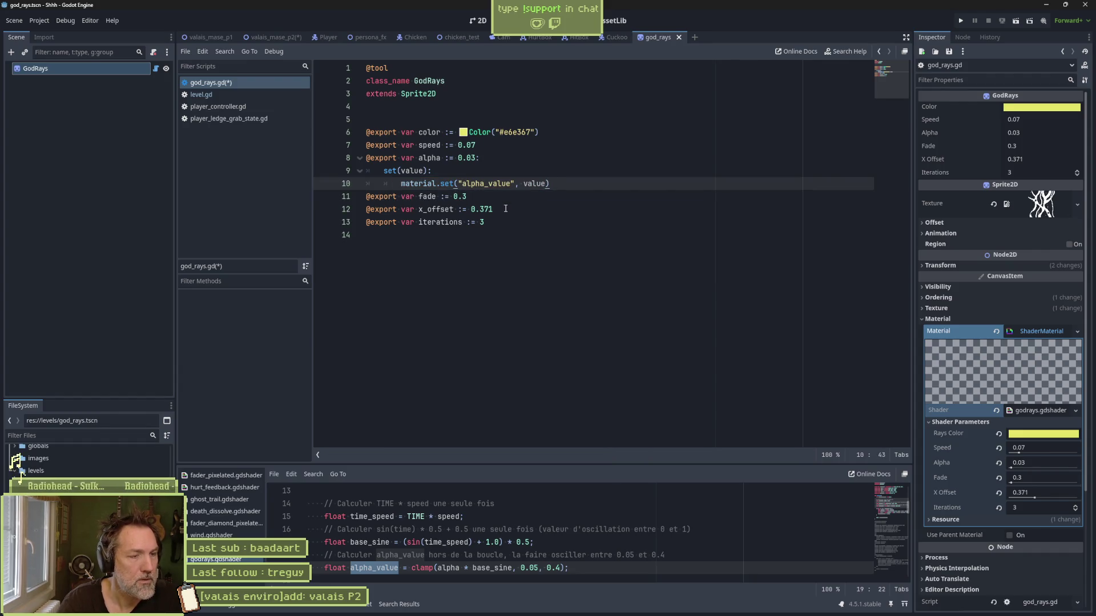
pyautogui.hotkey('ctrl', 's')
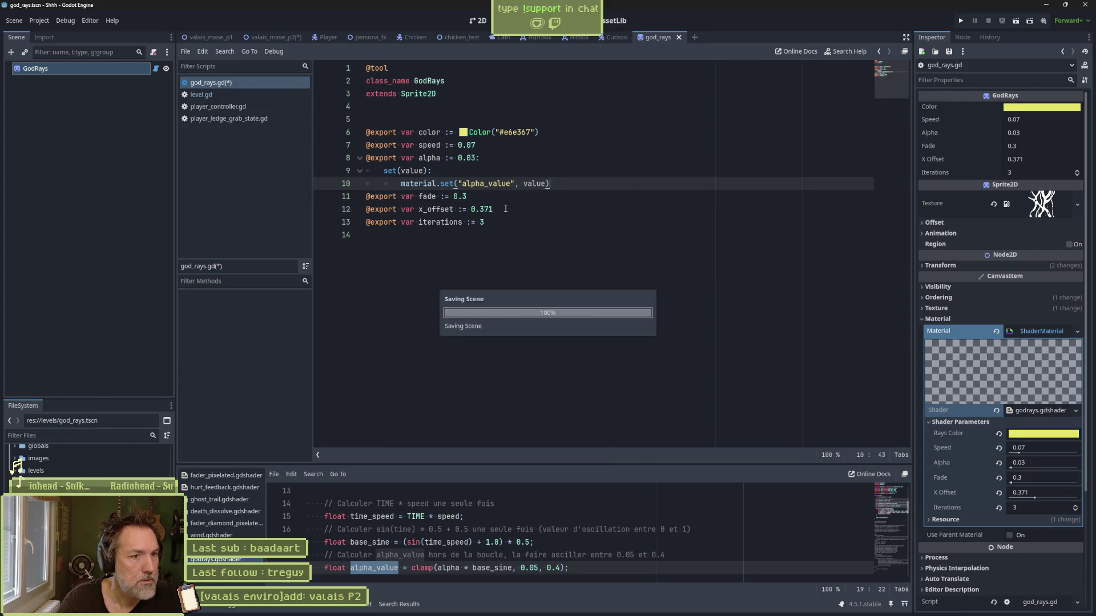
# Step: Drop the Color's green channel to 0 for magenta e60067, then check the Output log errors
pyautogui.click(480, 23)
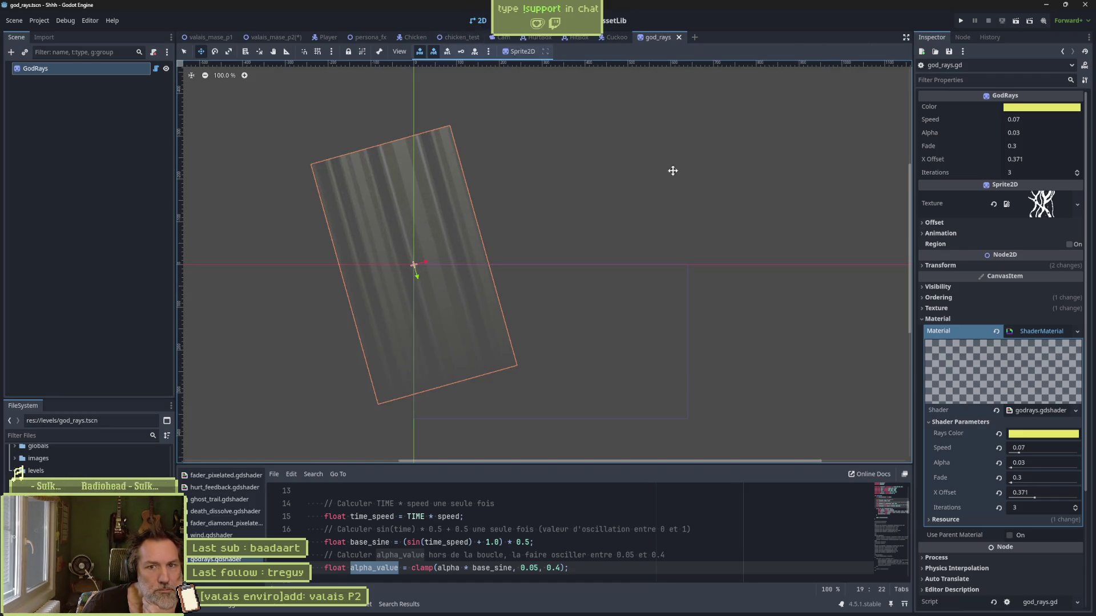
pyautogui.click(1042, 108)
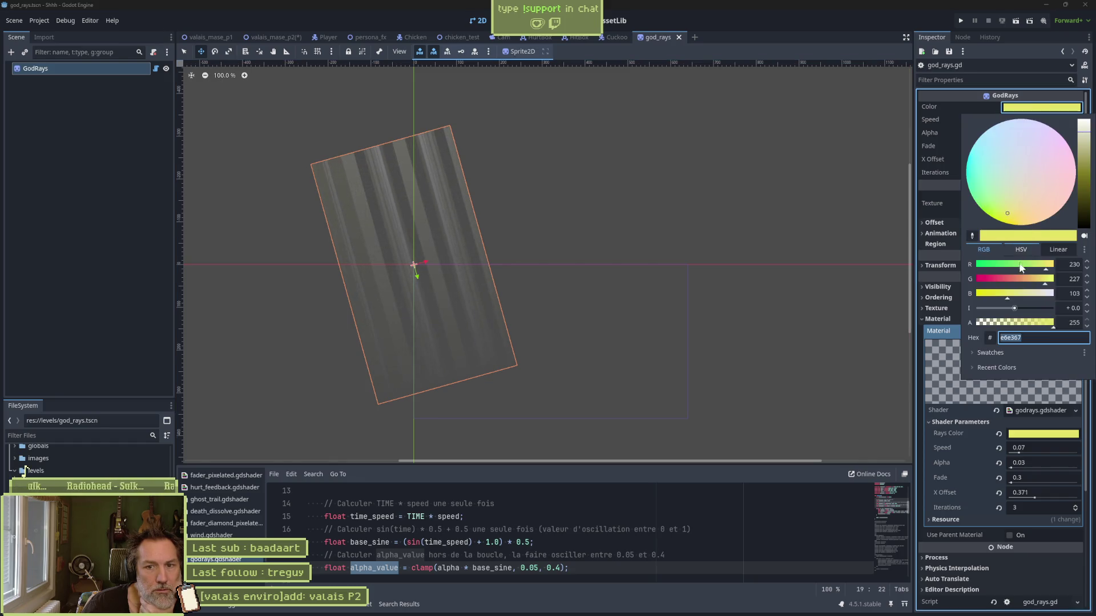
pyautogui.moveTo(1045, 279)
pyautogui.mouseDown()
pyautogui.moveTo(954, 274)
pyautogui.moveTo(975, 276)
pyautogui.mouseUp()
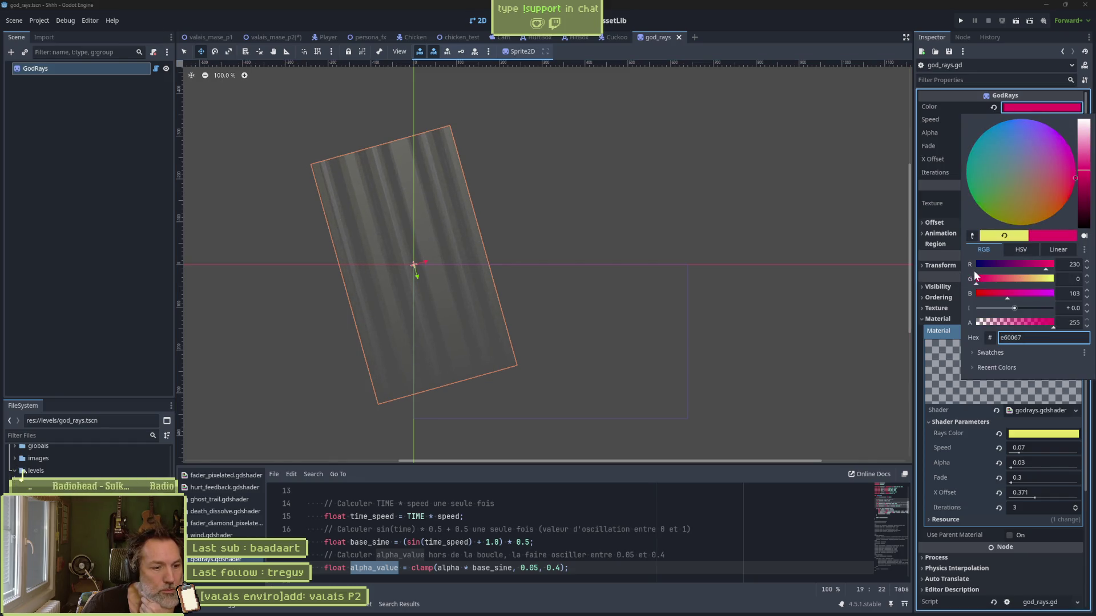
pyautogui.click(202, 608)
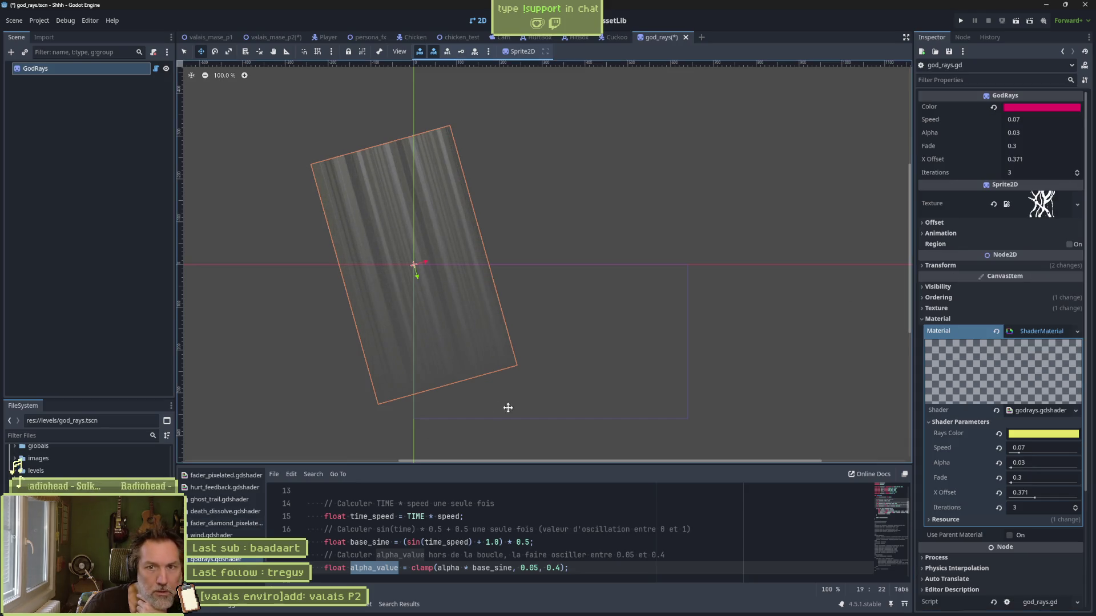
pyautogui.click(202, 608)
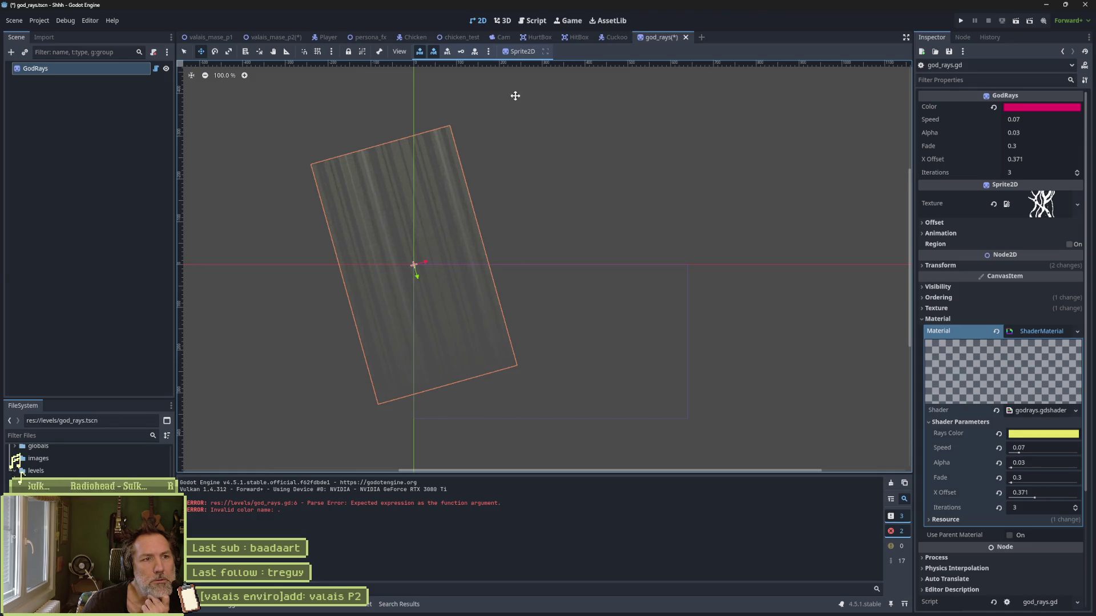
pyautogui.click(525, 21)
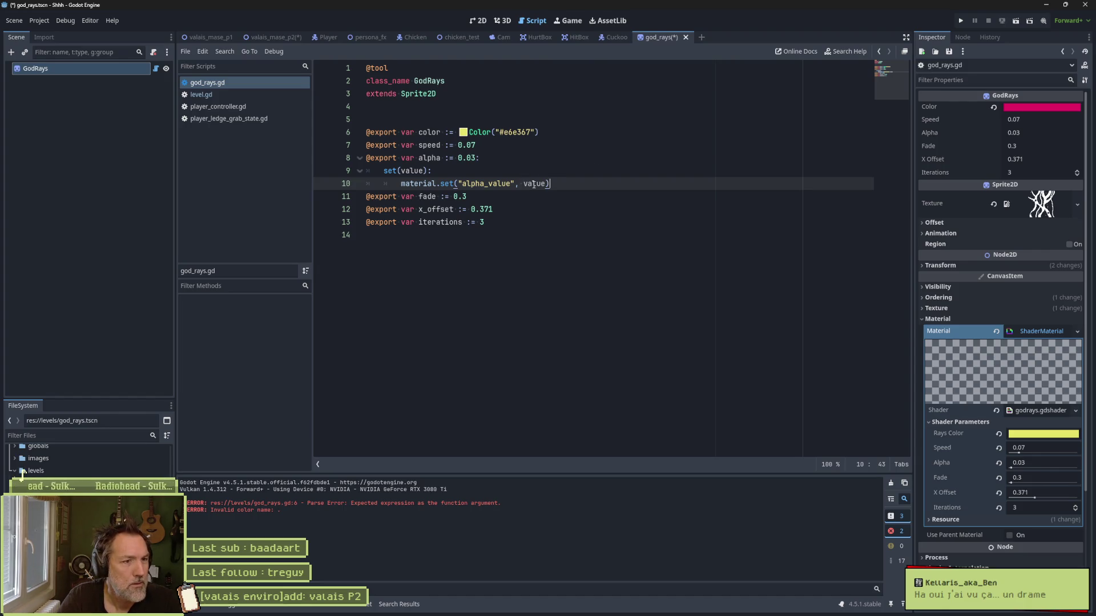
# Step: Delete the # so the default reads Color("e6e367"), save, and preview the rays in 2D
pyautogui.moveTo(535, 181)
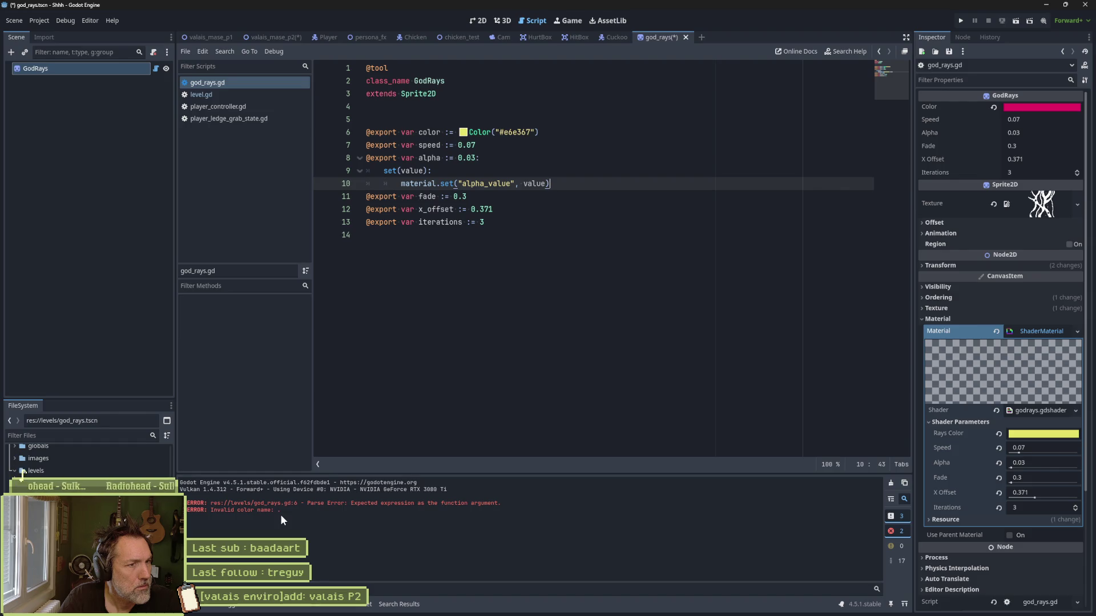
pyautogui.click(503, 134)
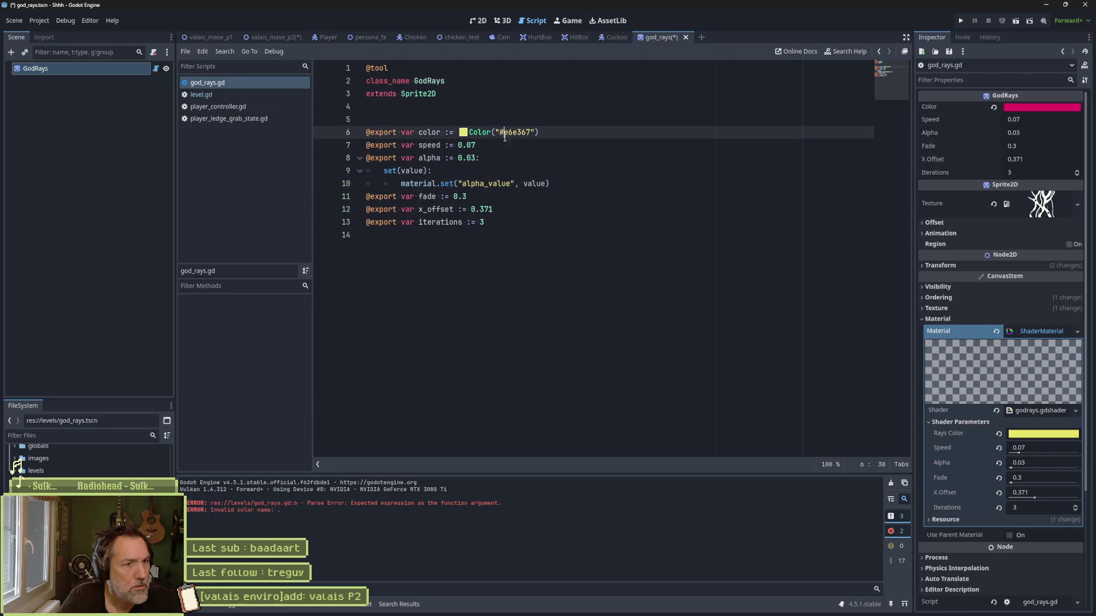
pyautogui.press('BackSpace')
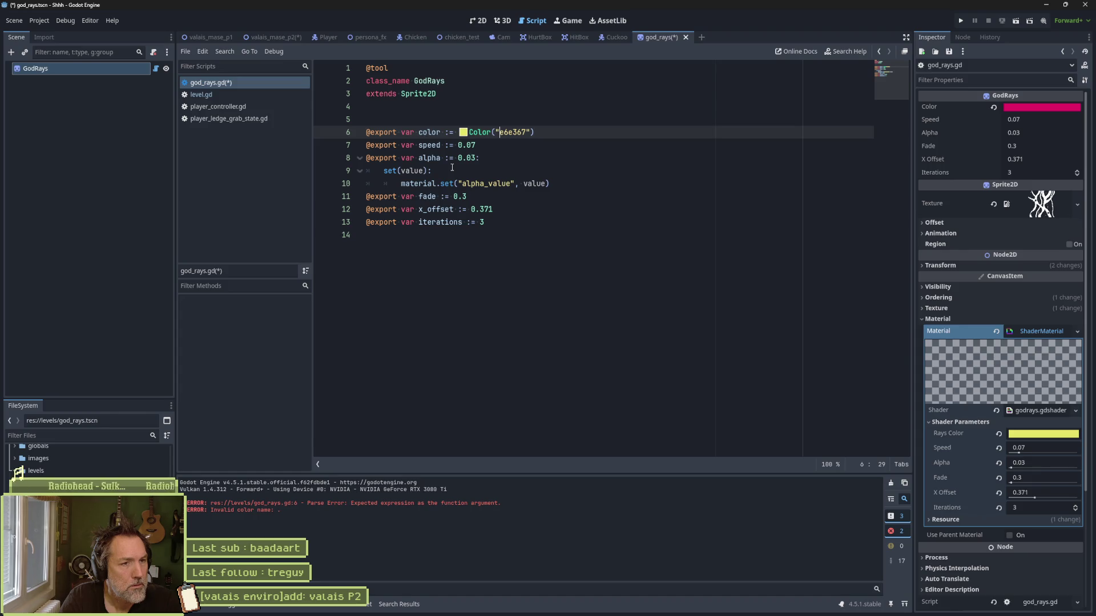
pyautogui.hotkey('ctrl', 's')
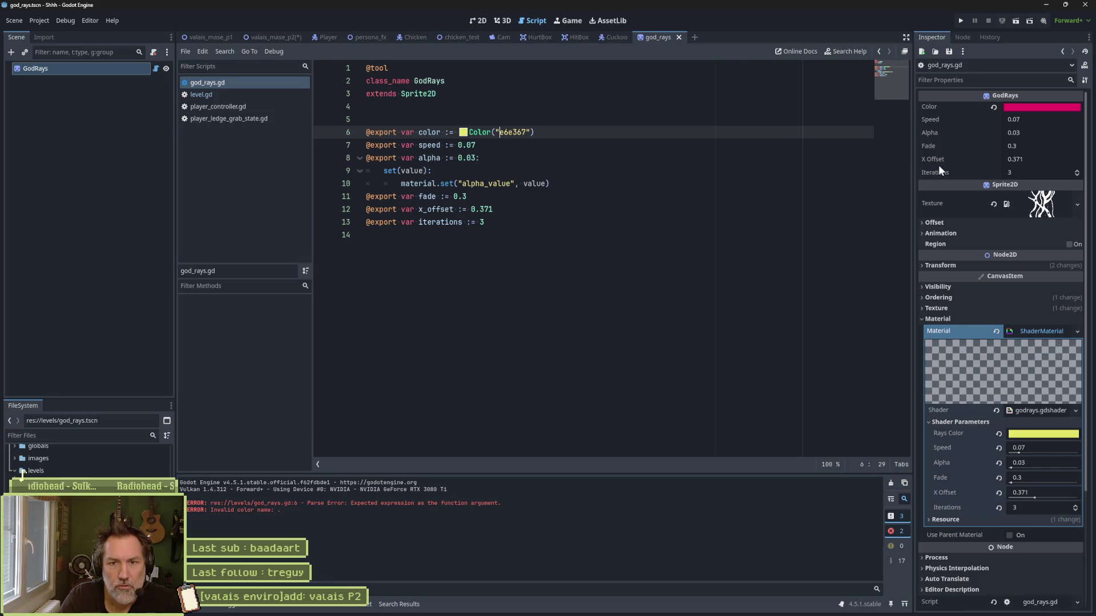
pyautogui.click(482, 20)
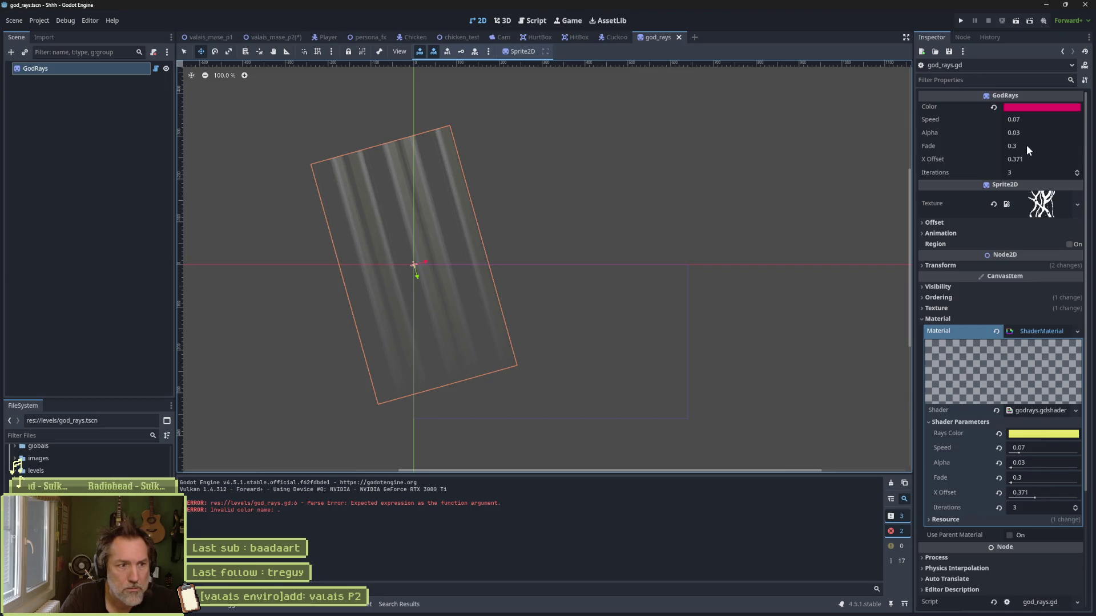
# Step: Set Fade to 1.43 and Alpha to 0.65, then open the Object set() reference
pyautogui.moveTo(1026, 145)
pyautogui.mouseDown()
pyautogui.moveTo(988, 145)
pyautogui.moveTo(1027, 145)
pyautogui.mouseUp()
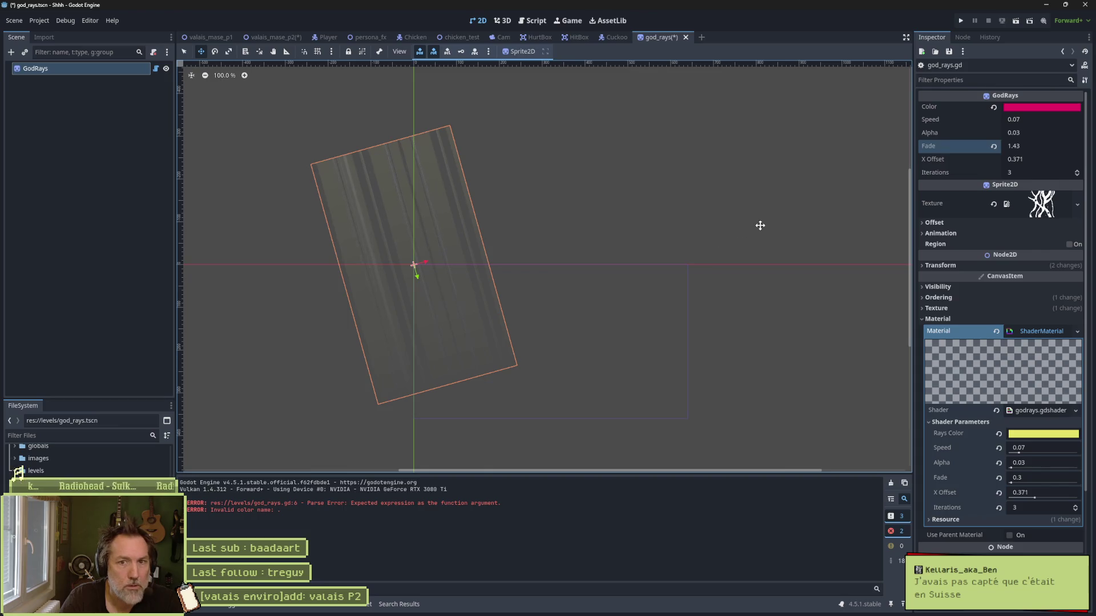
pyautogui.click(528, 23)
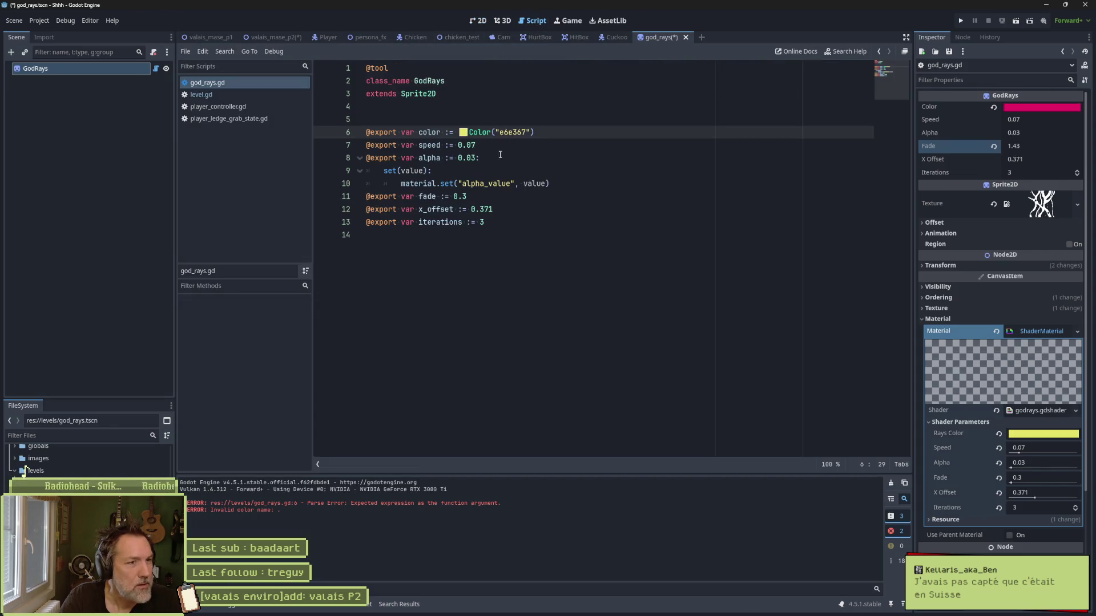
pyautogui.click(545, 171)
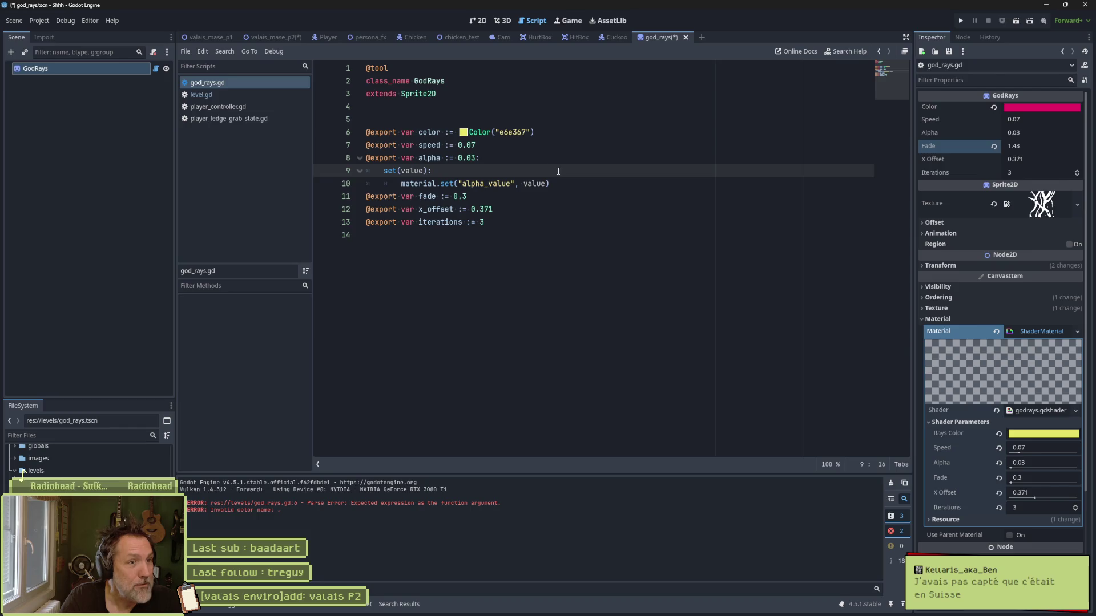
pyautogui.click(480, 21)
pyautogui.moveTo(1036, 131)
pyautogui.mouseDown()
pyautogui.moveTo(1004, 132)
pyautogui.moveTo(1079, 131)
pyautogui.moveTo(1059, 132)
pyautogui.mouseUp()
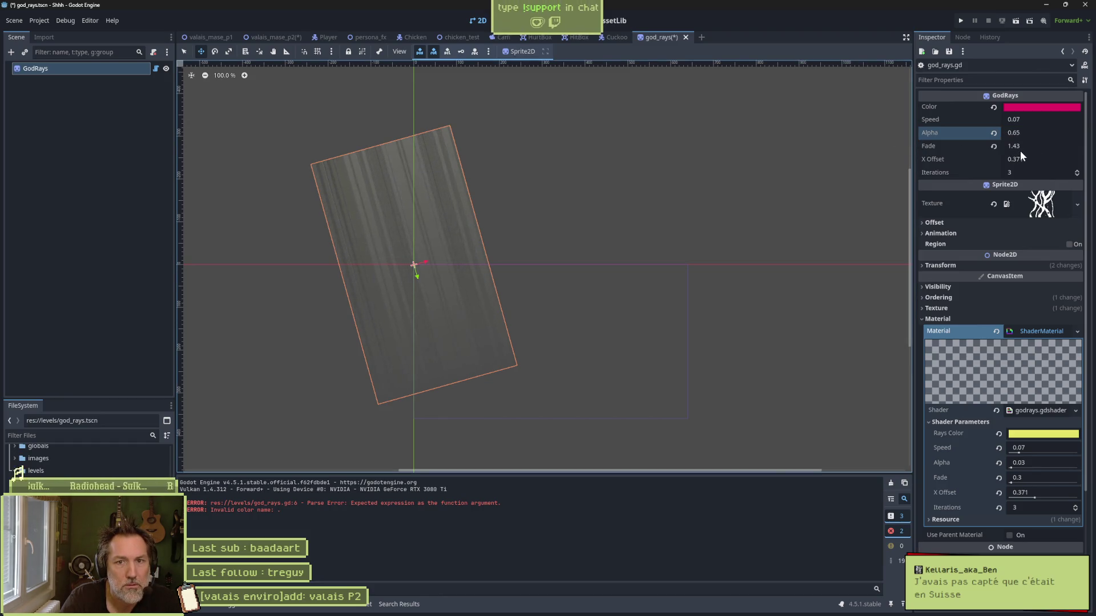
pyautogui.click(542, 20)
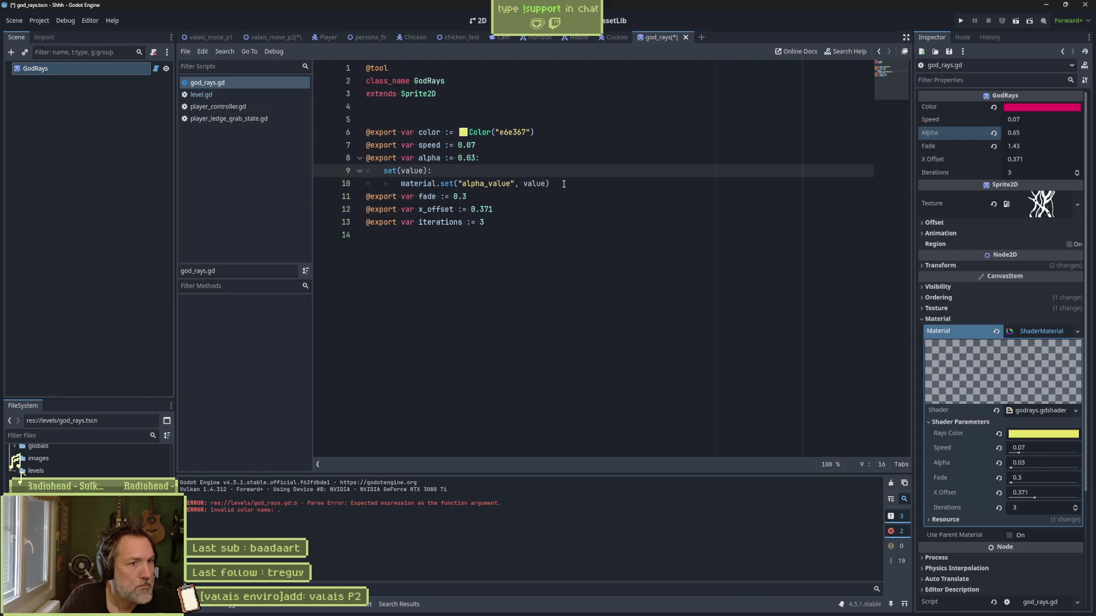
pyautogui.keyDown('ctrl'); pyautogui.click(448, 184); pyautogui.keyUp('ctrl')
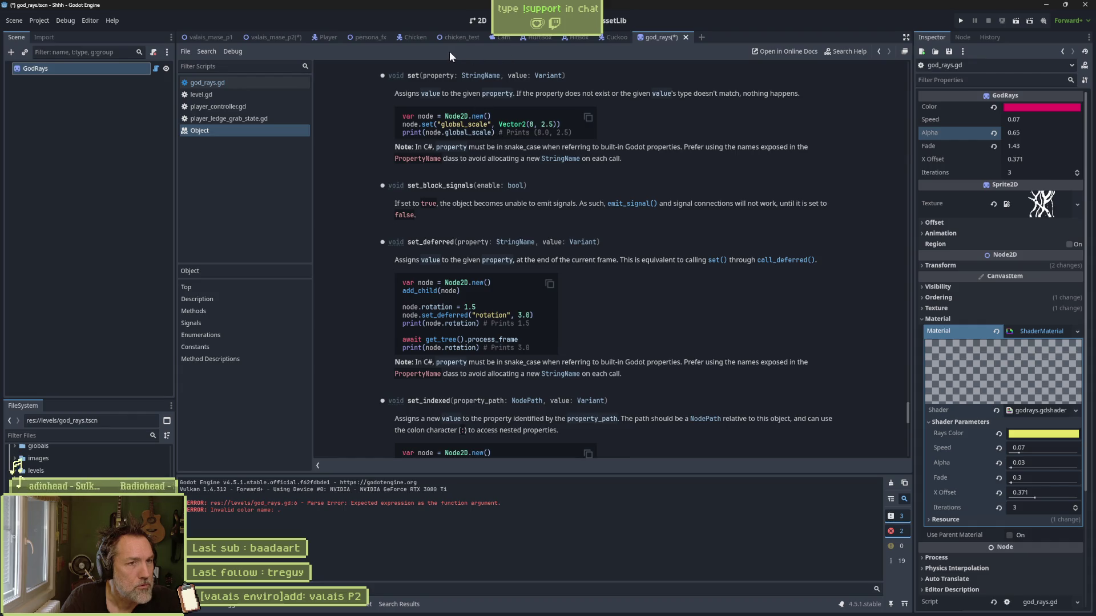
# Step: Back in the script, type 'pr' after material. on line 10 and dismiss the suggestions
pyautogui.hotkey('alt', 'Left')
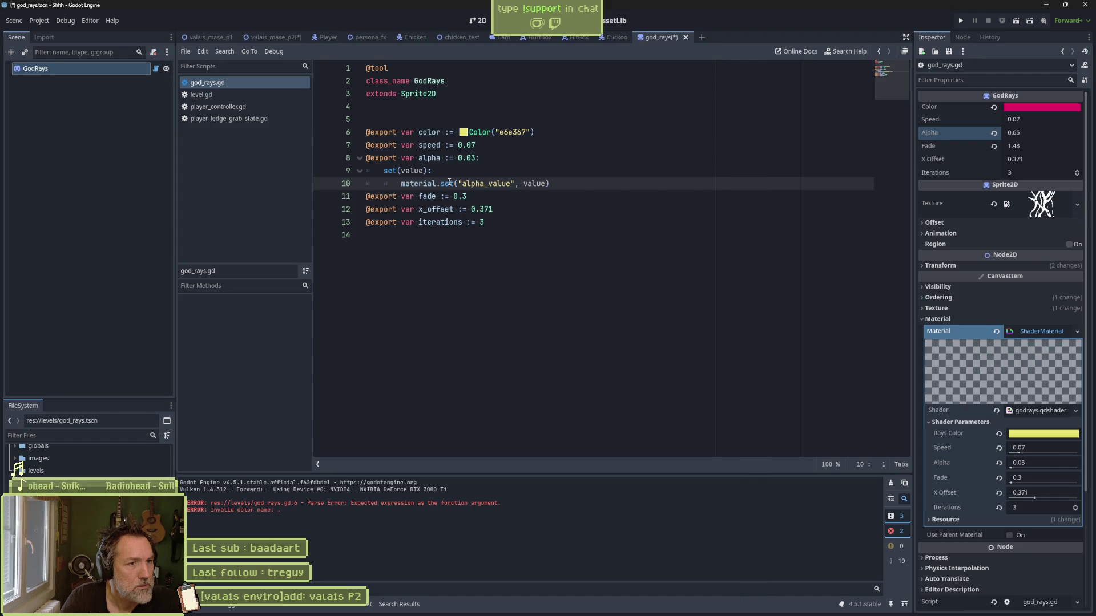
pyautogui.click(444, 186)
pyautogui.write('pr')
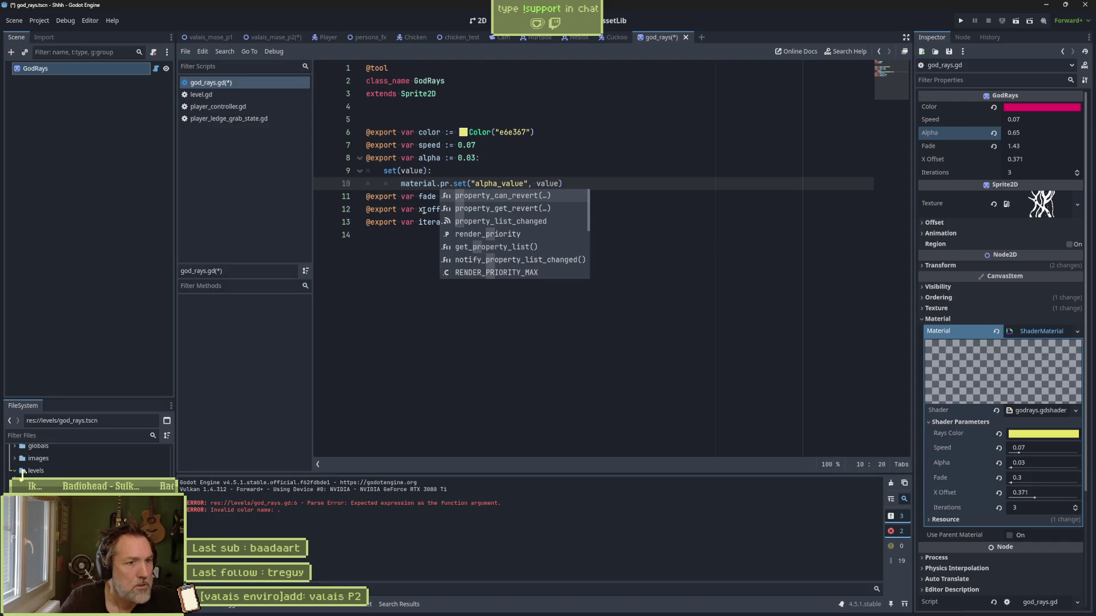
pyautogui.scroll(-10, 552, 228)
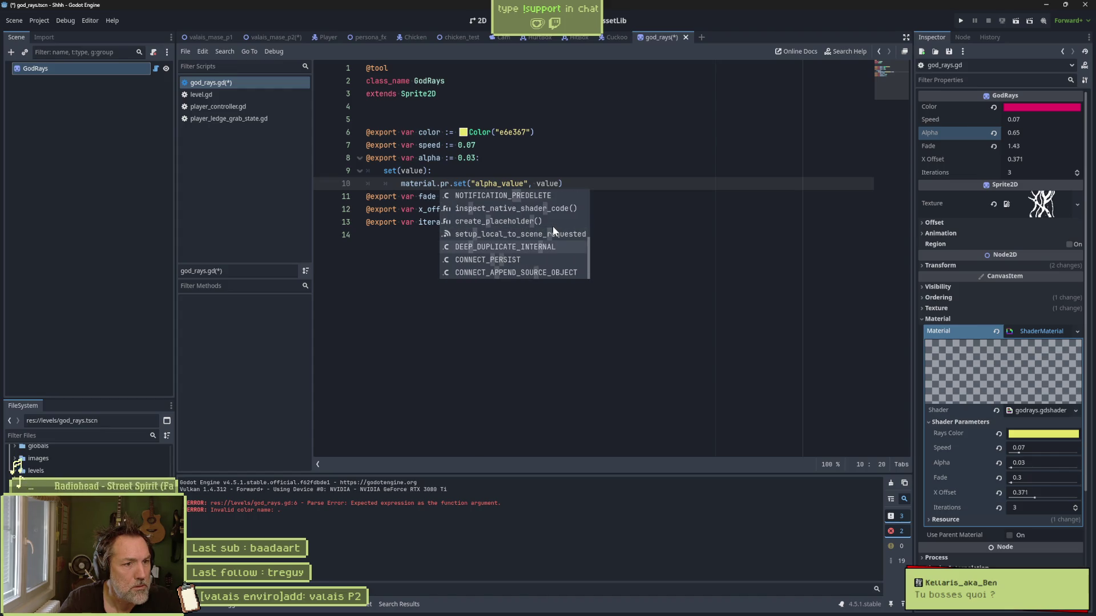
pyautogui.scroll(10, 553, 226)
pyautogui.scroll(3, 556, 227)
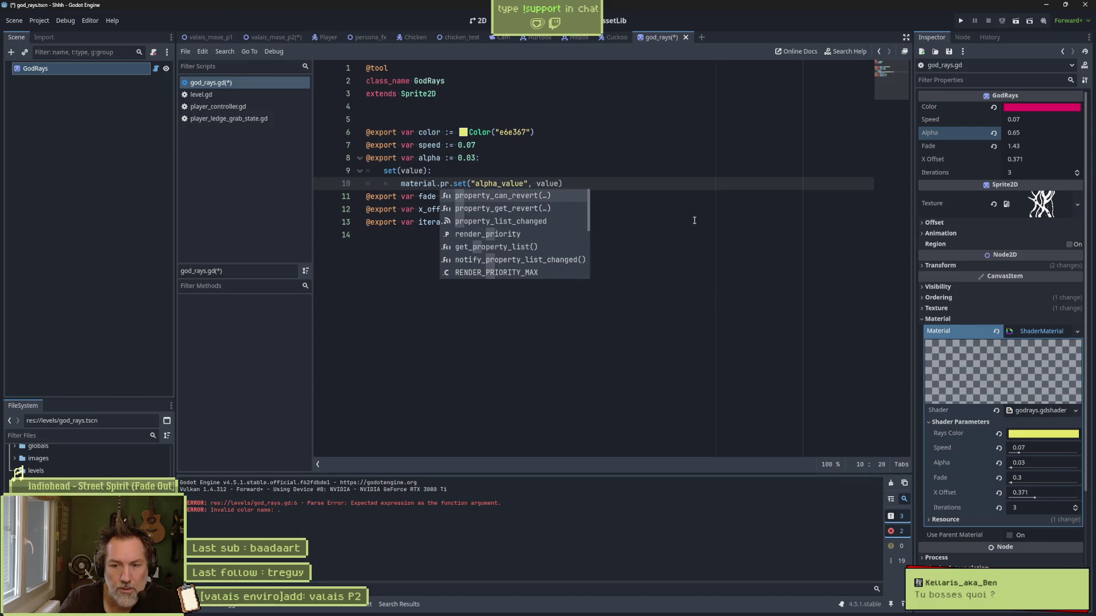
pyautogui.press('Escape')
# Step: Place the cursor on empty line 14 and switch to the Asana board
pyautogui.click(556, 225)
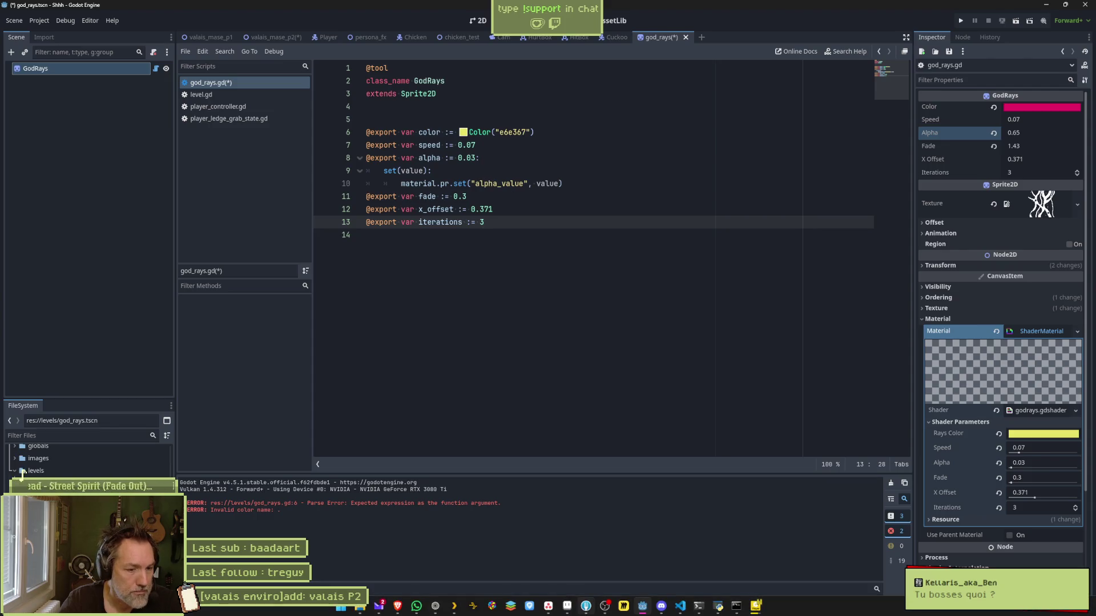
pyautogui.moveTo(586, 606)
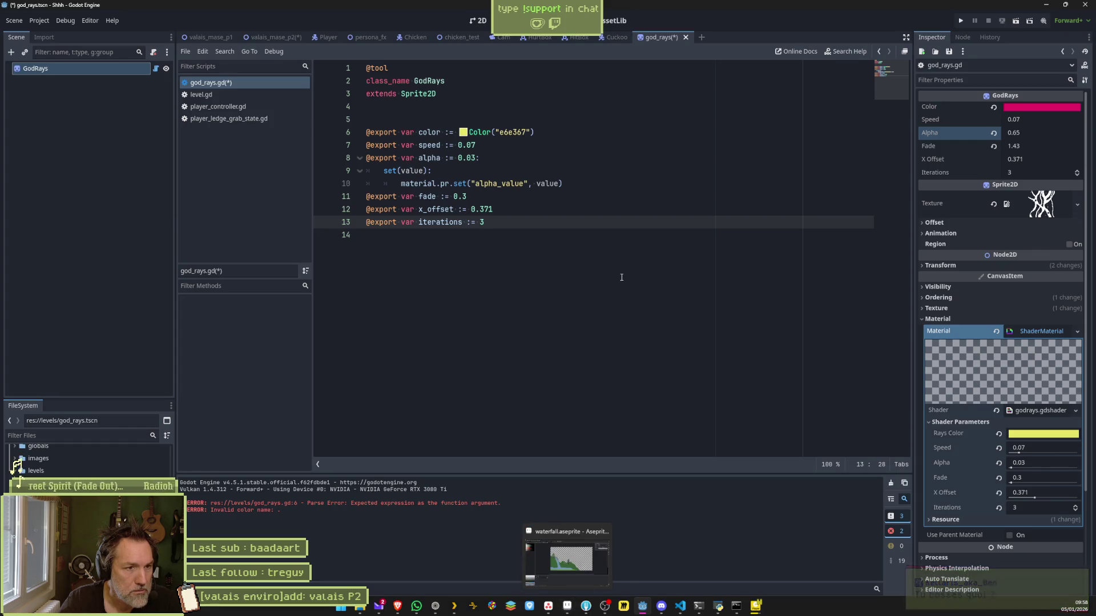
pyautogui.click(570, 254)
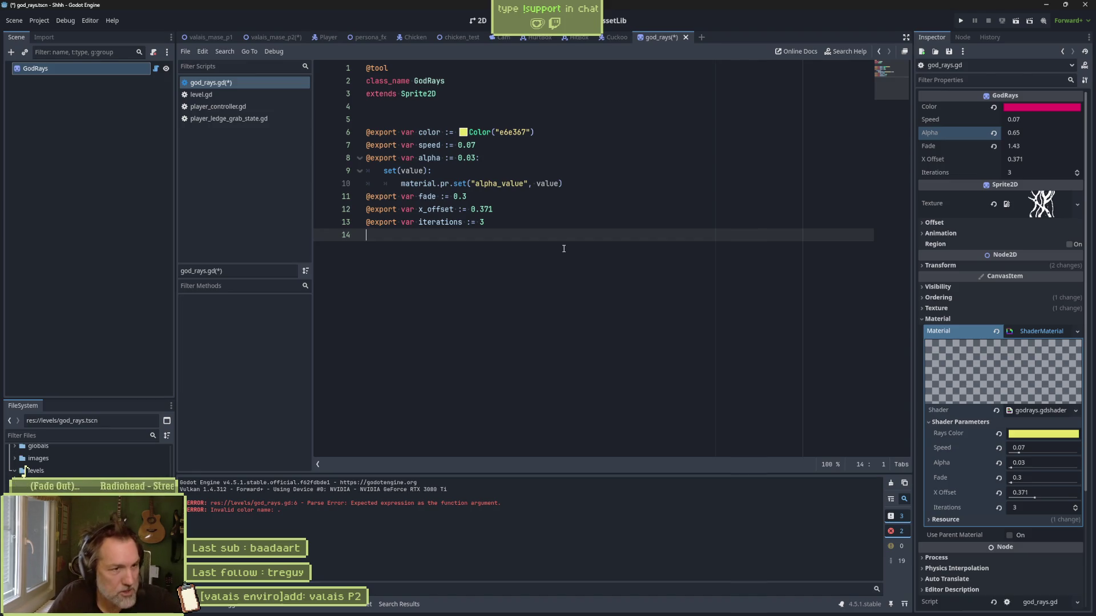
pyautogui.click(549, 608)
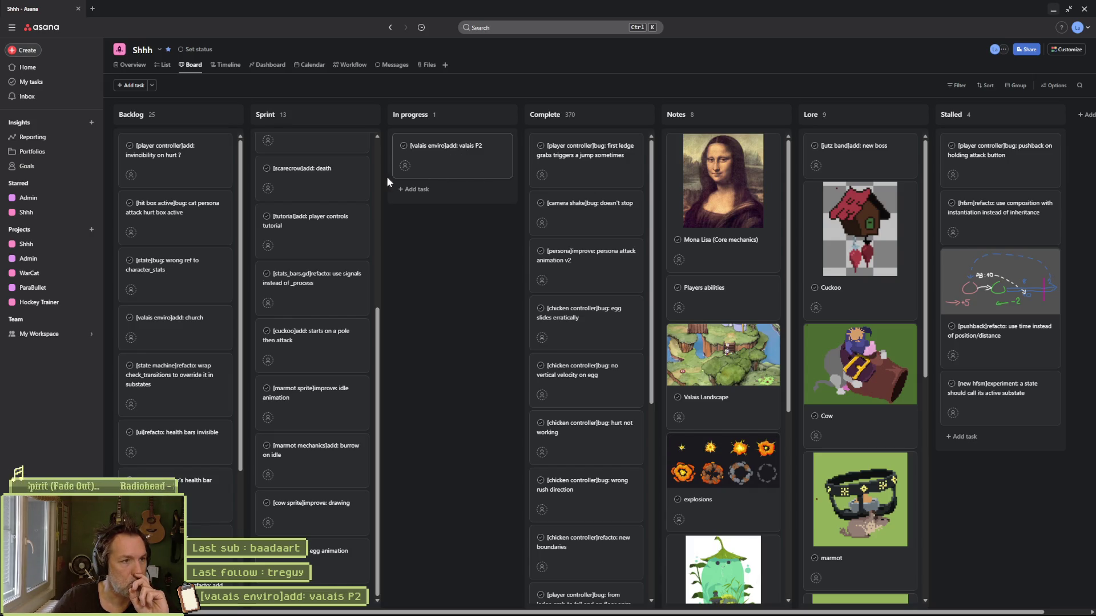
# Step: Move the '[scarecrow]add: death' card from Sprint to In progress, then return to Godot
pyautogui.moveTo(310, 171)
pyautogui.mouseDown()
pyautogui.moveTo(449, 148)
pyautogui.moveTo(501, 166)
pyautogui.mouseUp()
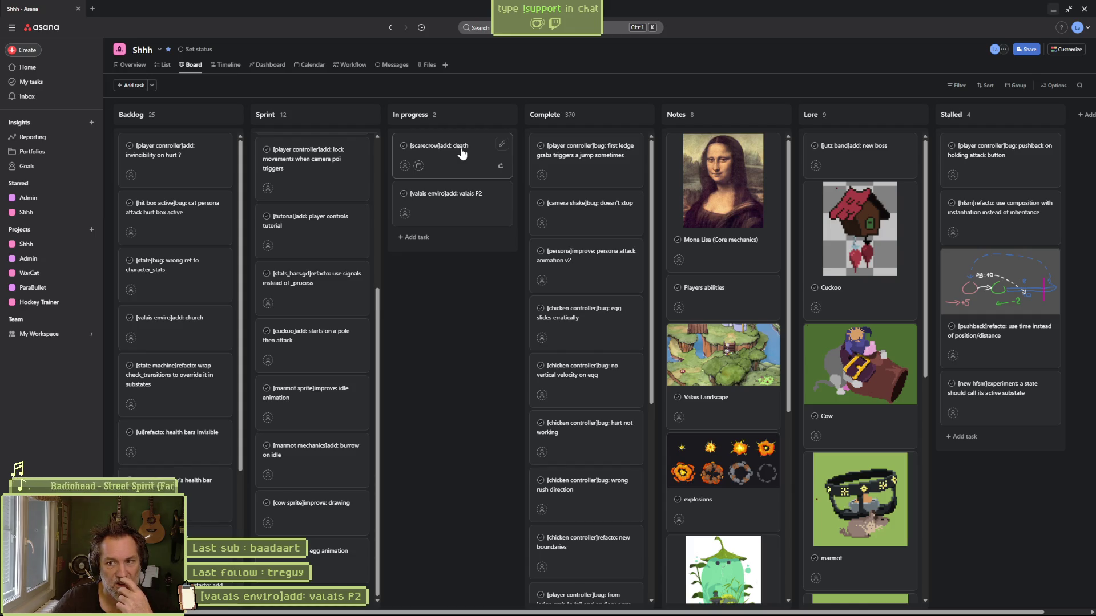
pyautogui.moveTo(616, 610)
pyautogui.click(642, 607)
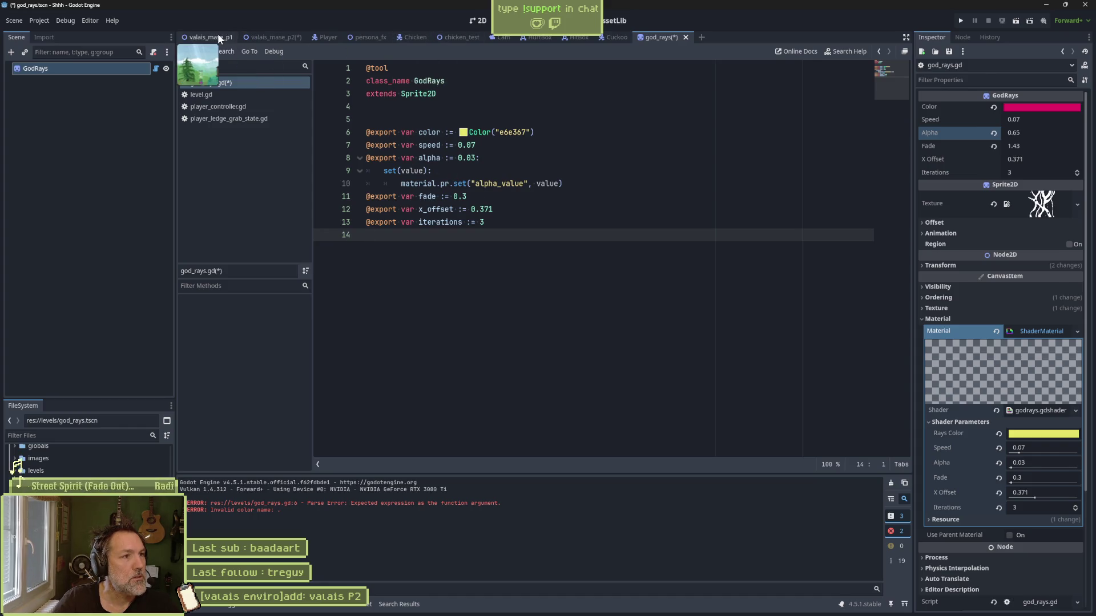
# Step: Run the project, walk the cat right and left, trigger its E burst, then stop with F8
pyautogui.press('F5')
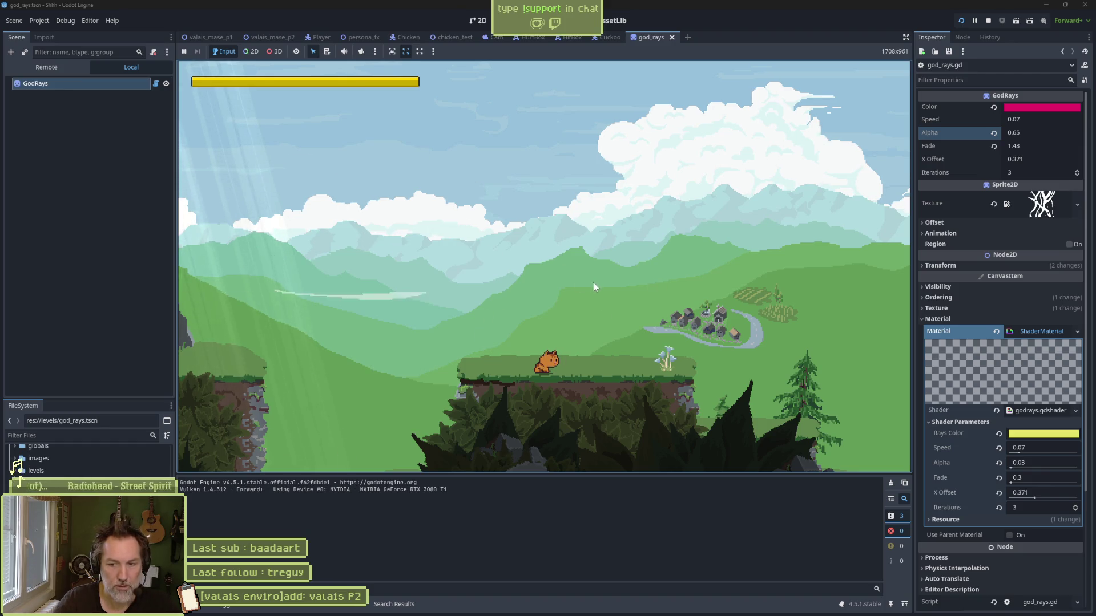
pyautogui.press('Right')
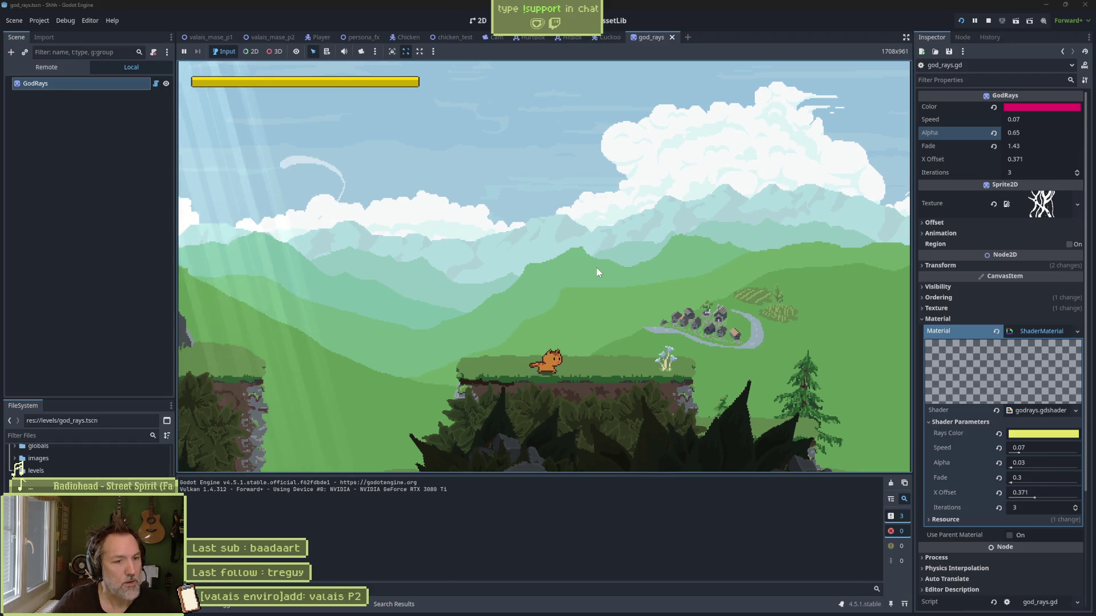
pyautogui.press('Left')
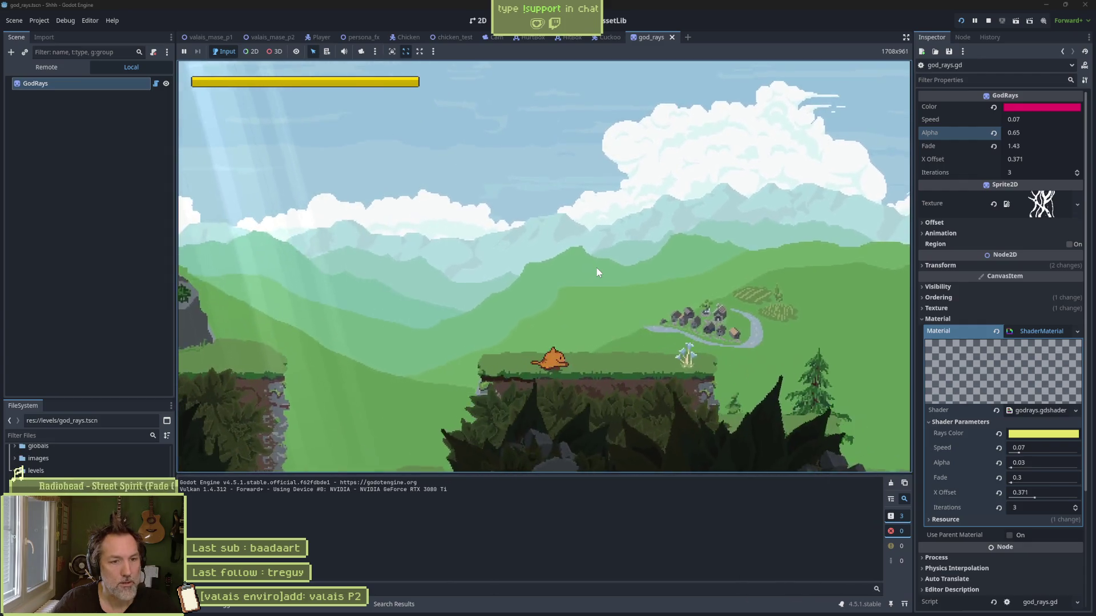
pyautogui.press('e')
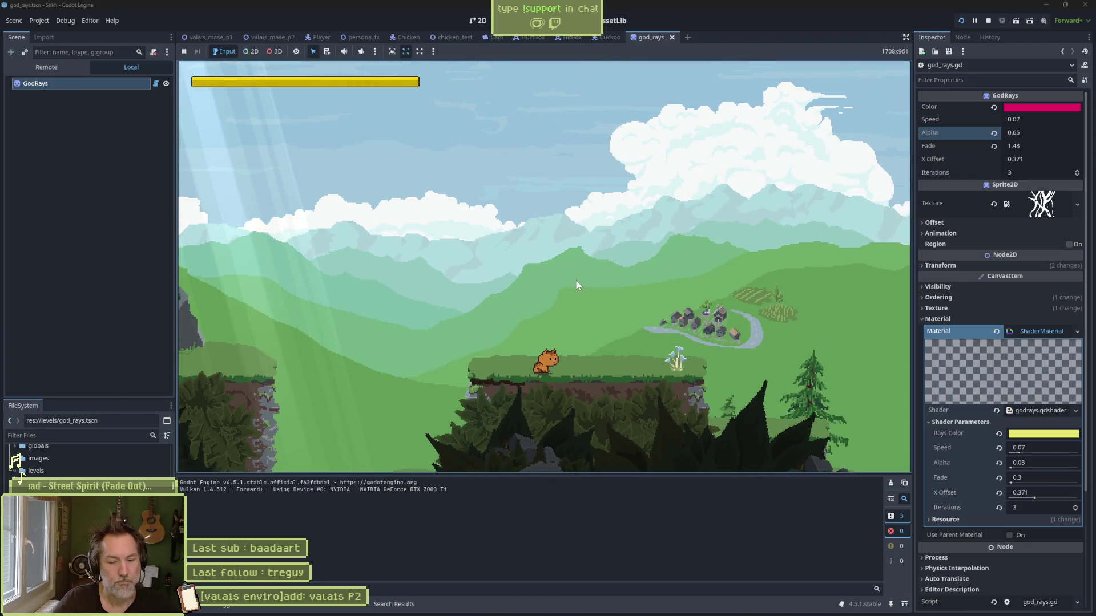
pyautogui.press('F8')
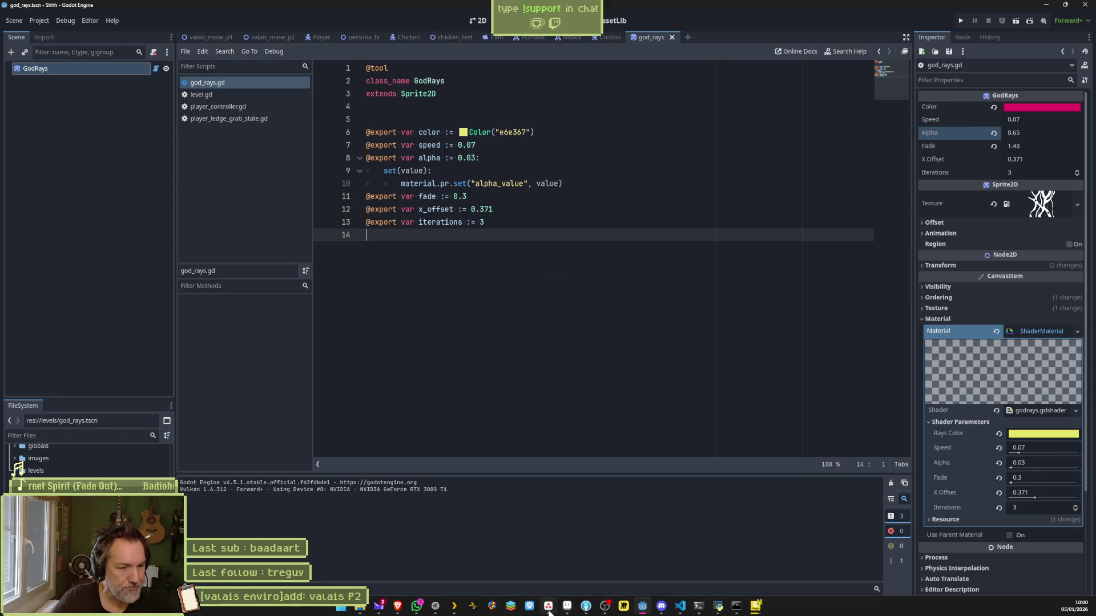
# Step: Switch back to the Asana task board
pyautogui.moveTo(563, 608)
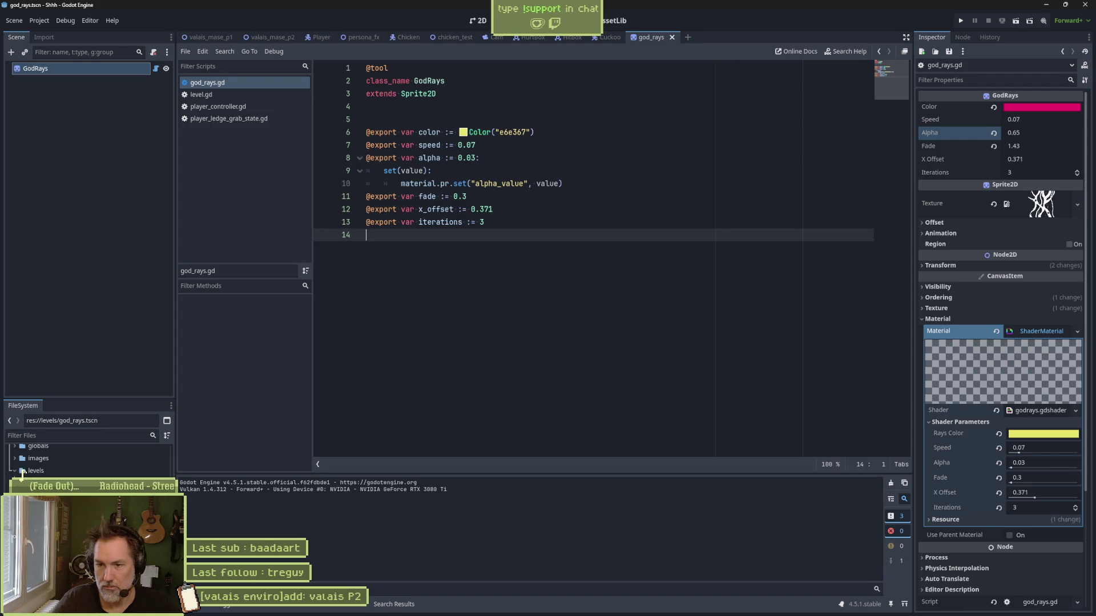
pyautogui.moveTo(736, 606)
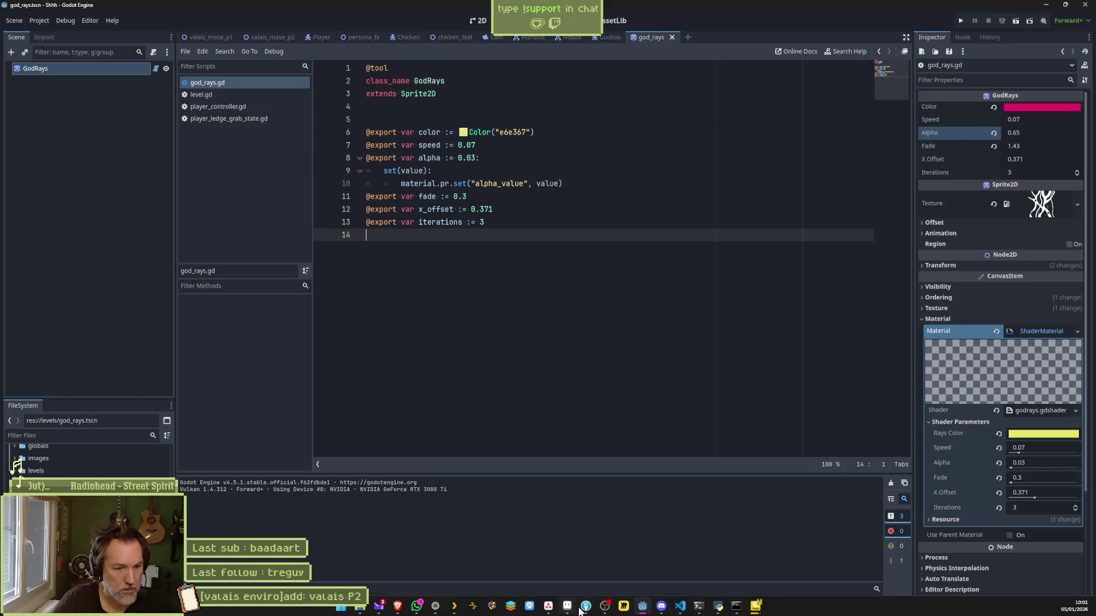
pyautogui.click(547, 606)
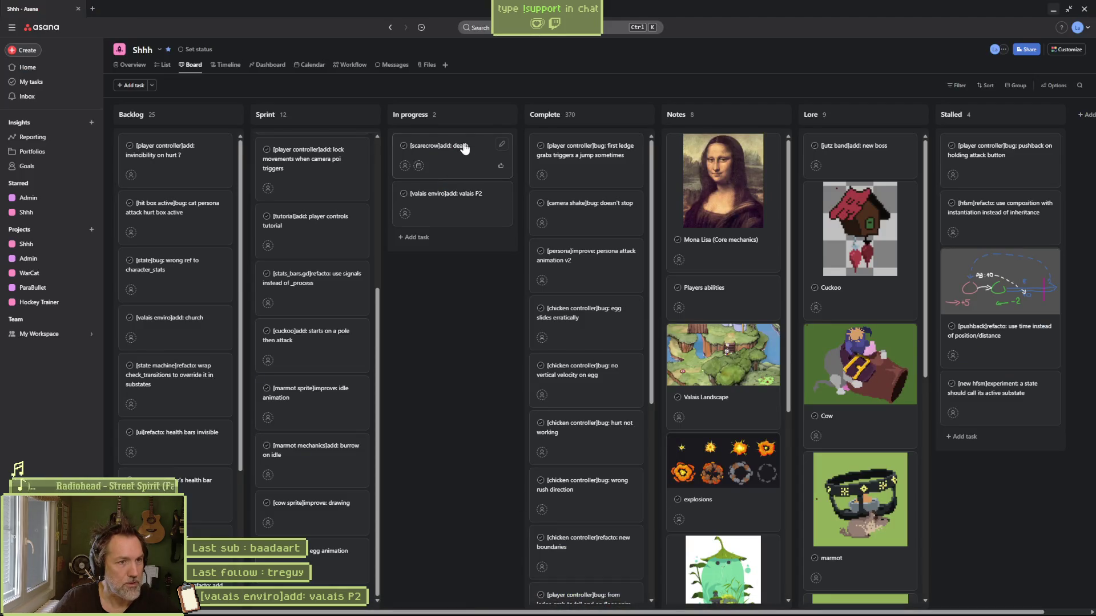
# Step: Drag the [scarecrow]add: death card back into Sprint and bring up the Http Server todo console
pyautogui.moveTo(463, 148); pyautogui.dragTo(324, 156)
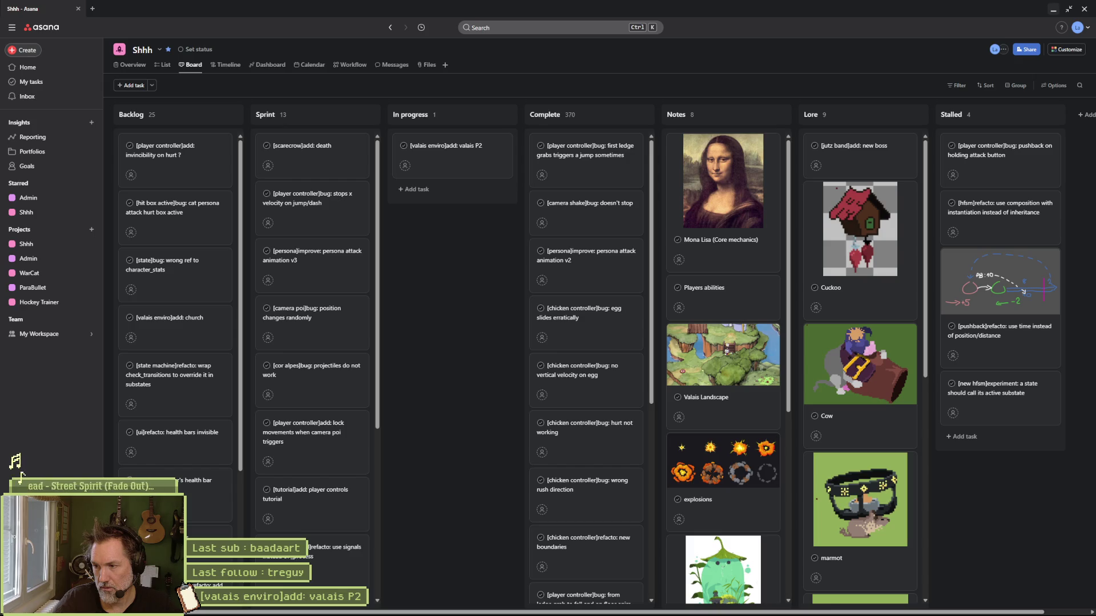
pyautogui.hotkey('alt', 'Tab')
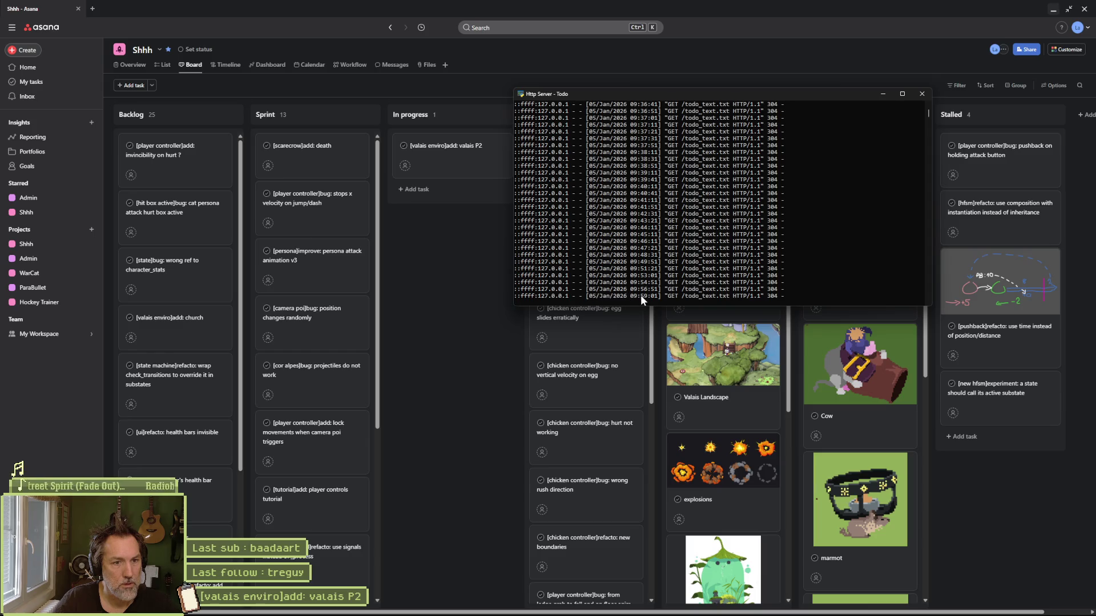
pyautogui.moveTo(1079, 608)
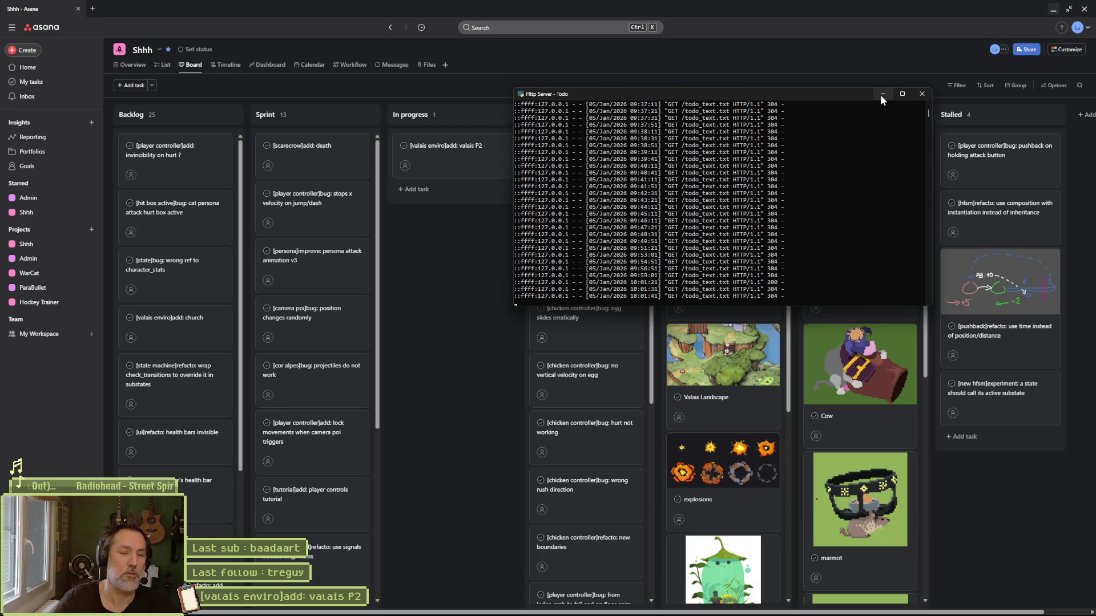
pyautogui.click(882, 93)
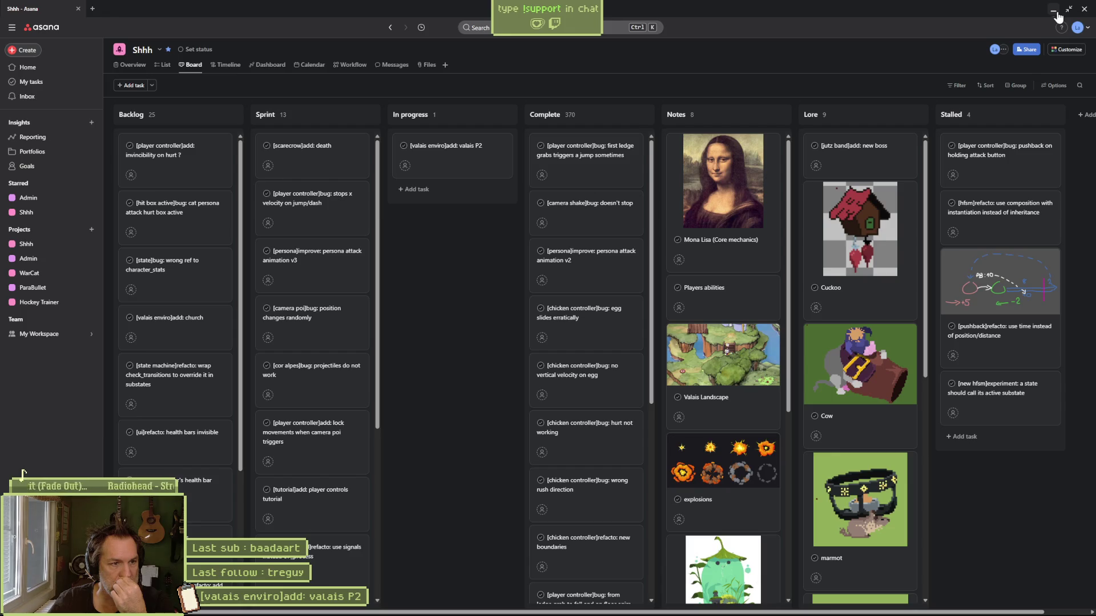
# Step: Minimize the Asana browser and switch to waterfall.aseprite in Aseprite
pyautogui.click(1054, 10)
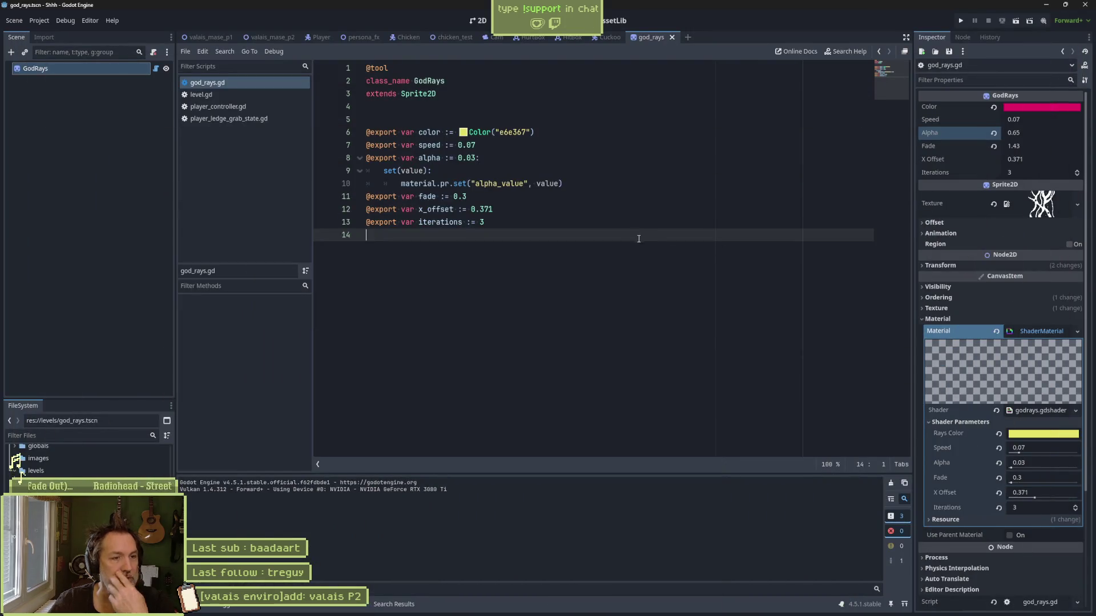
pyautogui.click(567, 606)
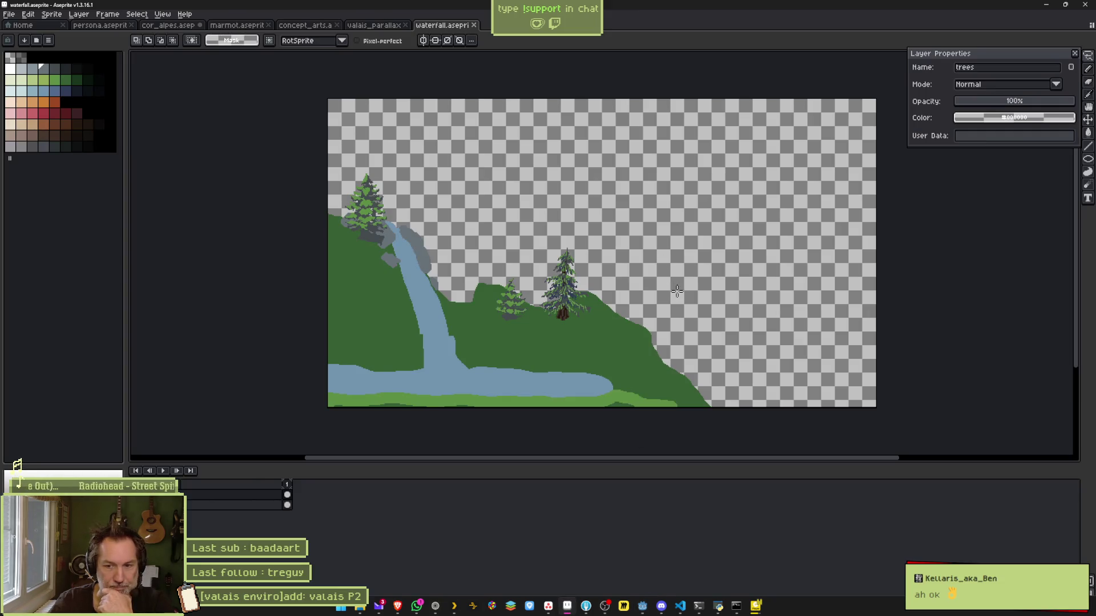
# Step: Scrub through the persona.aseprite attack animation frames, then return to waterfall.aseprite
pyautogui.click(95, 26)
pyautogui.moveTo(287, 485)
pyautogui.mouseDown()
pyautogui.moveTo(412, 489)
pyautogui.moveTo(288, 486)
pyautogui.moveTo(337, 485)
pyautogui.moveTo(302, 473)
pyautogui.moveTo(422, 483)
pyautogui.moveTo(279, 474)
pyautogui.moveTo(350, 473)
pyautogui.mouseUp()
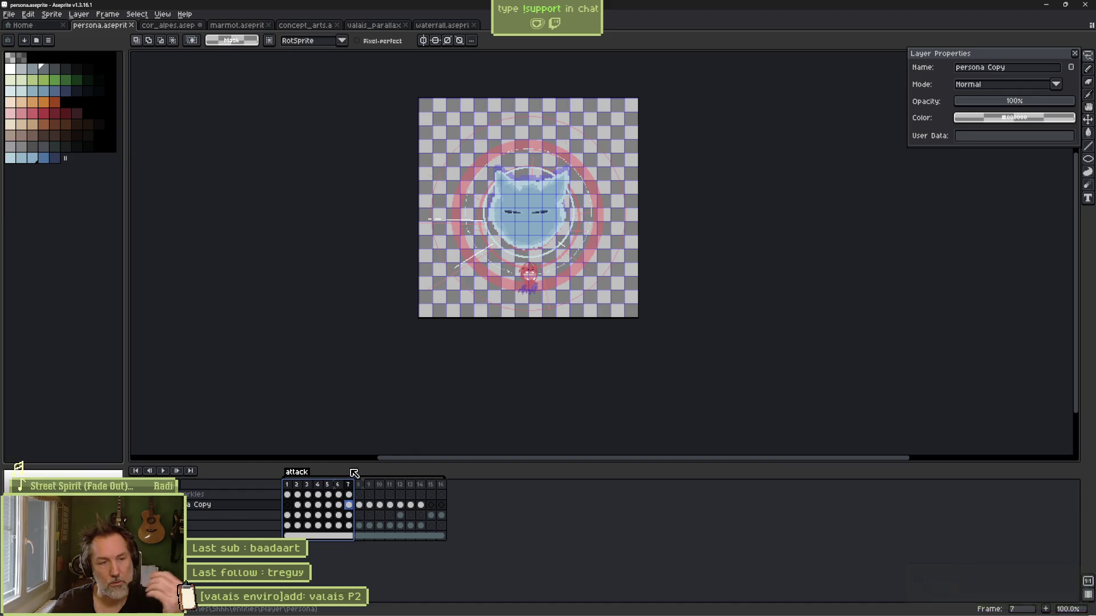
pyautogui.moveTo(357, 473)
pyautogui.mouseDown()
pyautogui.moveTo(404, 472)
pyautogui.moveTo(300, 473)
pyautogui.moveTo(287, 485)
pyautogui.mouseUp()
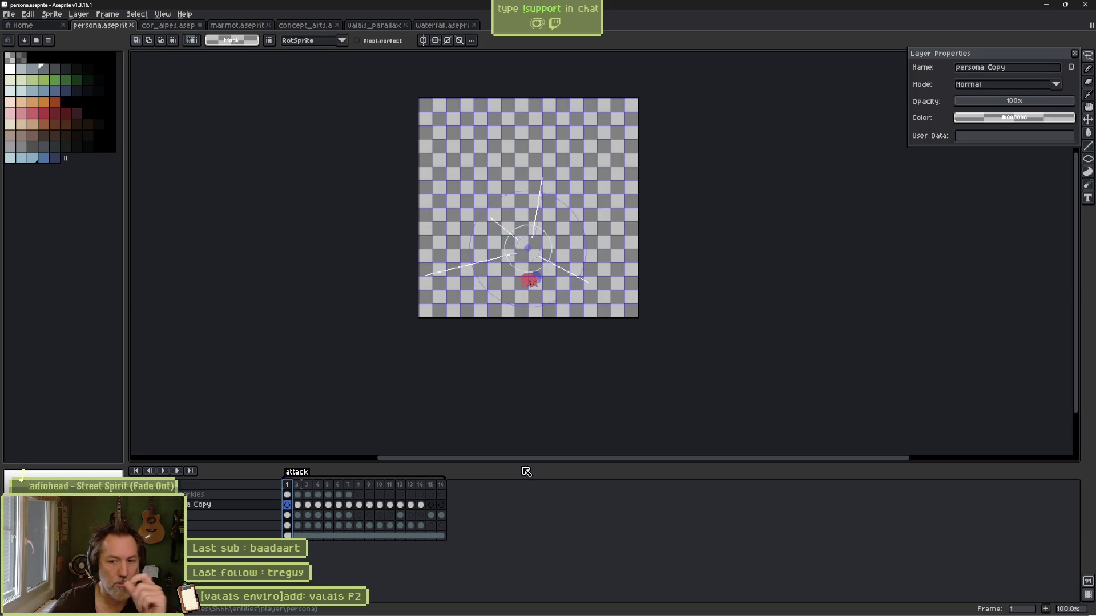
pyautogui.click(298, 485)
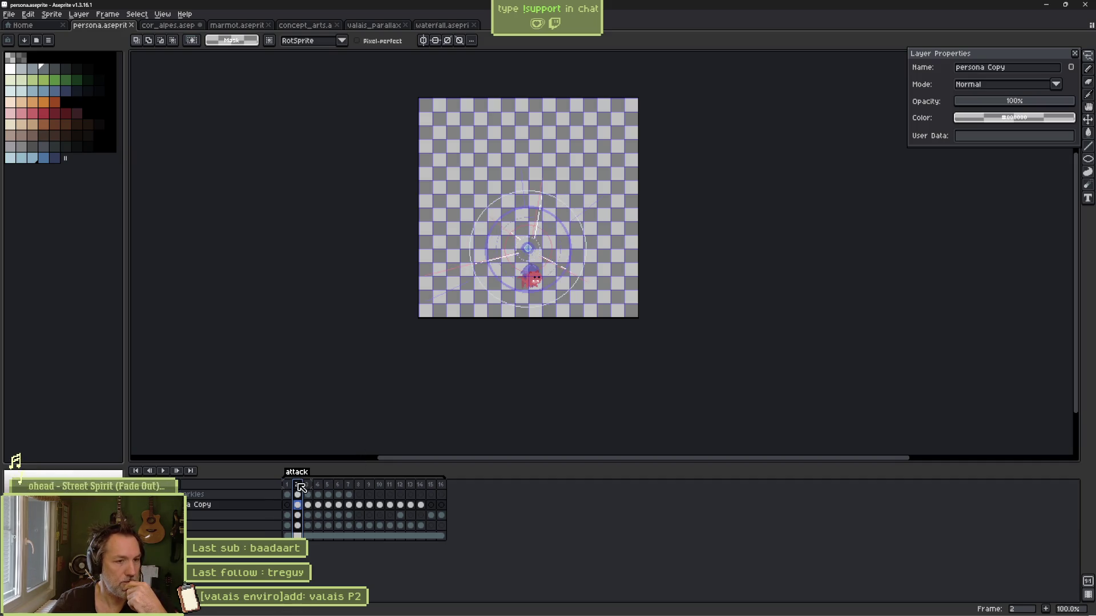
pyautogui.moveTo(301, 486); pyautogui.dragTo(362, 494)
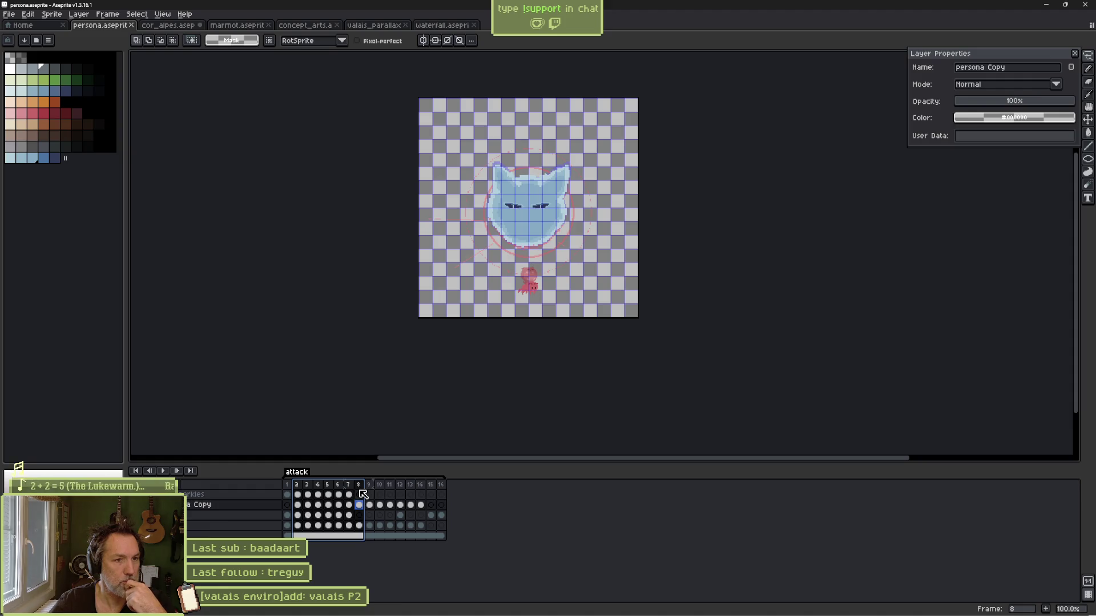
pyautogui.moveTo(366, 494); pyautogui.dragTo(390, 489)
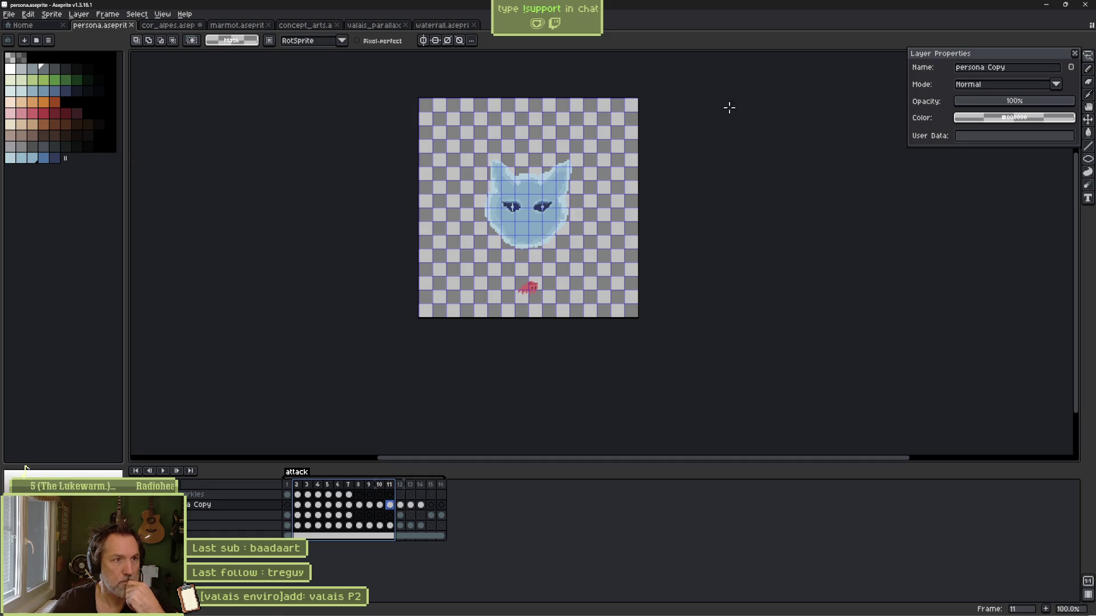
pyautogui.click(453, 29)
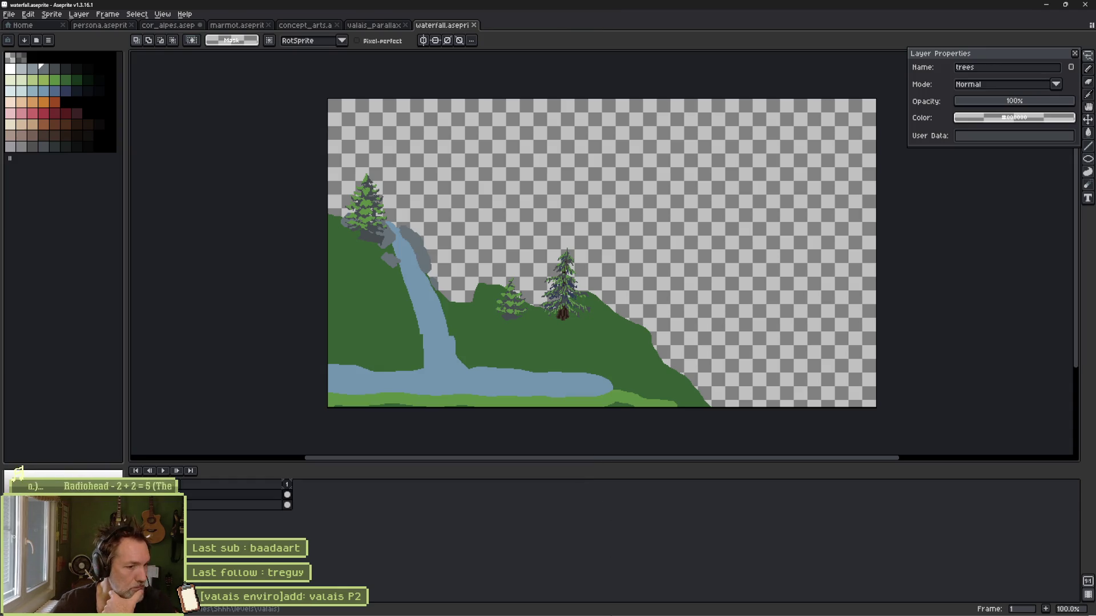
# Step: In Godot, show the valais_mase_p1 scene in the 2D view and run the game
pyautogui.moveTo(573, 612)
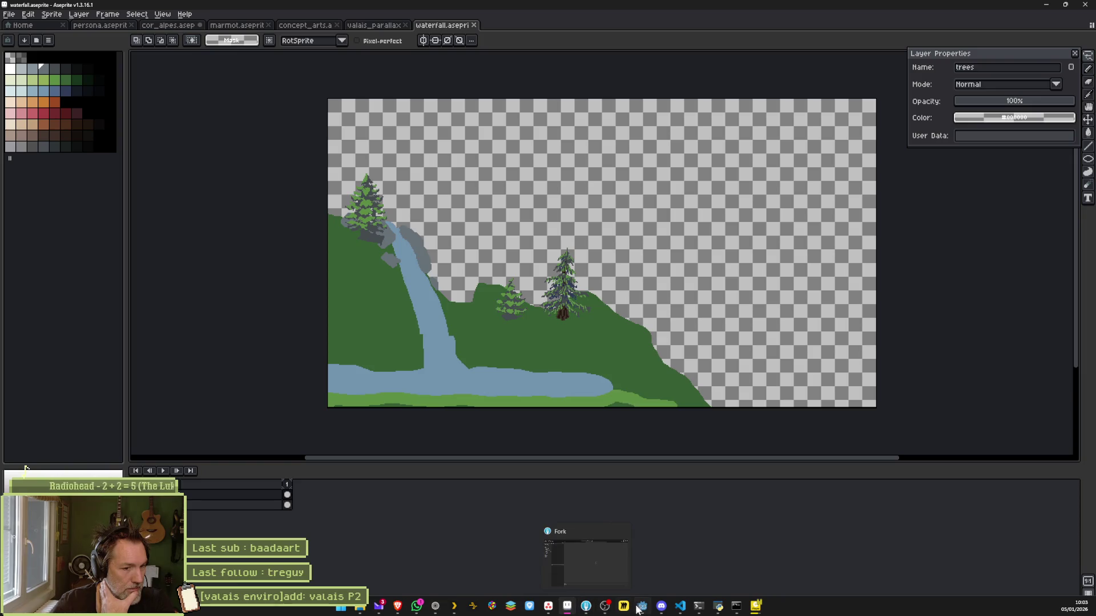
pyautogui.click(642, 609)
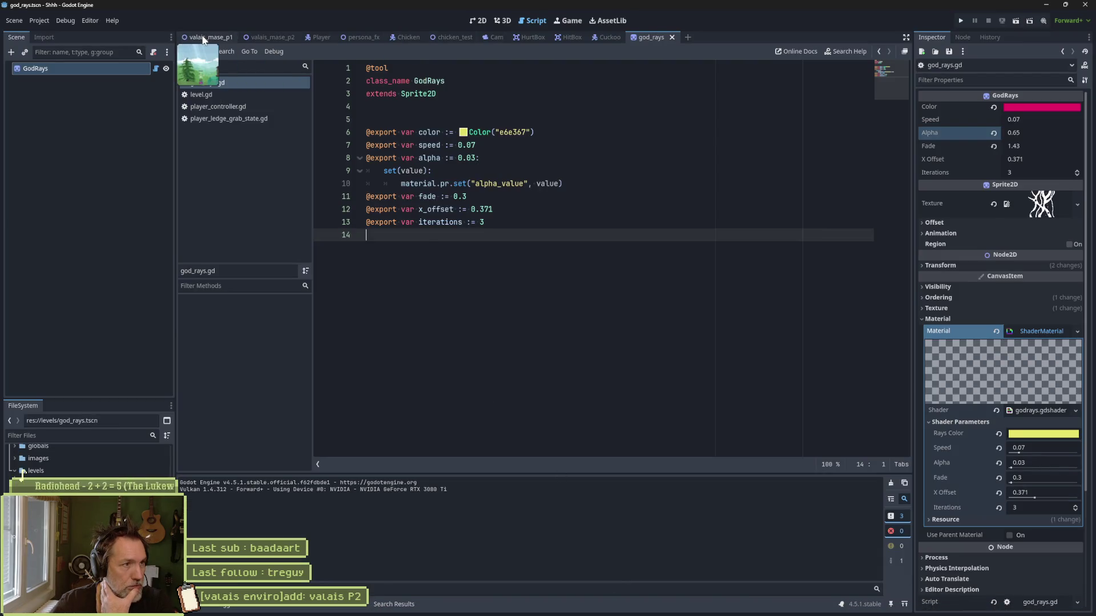
pyautogui.click(207, 37)
pyautogui.click(469, 19)
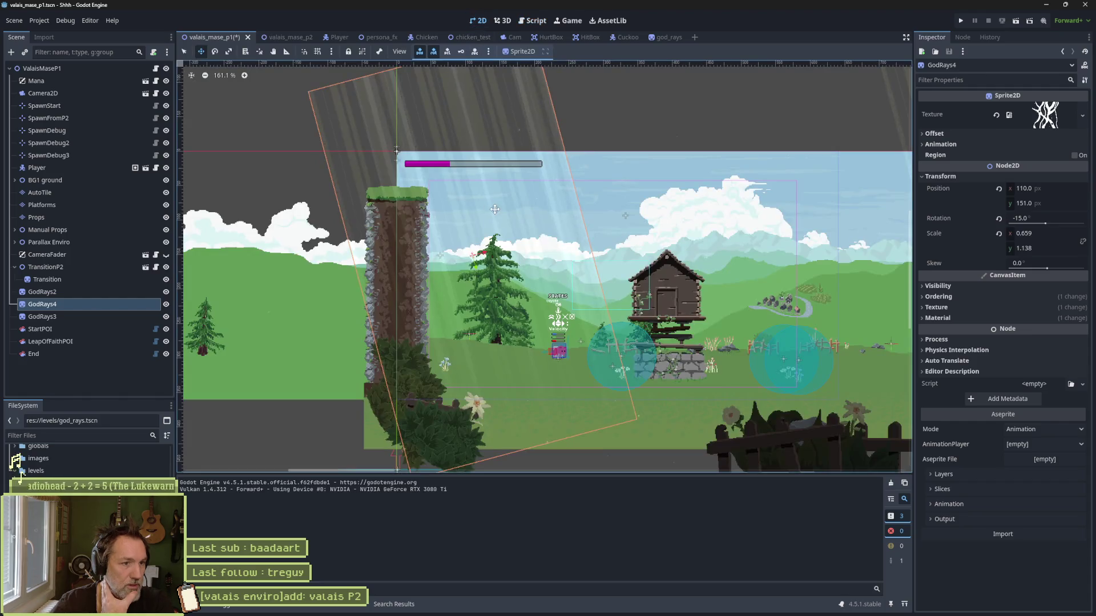
pyautogui.press('F5')
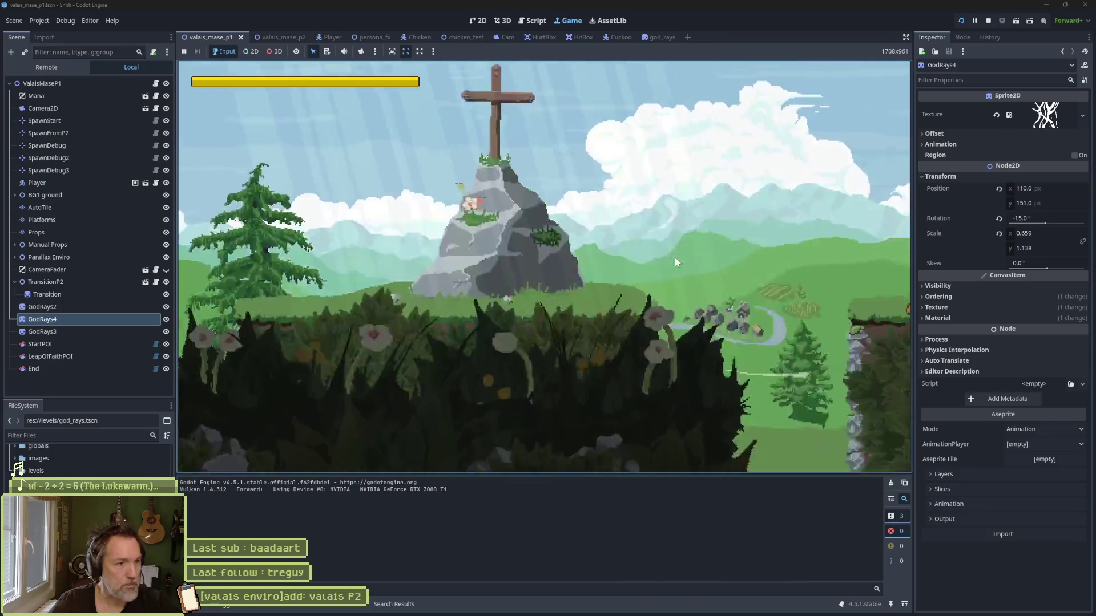
# Step: Stop the game, set ValaisMaseP1's Spawn to SpawnStart, and rerun the game
pyautogui.press('F8')
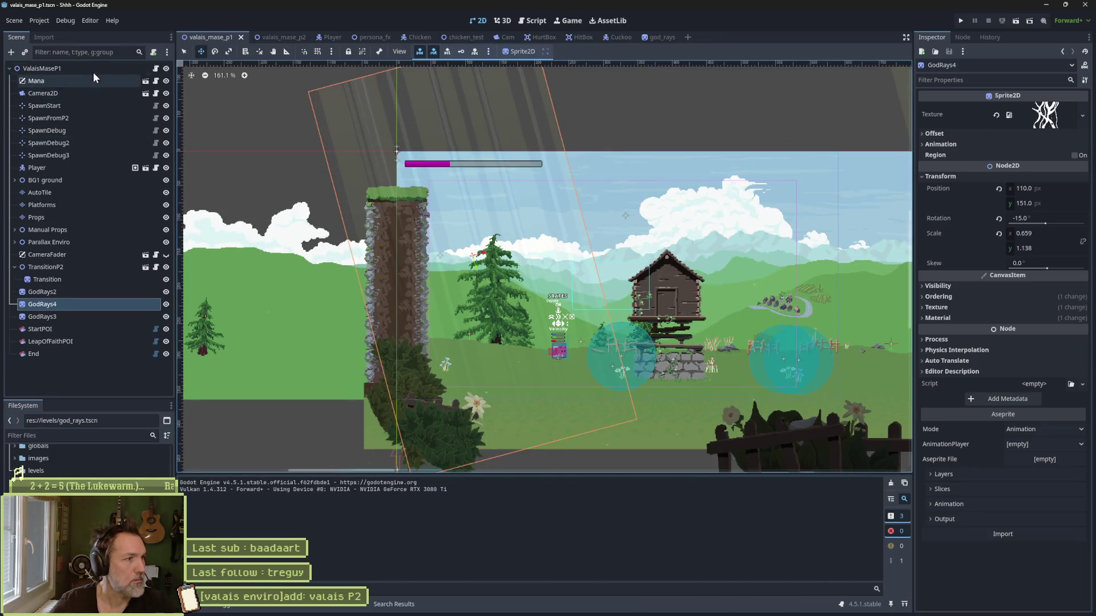
pyautogui.click(93, 69)
pyautogui.click(971, 187)
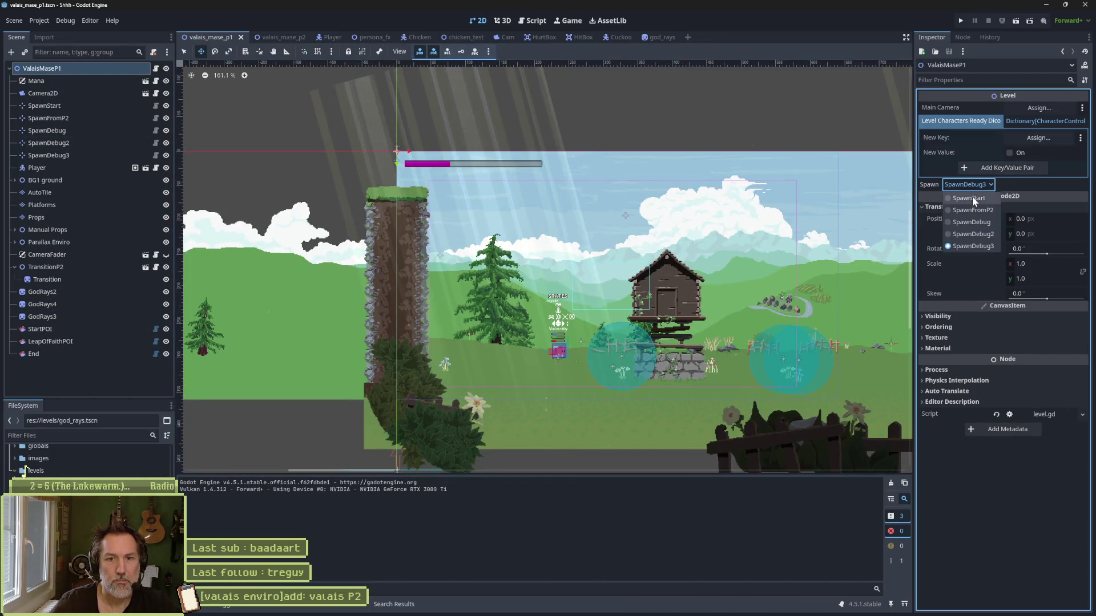
pyautogui.click(971, 196)
pyautogui.press('F5')
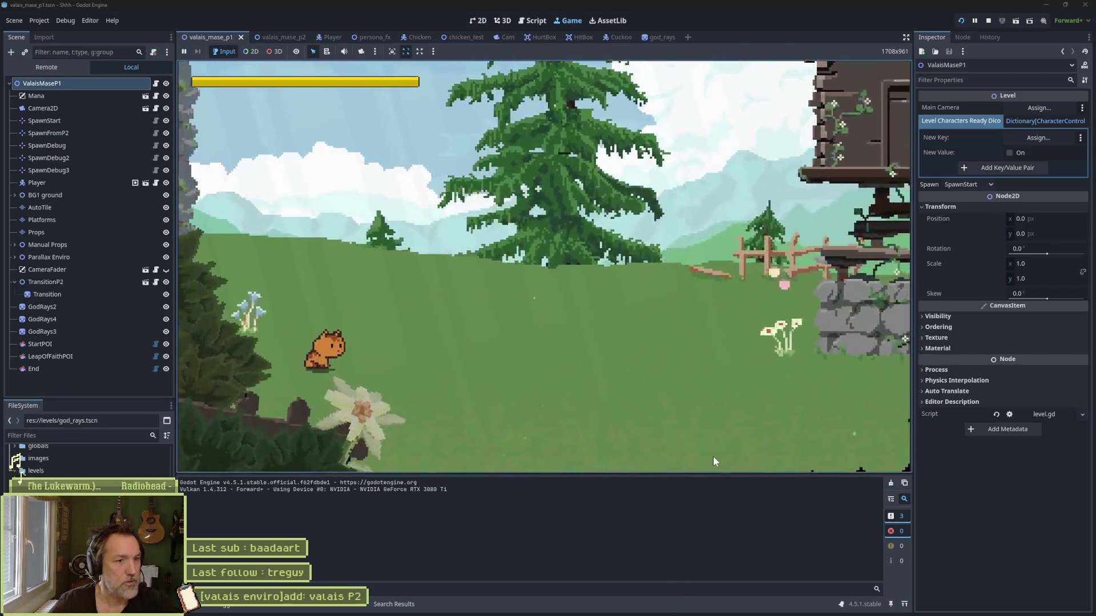
# Step: Run the cat right past the barn and jump it onto the lamp post's beam
pyautogui.press('Right')
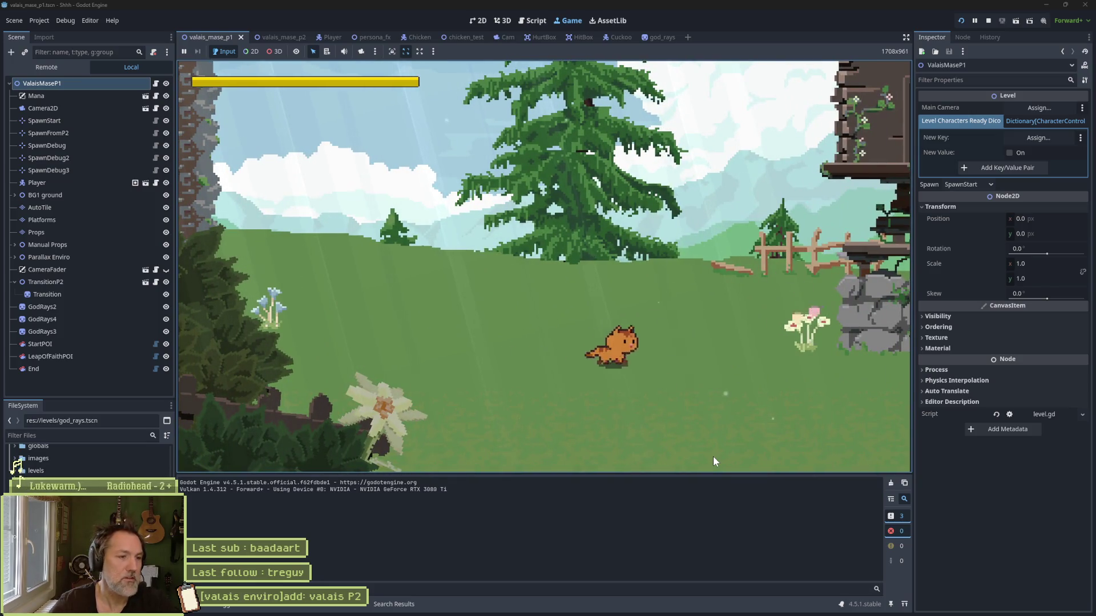
pyautogui.press('Right')
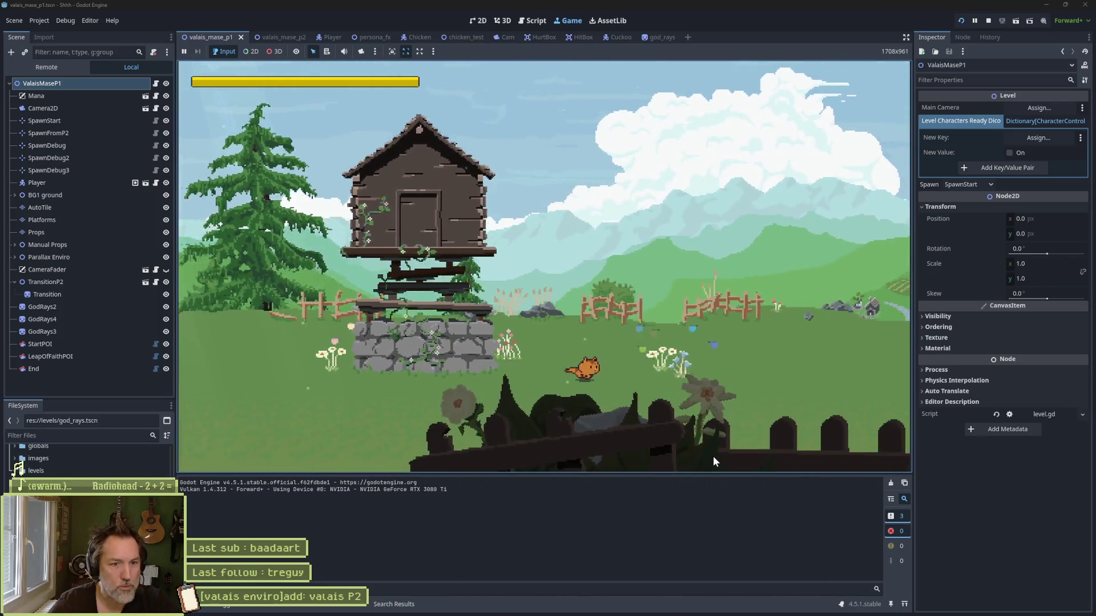
pyautogui.press('Right')
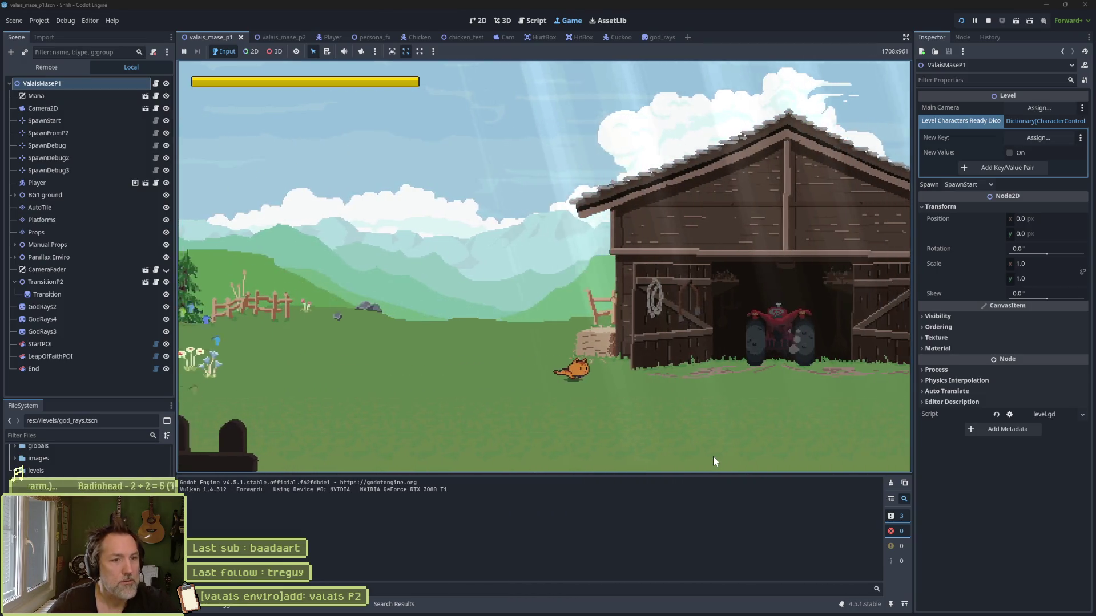
pyautogui.press('Right')
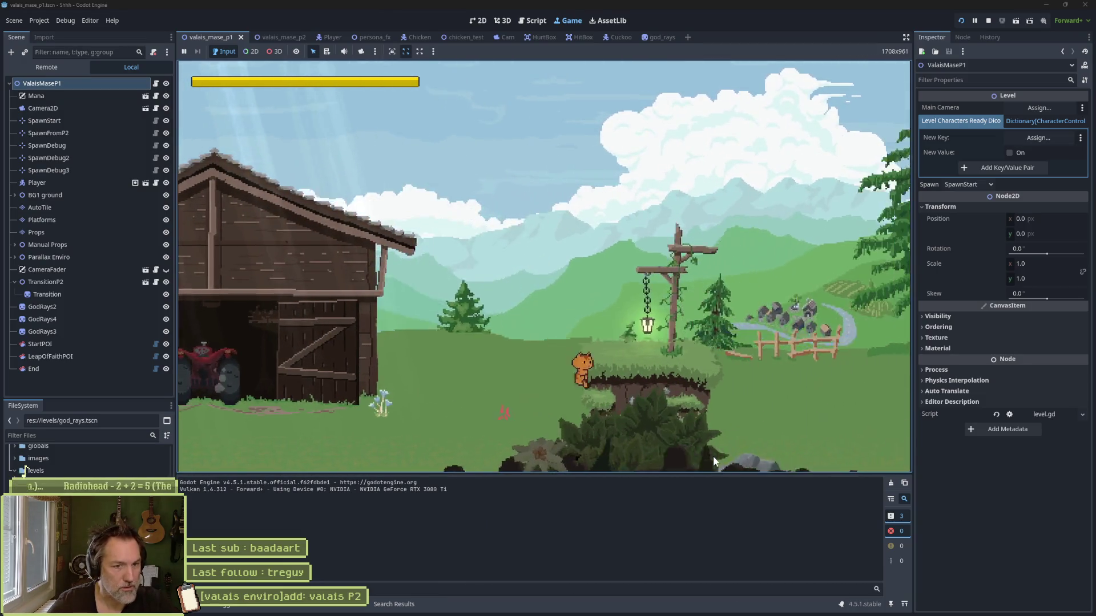
pyautogui.press('Right')
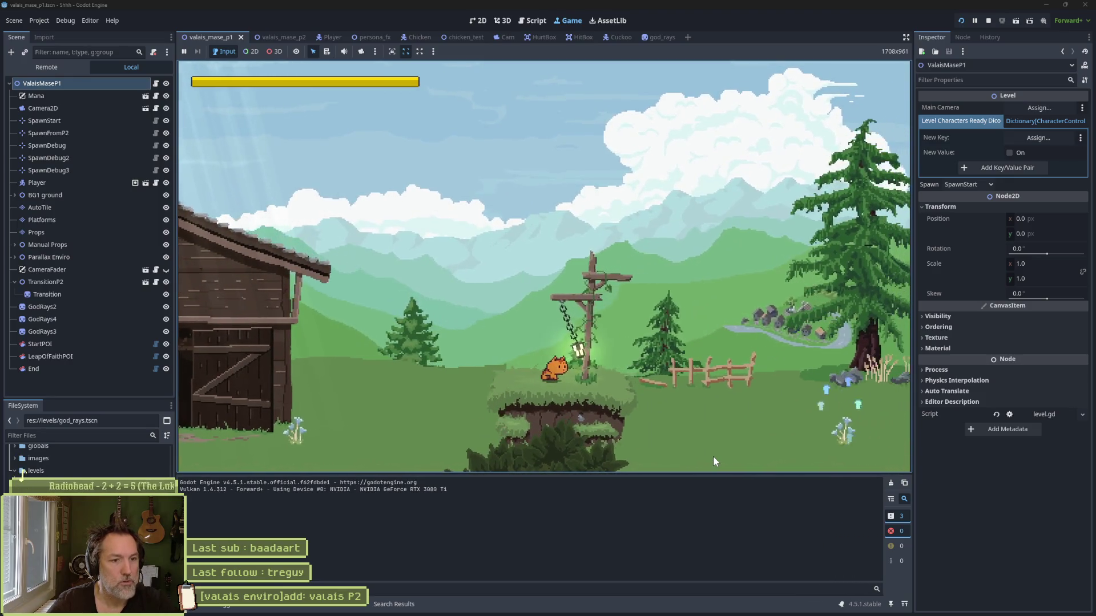
pyautogui.press('Right')
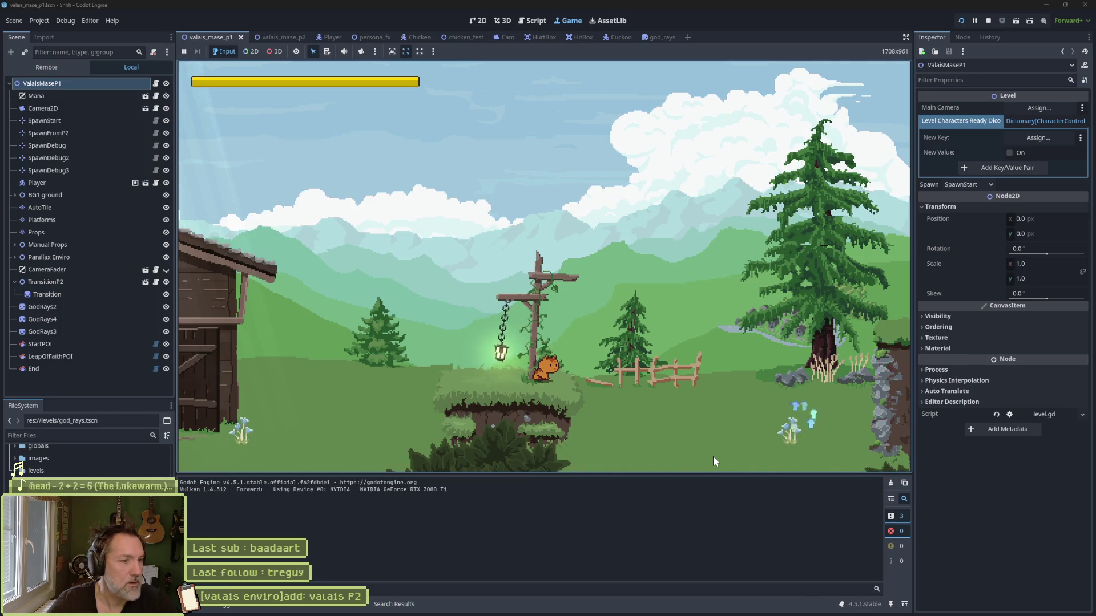
pyautogui.press('space')
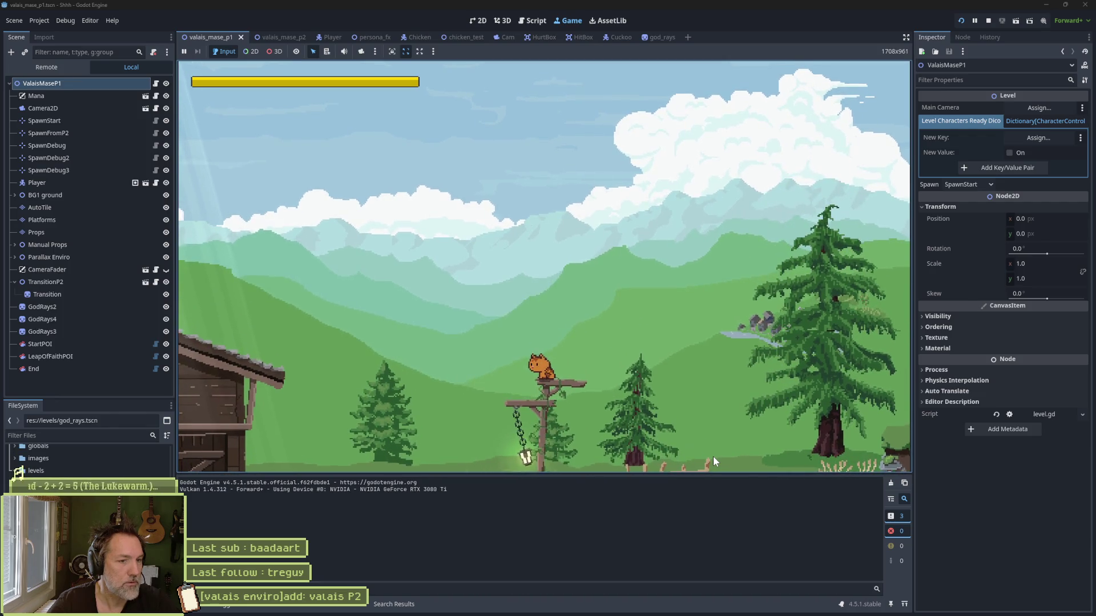
pyautogui.press('Right')
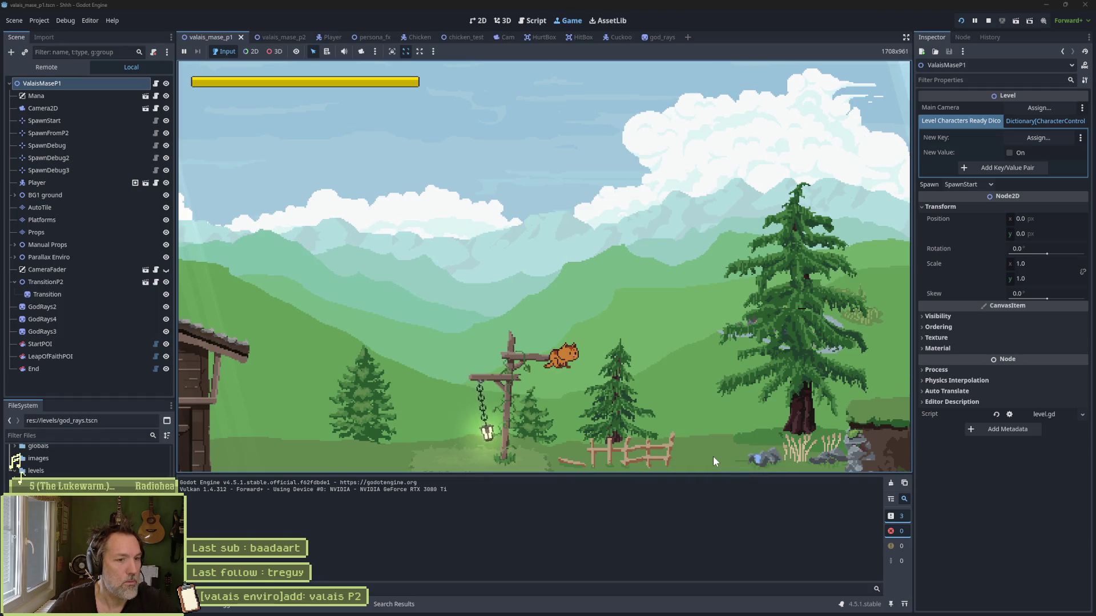
# Step: Snip a screenshot of the lamp post and cat area
pyautogui.press('super+shift+s')
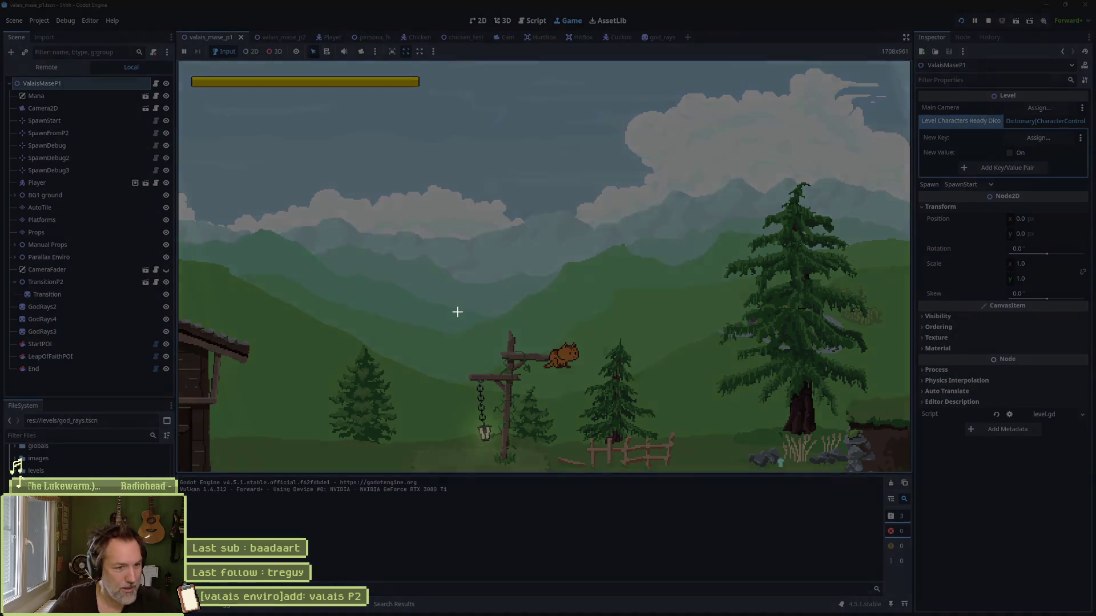
pyautogui.moveTo(441, 293); pyautogui.dragTo(611, 457)
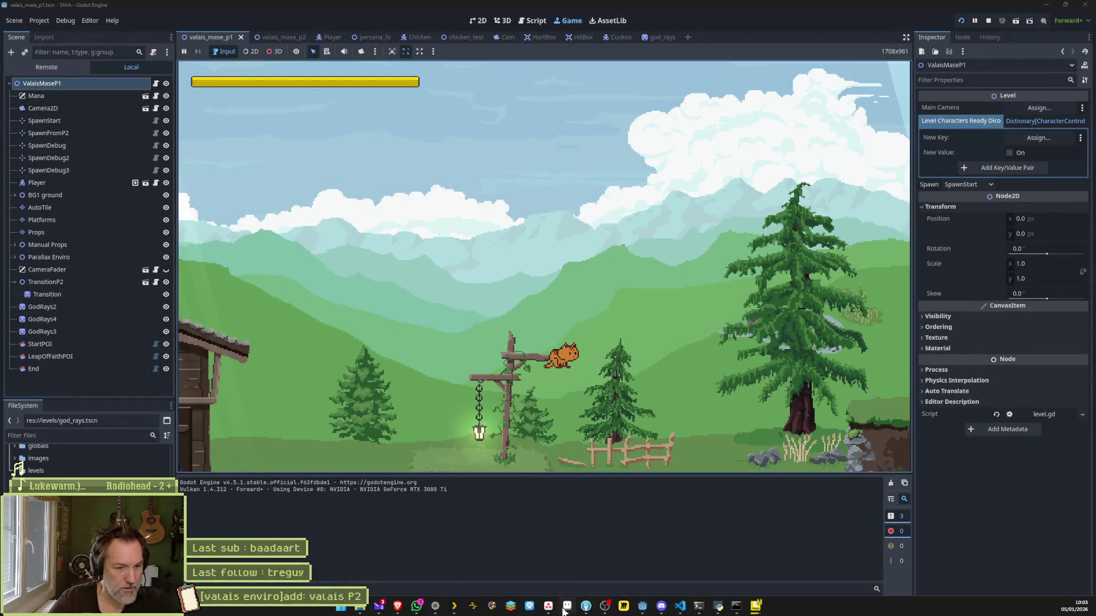
pyautogui.hotkey('alt', 'Tab')
# Step: Add a new task to Asana's In progress column
pyautogui.scroll(-5, 316, 200)
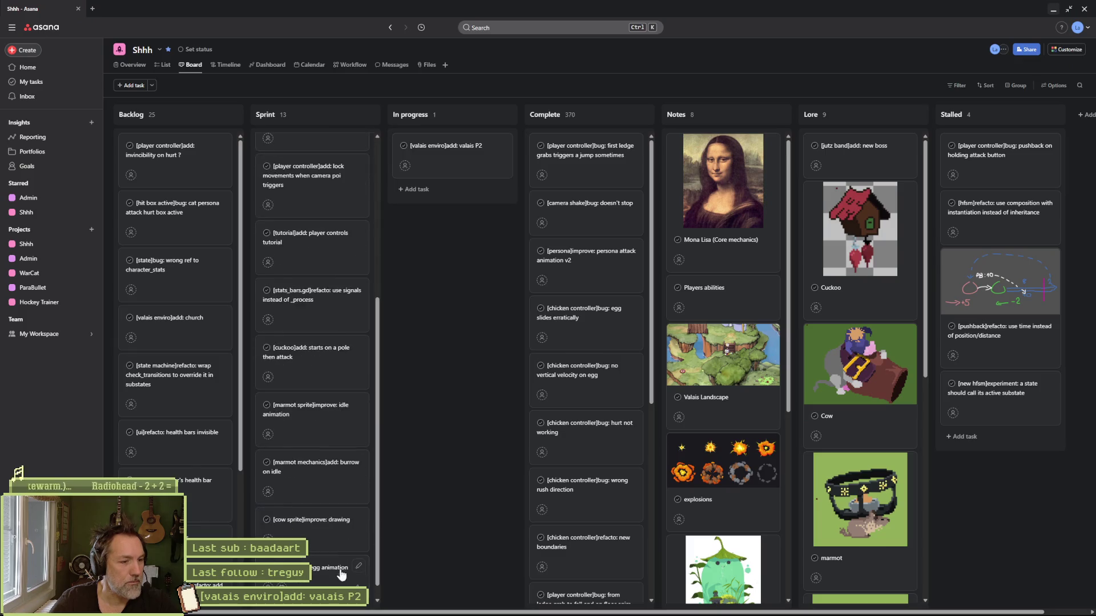
pyautogui.scroll(5, 320, 342)
pyautogui.click(435, 188)
pyautogui.write('[')
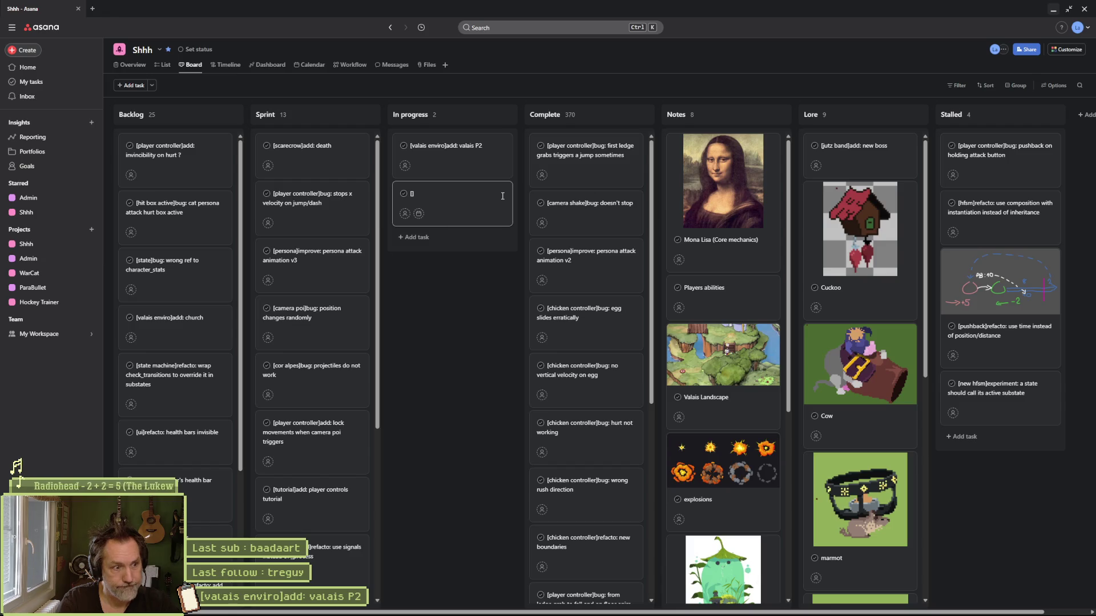
# Step: Stop the running game in Godot, then open the new empty task's details
pyautogui.hotkey('alt', 'Tab')
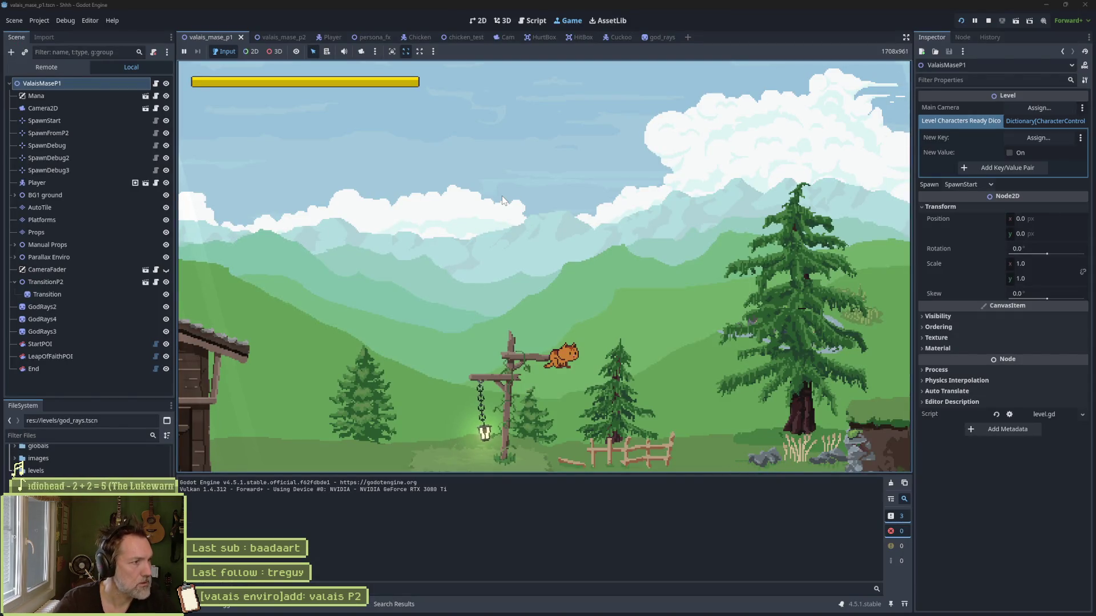
pyautogui.click(986, 22)
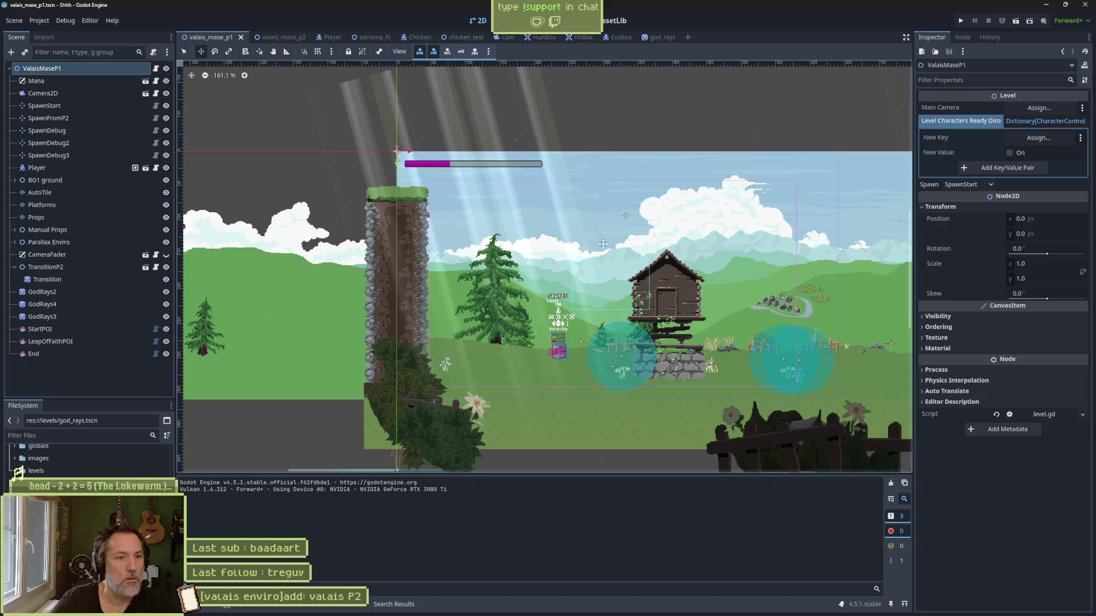
pyautogui.hscroll(10, 603, 243)
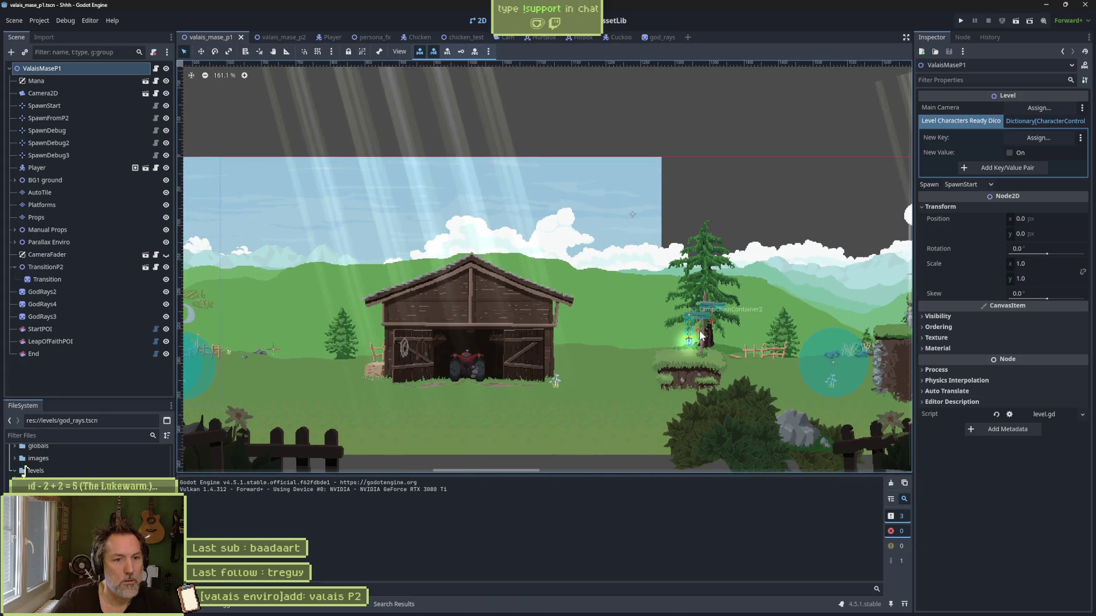
pyautogui.hotkey('alt', 'Tab')
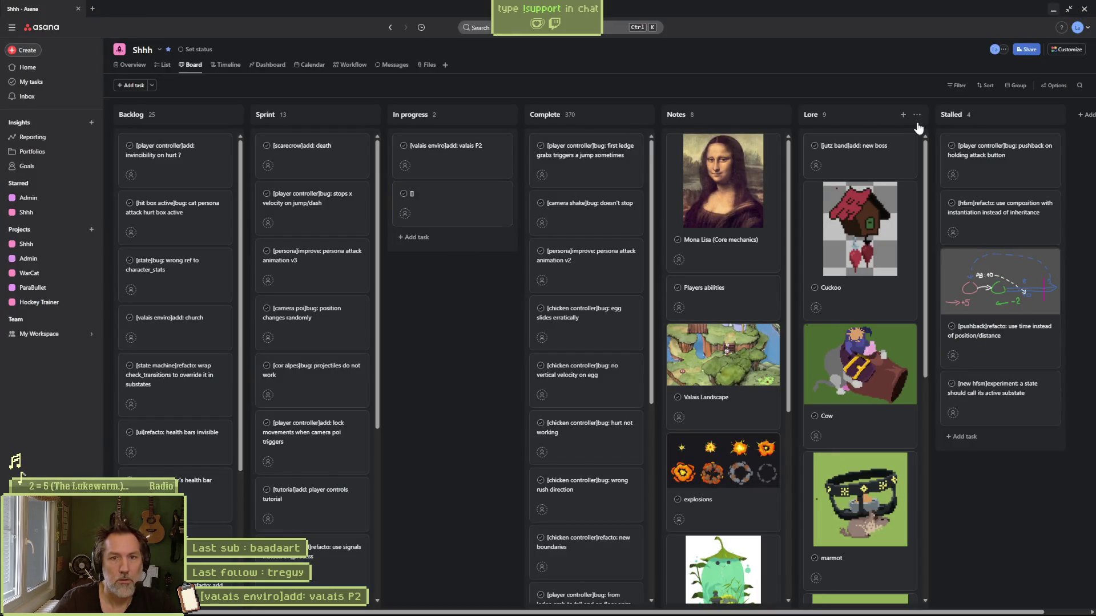
pyautogui.click(457, 192)
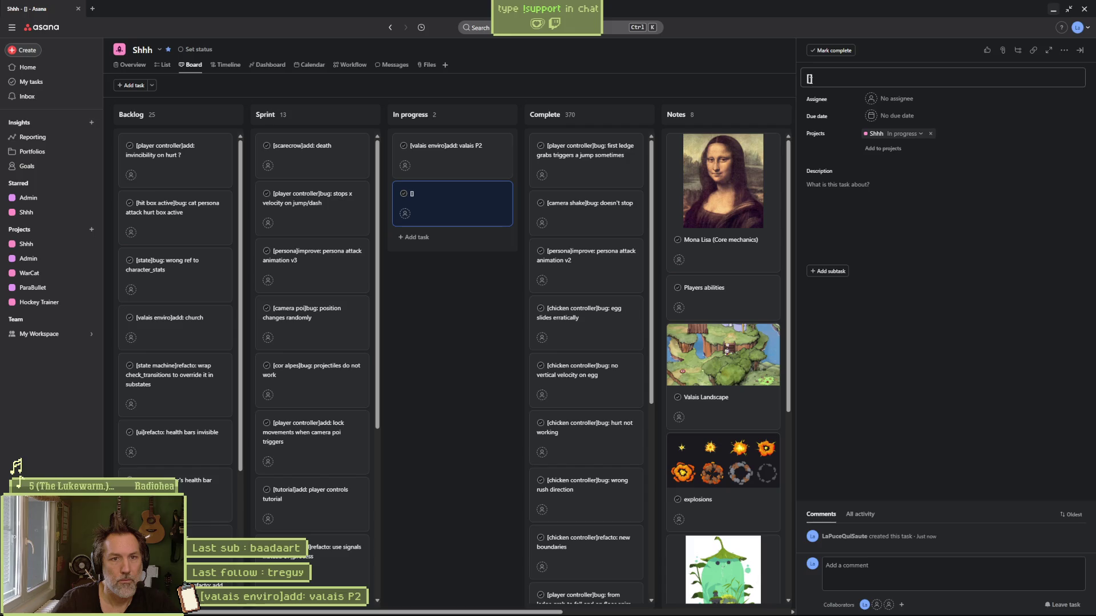
# Step: Title the task '[lamp chain]bug: player can ledge grab weirdly'
pyautogui.write('[')
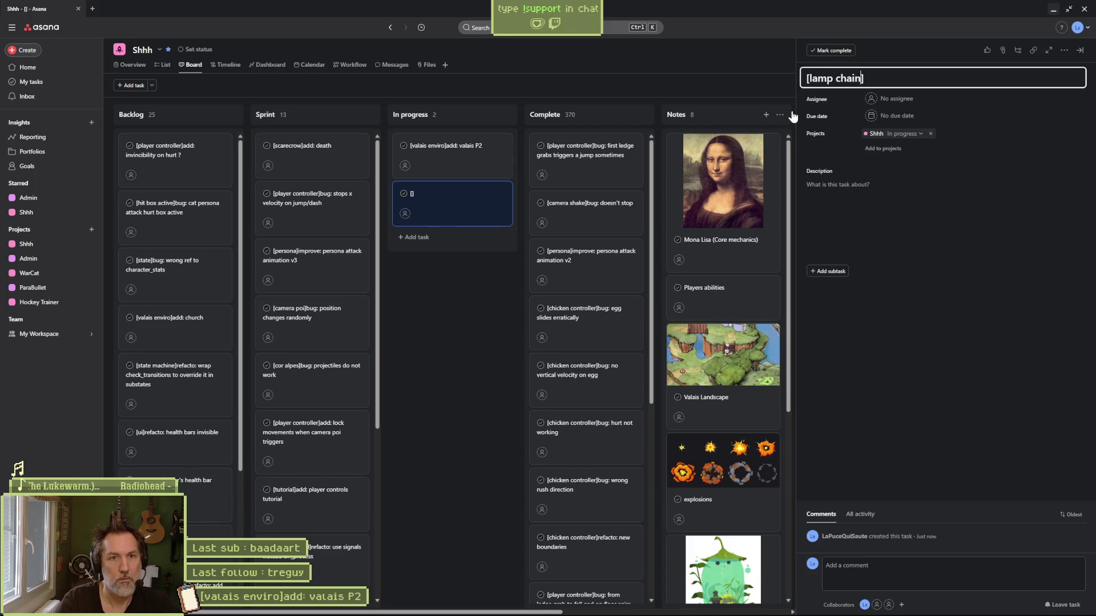
pyautogui.press('Right')
pyautogui.write('bug: play')
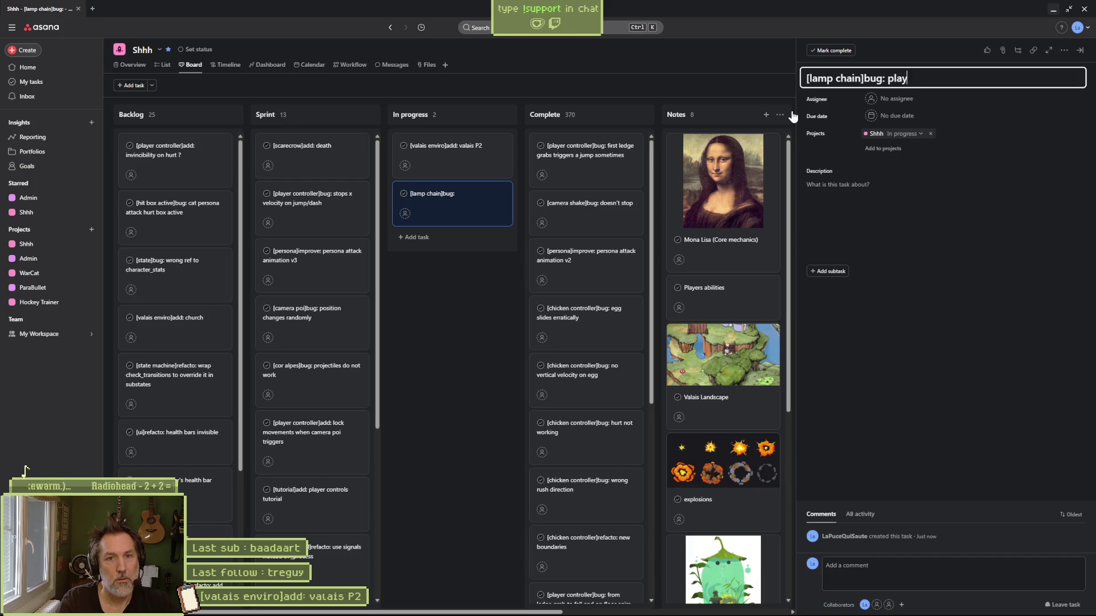
pyautogui.write('er can ledge grab w')
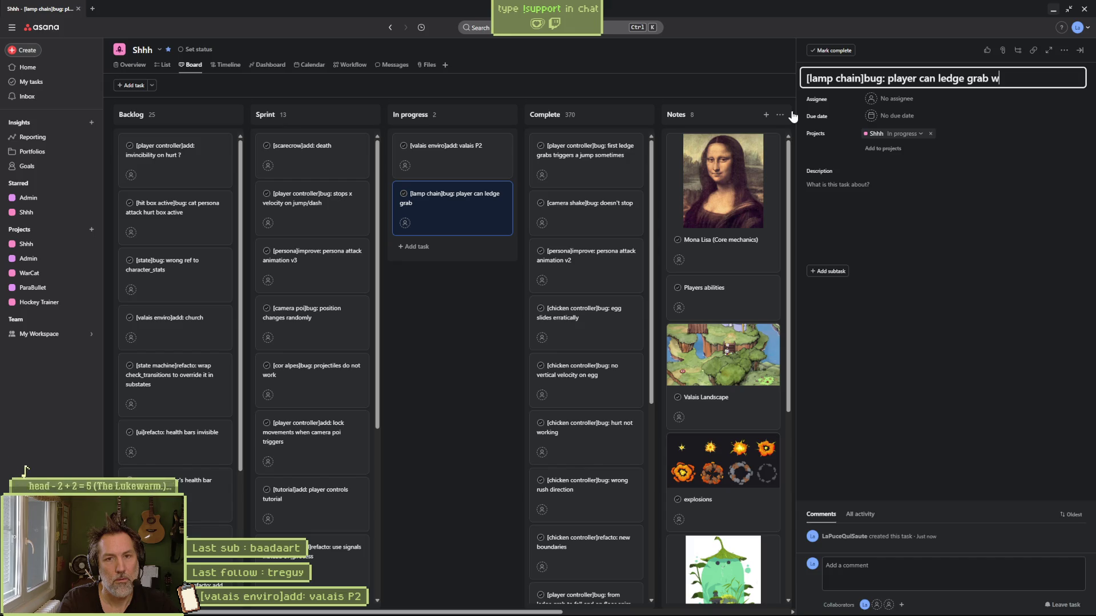
pyautogui.write('eirdly')
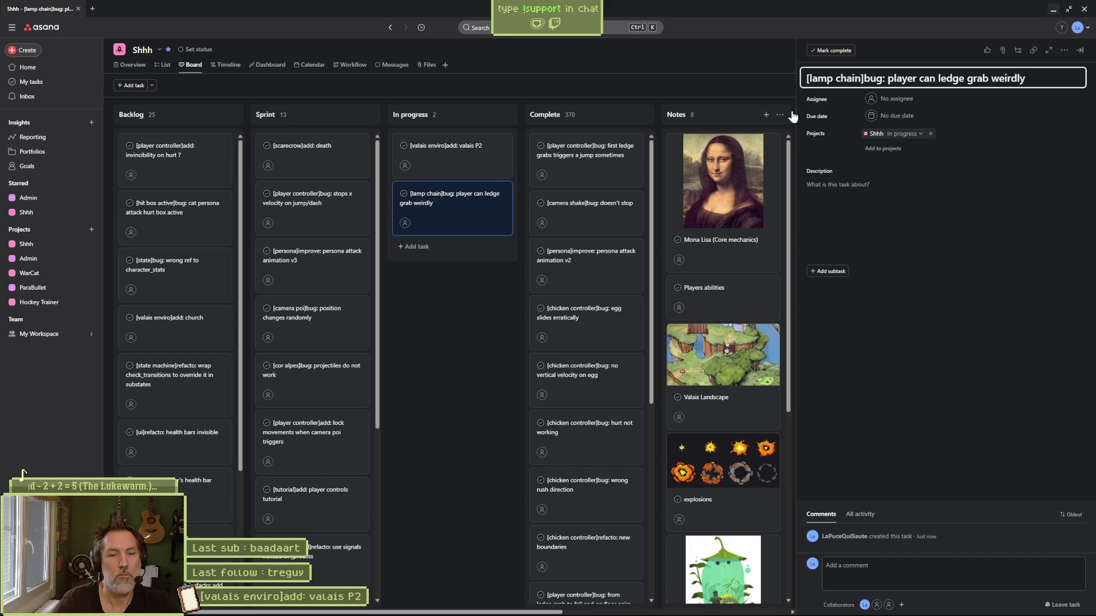
# Step: Paste the lamp-post screenshot into the description and move the task to the top of Sprint
pyautogui.click(905, 198)
pyautogui.hotkey('ctrl', 'v')
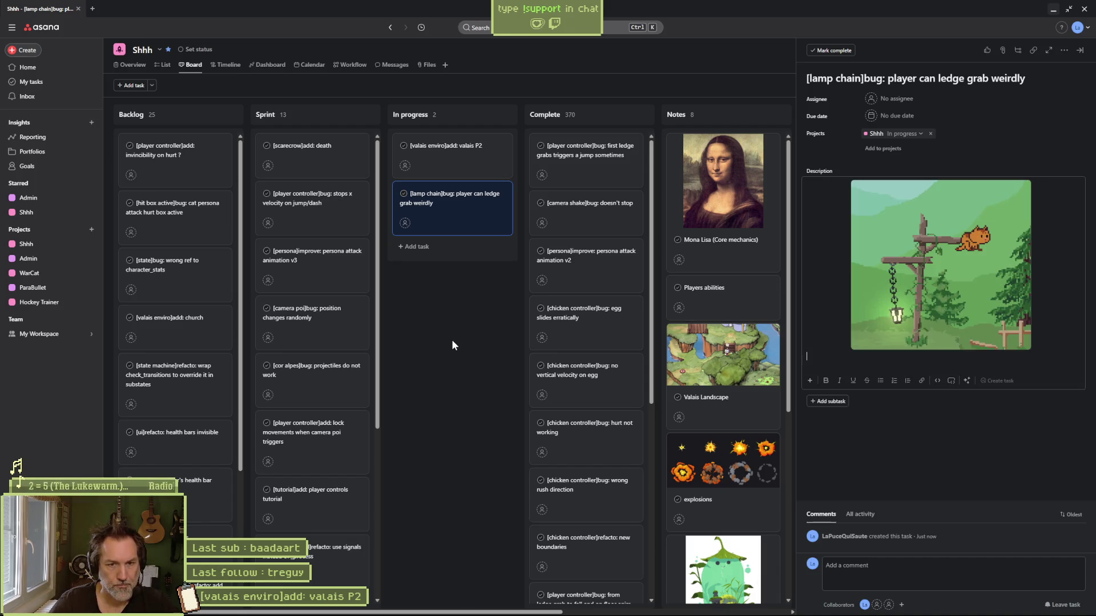
pyautogui.click(468, 403)
pyautogui.moveTo(440, 246)
pyautogui.mouseDown()
pyautogui.moveTo(364, 191)
pyautogui.moveTo(360, 211)
pyautogui.mouseUp()
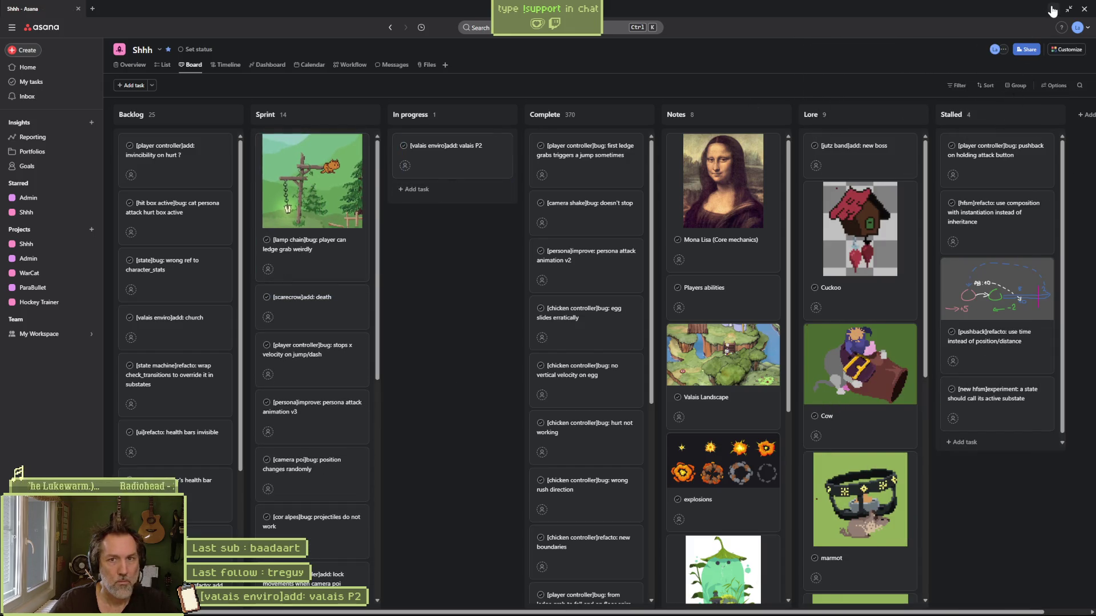
pyautogui.click(1053, 9)
# Step: Run the level and steer the cat right past the barn and over the gap until god_rays.gd line 10 errors
pyautogui.scroll(-2, 614, 322)
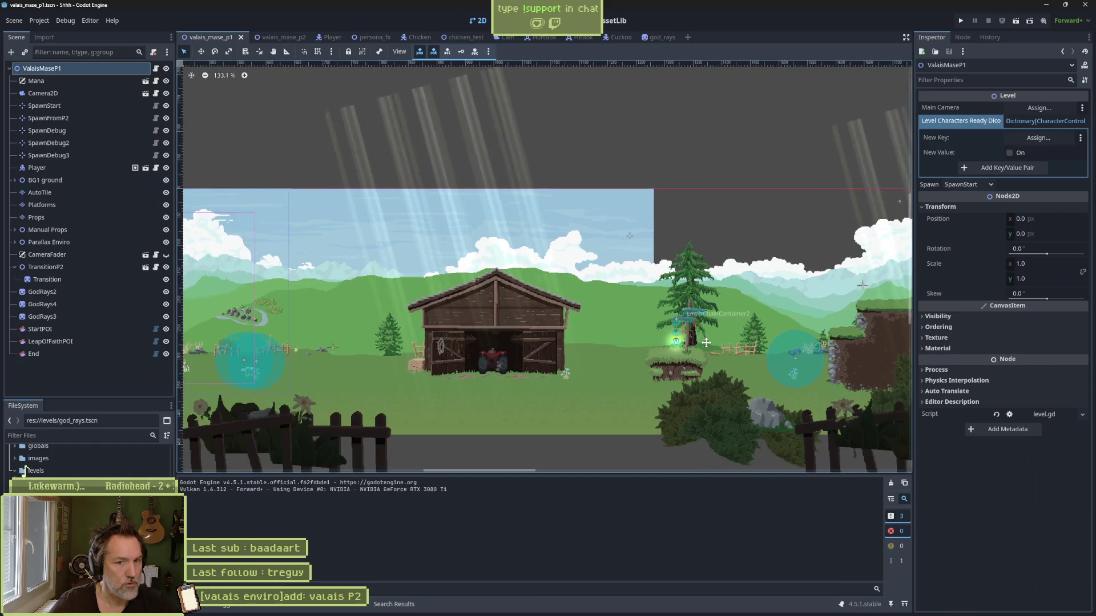
pyautogui.hscroll(5, 504, 344)
pyautogui.press('F5')
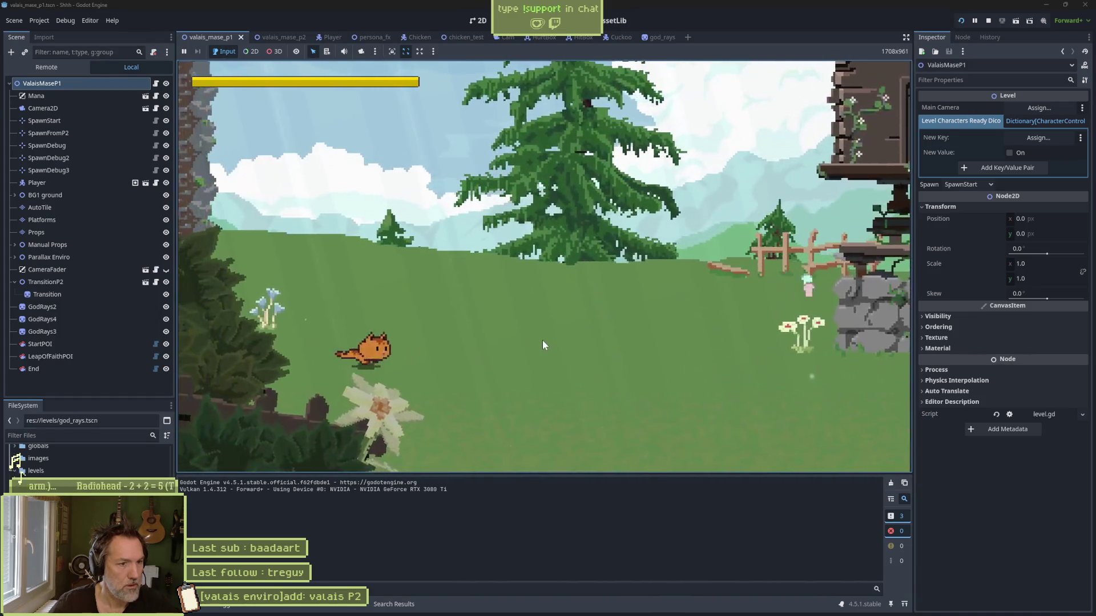
pyautogui.press('Right')
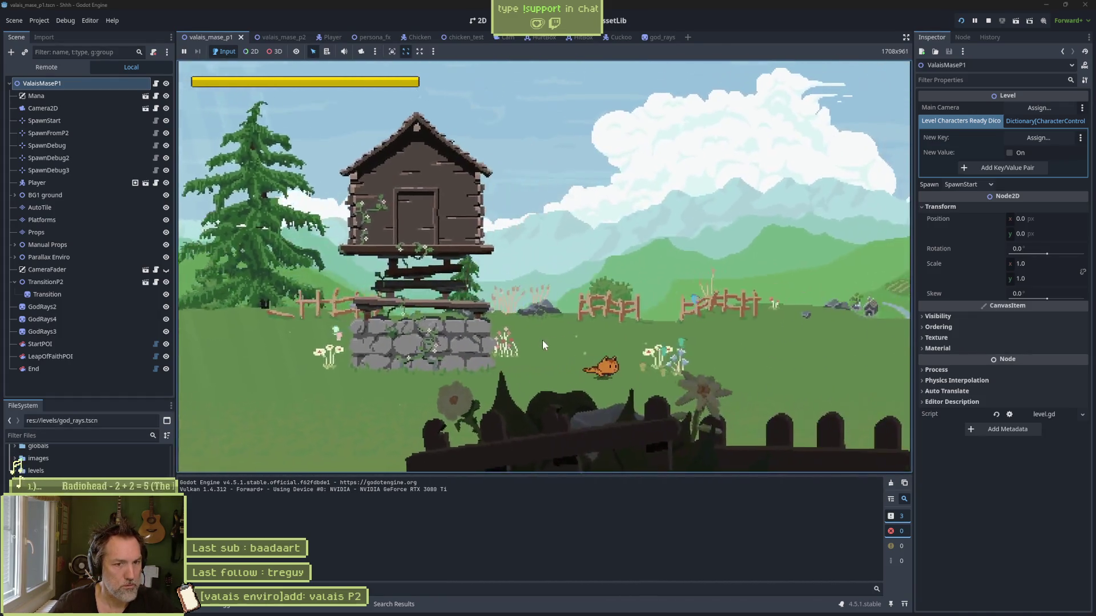
pyautogui.press('Right')
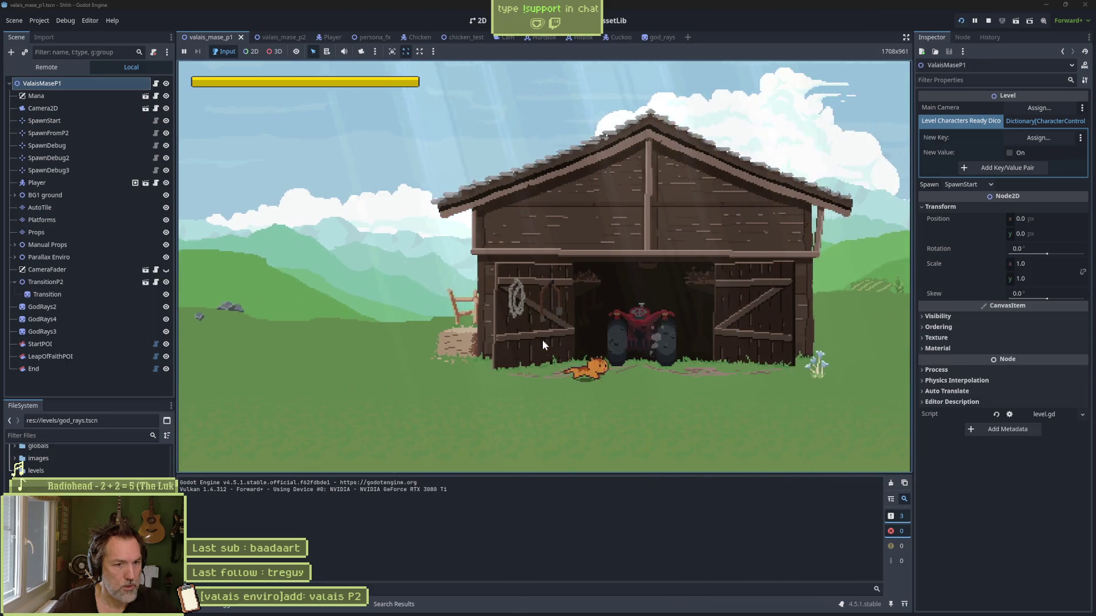
pyautogui.press('Right')
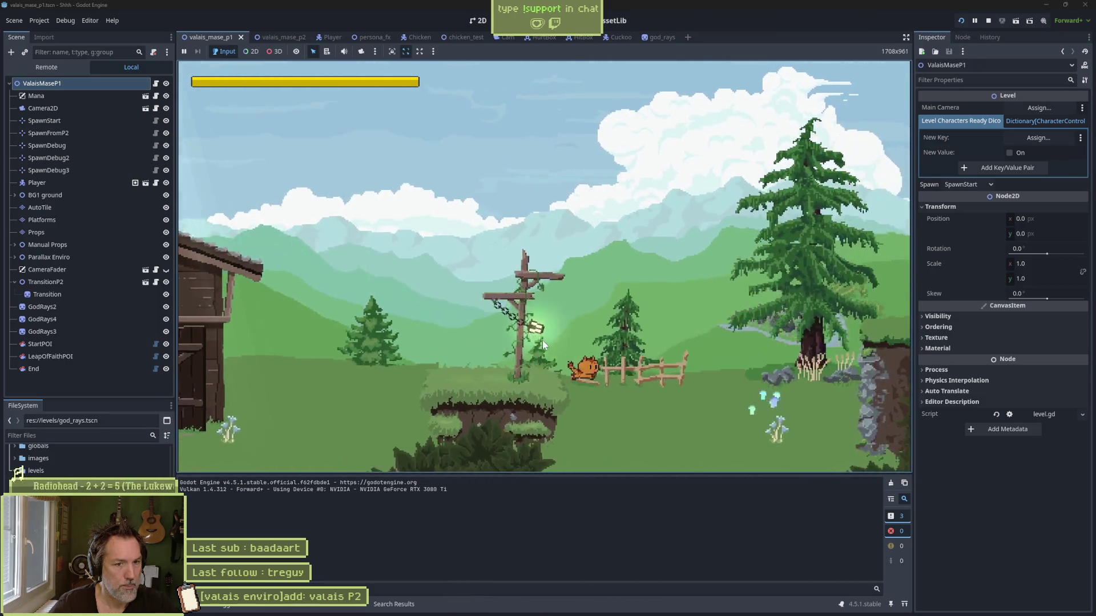
pyautogui.press('Right')
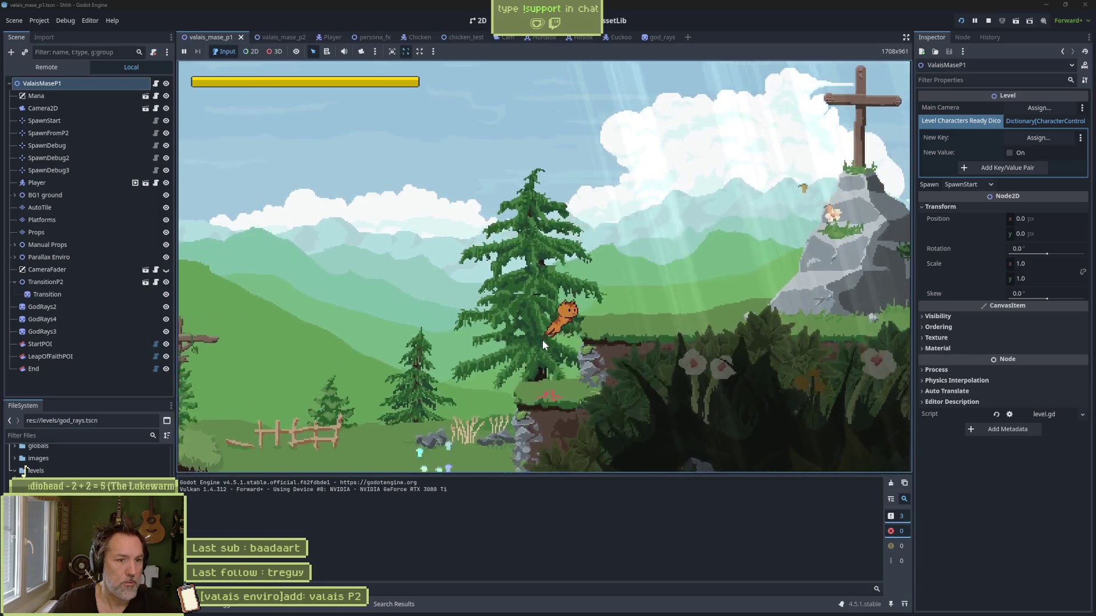
pyautogui.press('Right')
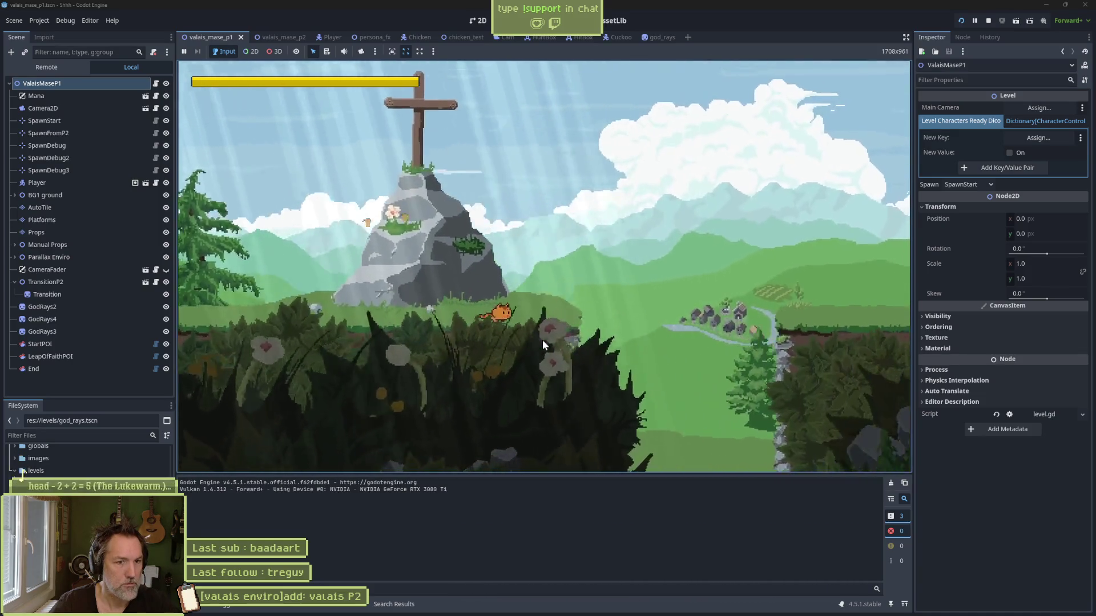
pyautogui.press('space')
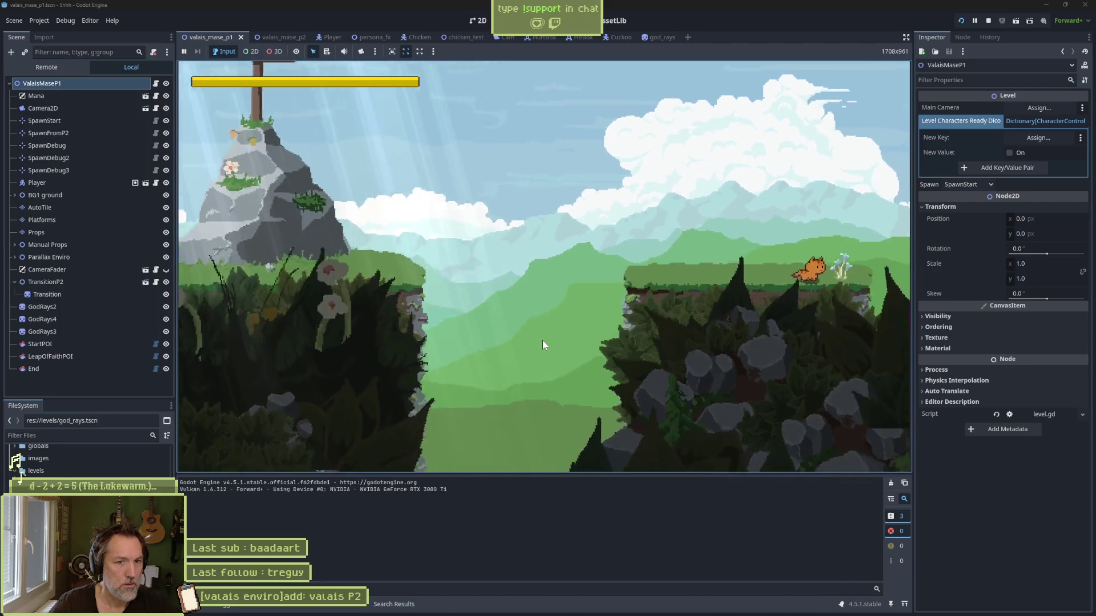
pyautogui.press('Left')
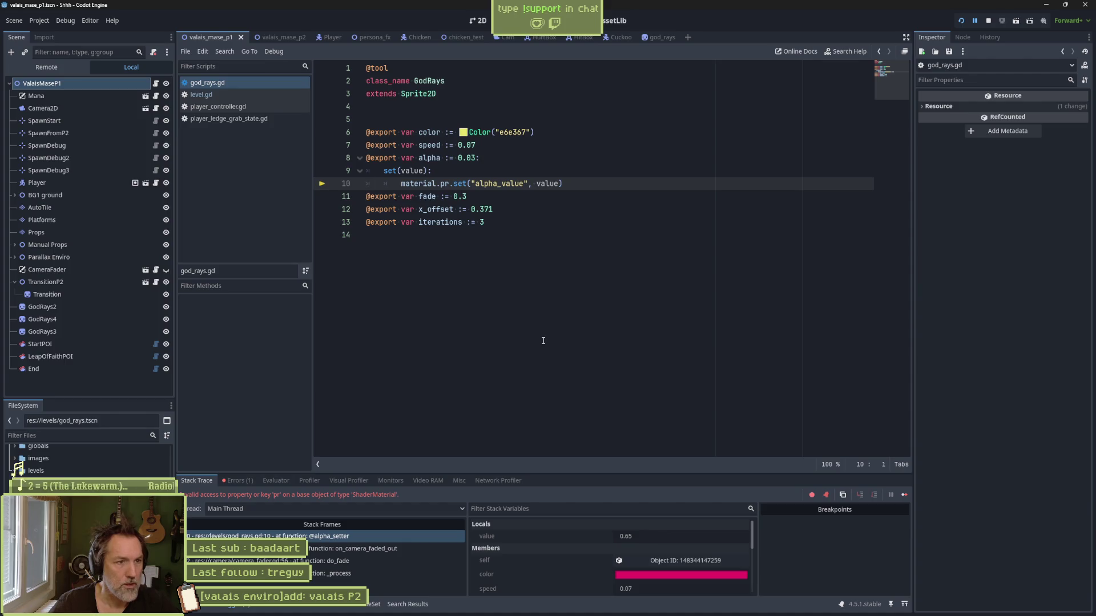
# Step: Stop the game, switch to the valais_mase_p2 scene, and run it with F6
pyautogui.click(988, 20)
pyautogui.click(548, 170)
pyautogui.hotkey('ctrl', 'Tab')
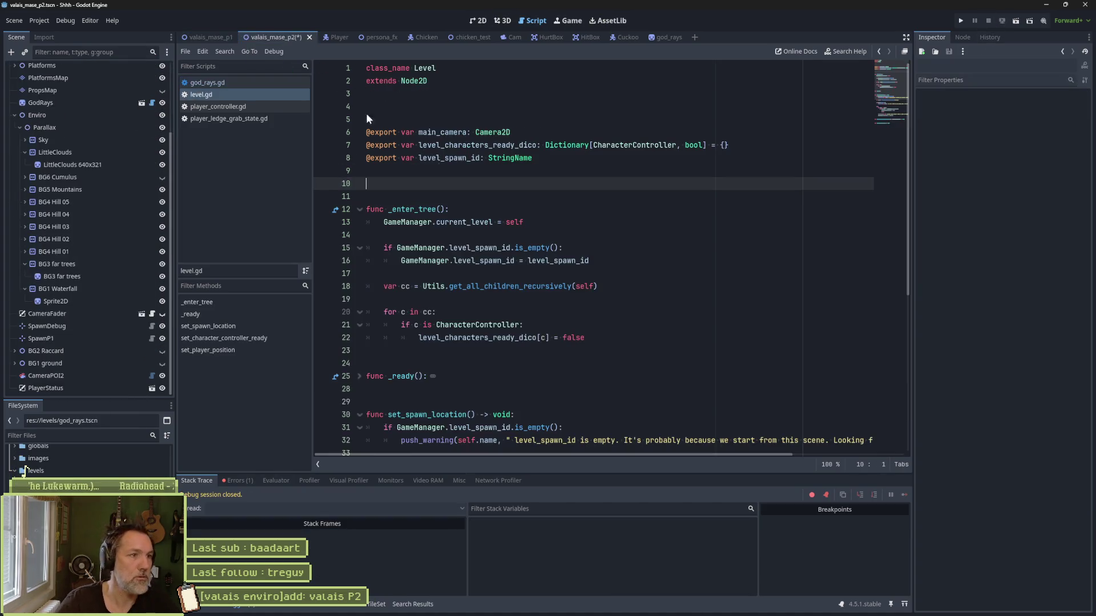
pyautogui.press('F6')
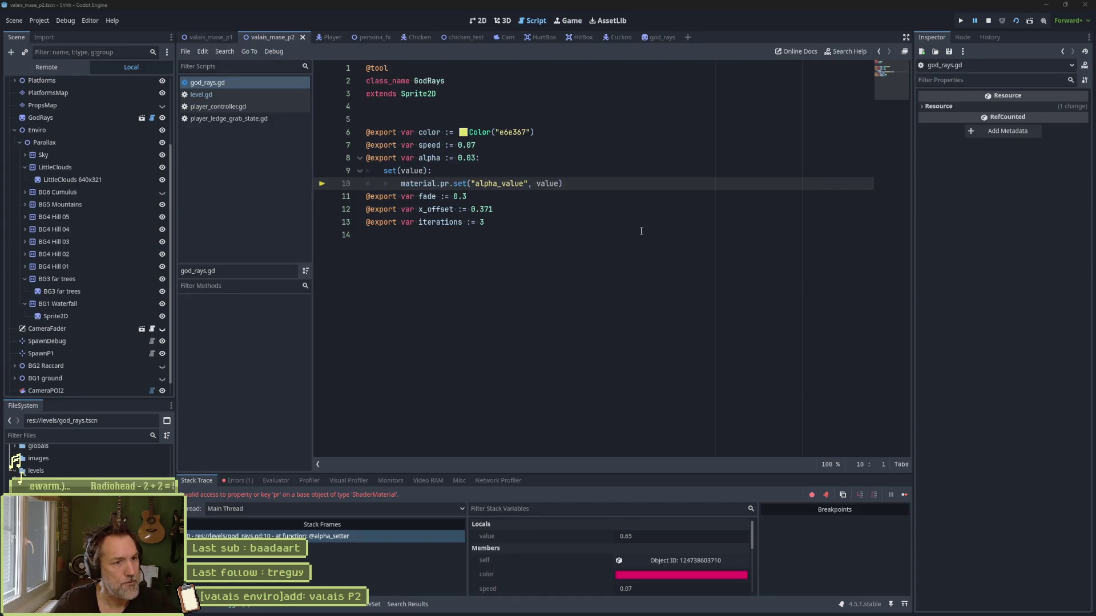
# Step: Show valais_mase_p2 in the 2D view and select the GodRays node
pyautogui.click(615, 206)
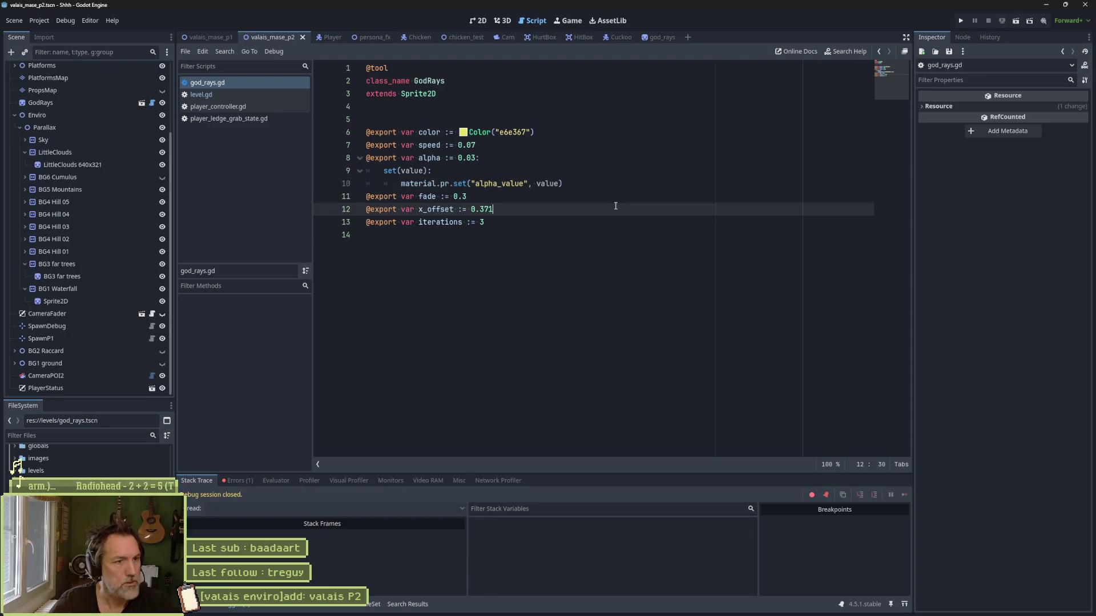
pyautogui.click(477, 22)
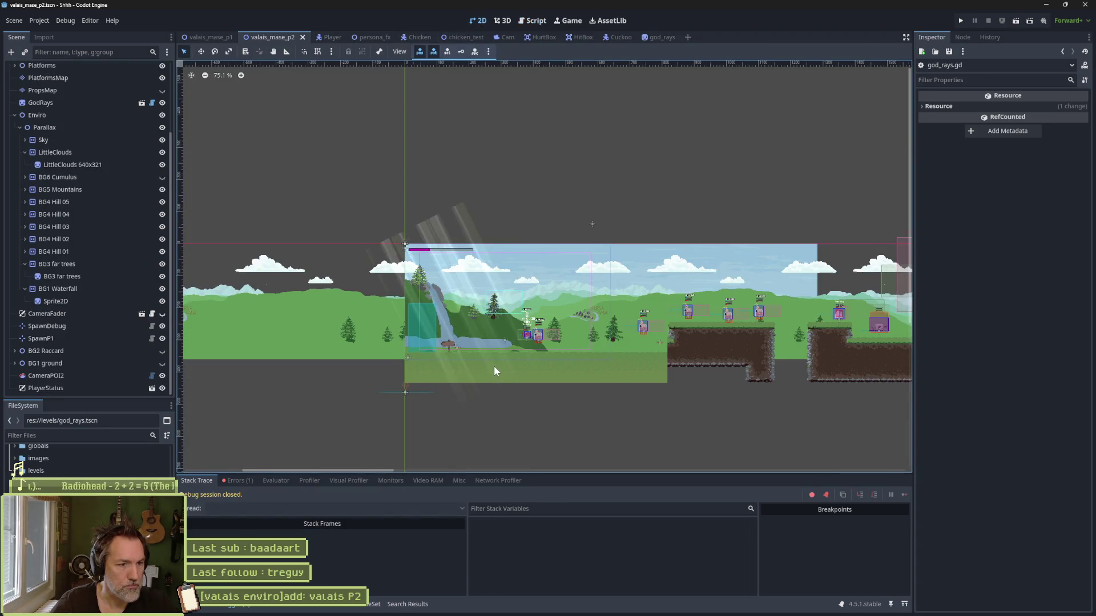
pyautogui.scroll(7, 494, 365)
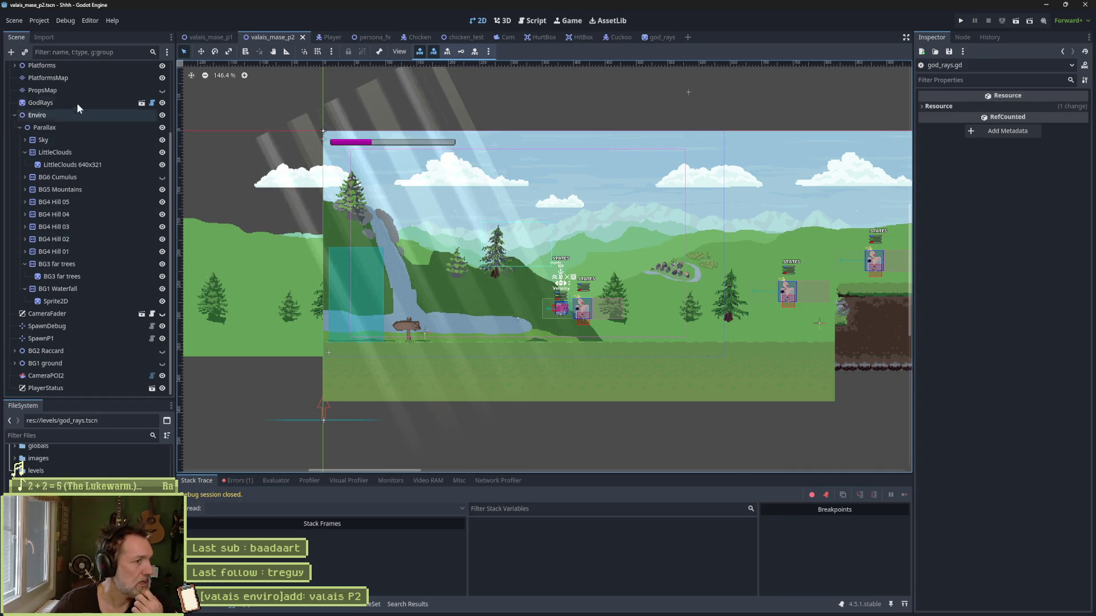
pyautogui.click(119, 104)
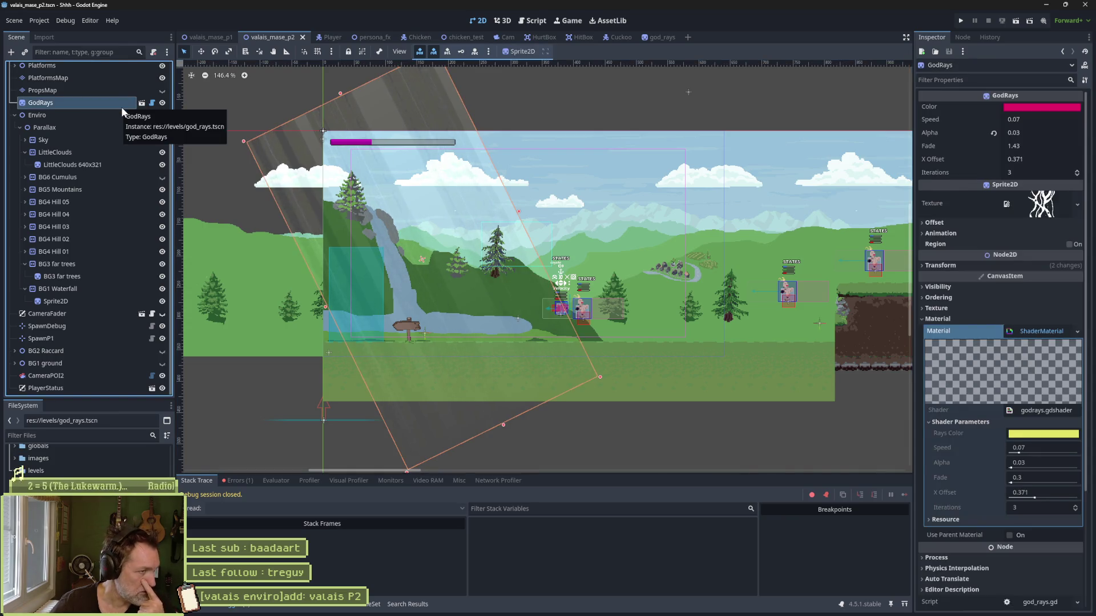
# Step: Delete the alpha variable's set(value) setter from god_rays.gd
pyautogui.click(152, 103)
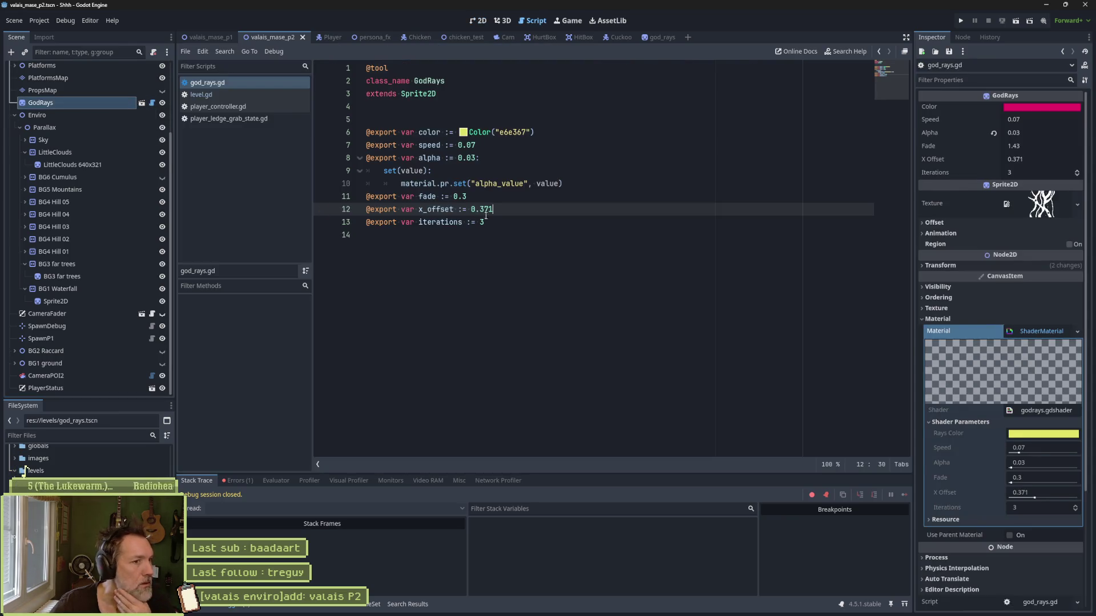
pyautogui.moveTo(580, 181); pyautogui.dragTo(591, 161)
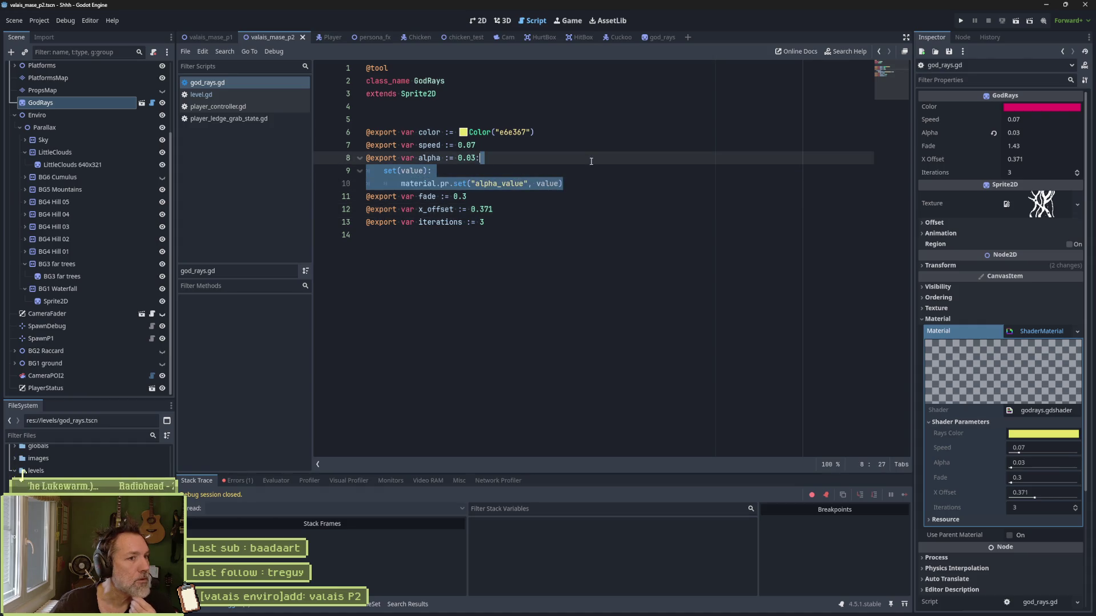
pyautogui.press('Delete')
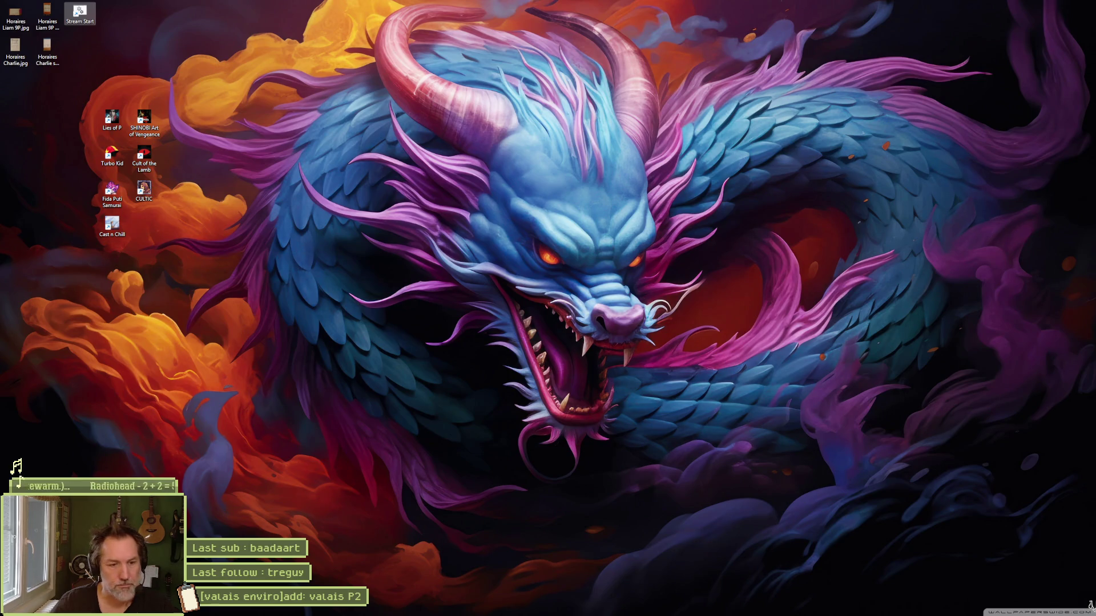
# Step: Run the game again to test the edited script
pyautogui.click(645, 607)
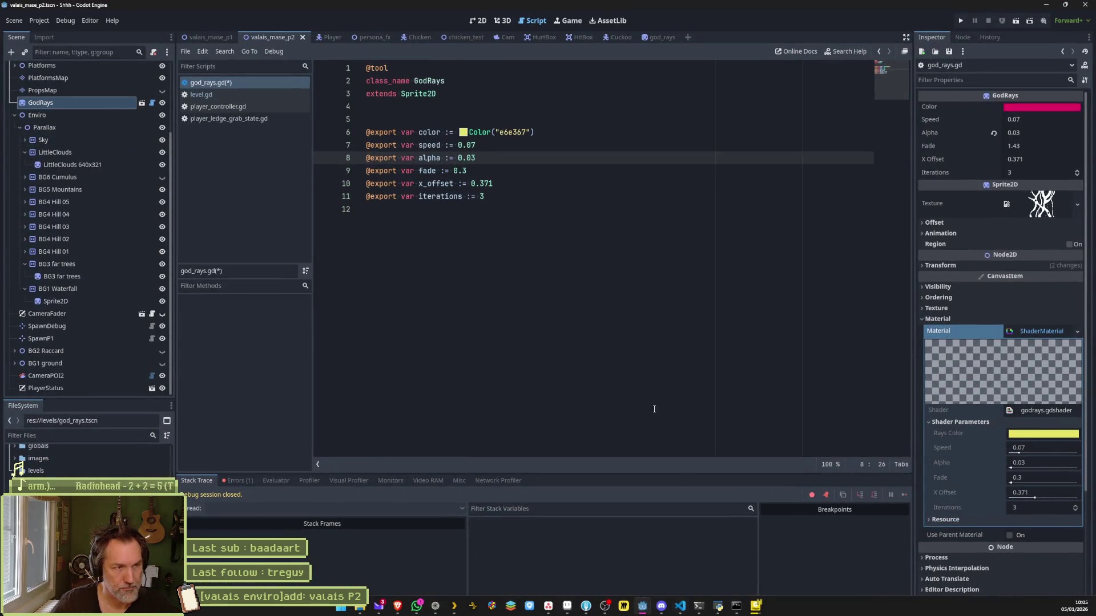
pyautogui.click(593, 335)
pyautogui.press('F5')
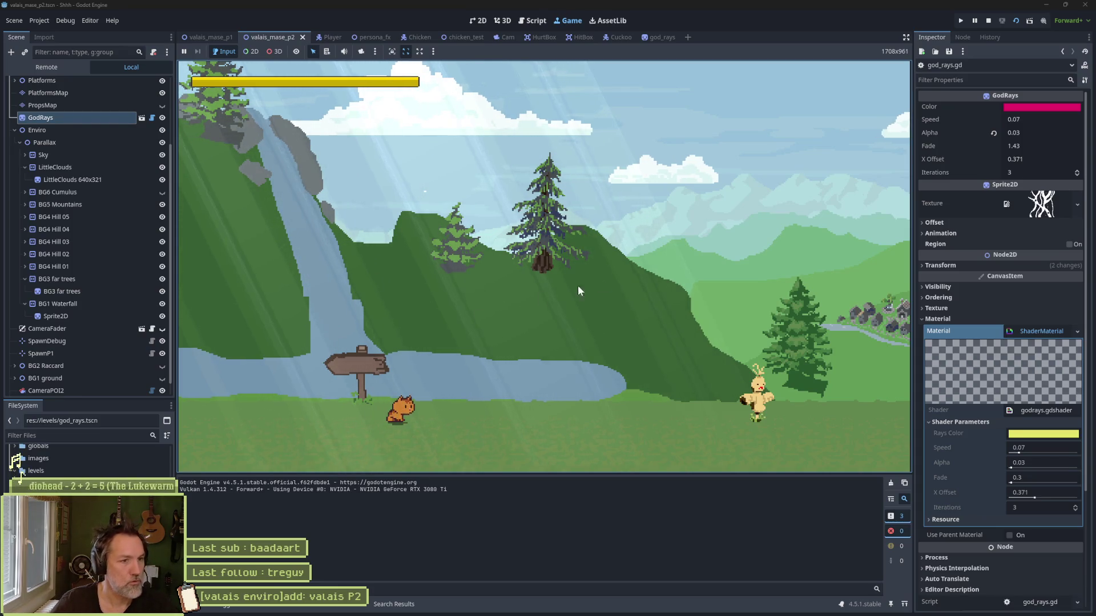
# Step: Run the cat right, then back left through the hills, and attack the scarecrow twice
pyautogui.press('Right')
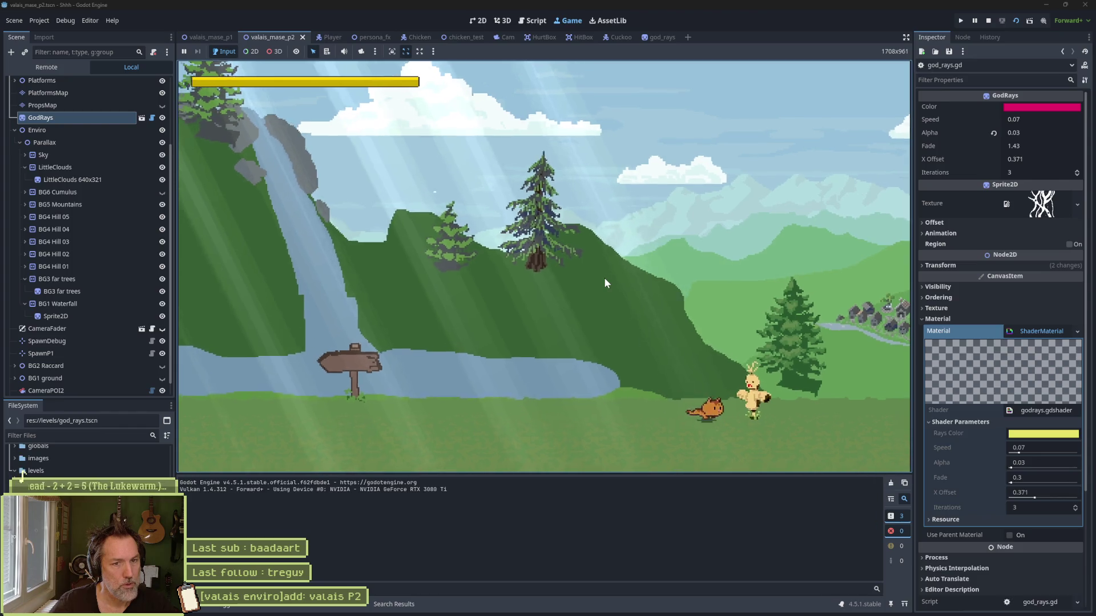
pyautogui.press('Right')
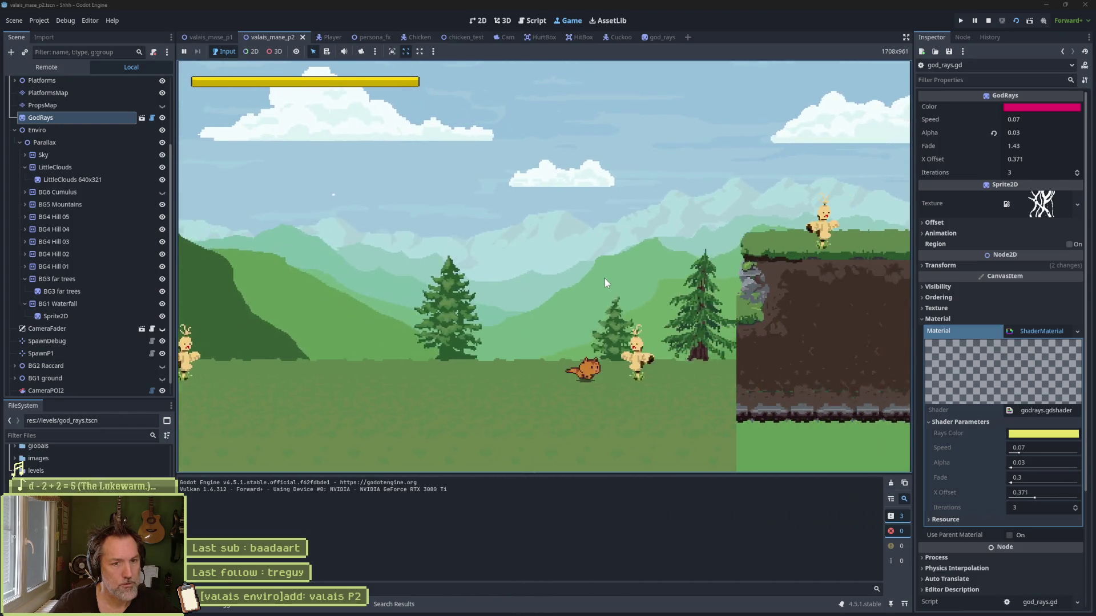
pyautogui.press('Left')
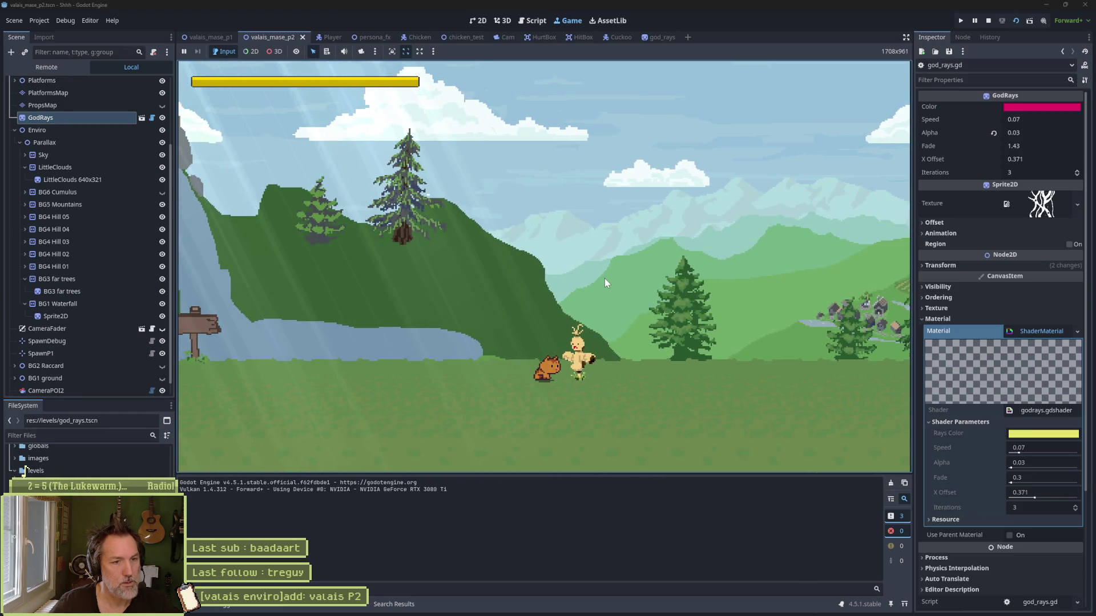
pyautogui.press('x')
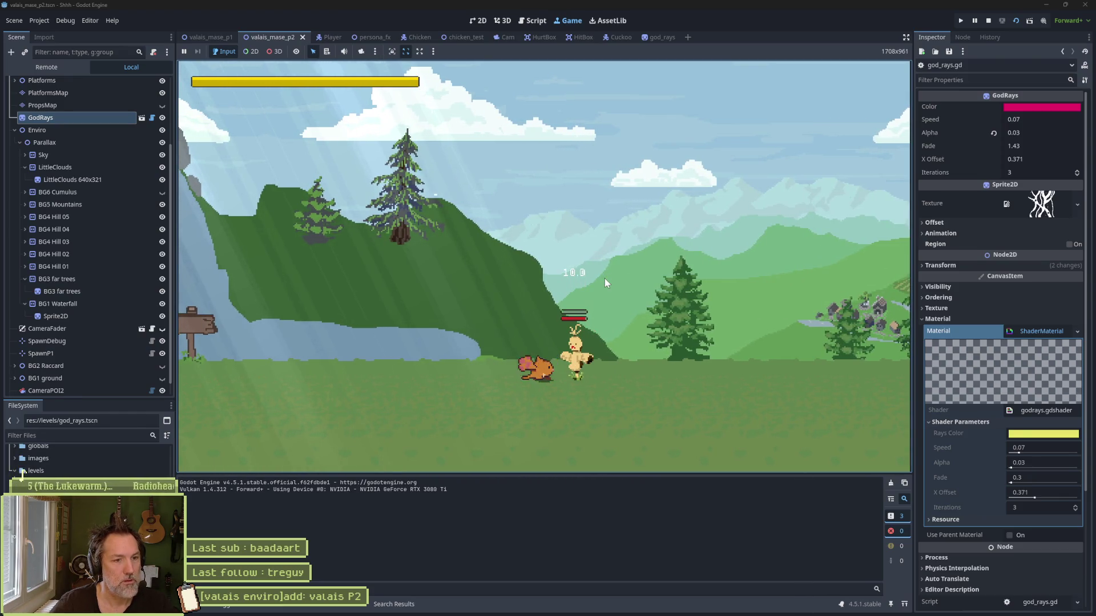
pyautogui.press('x')
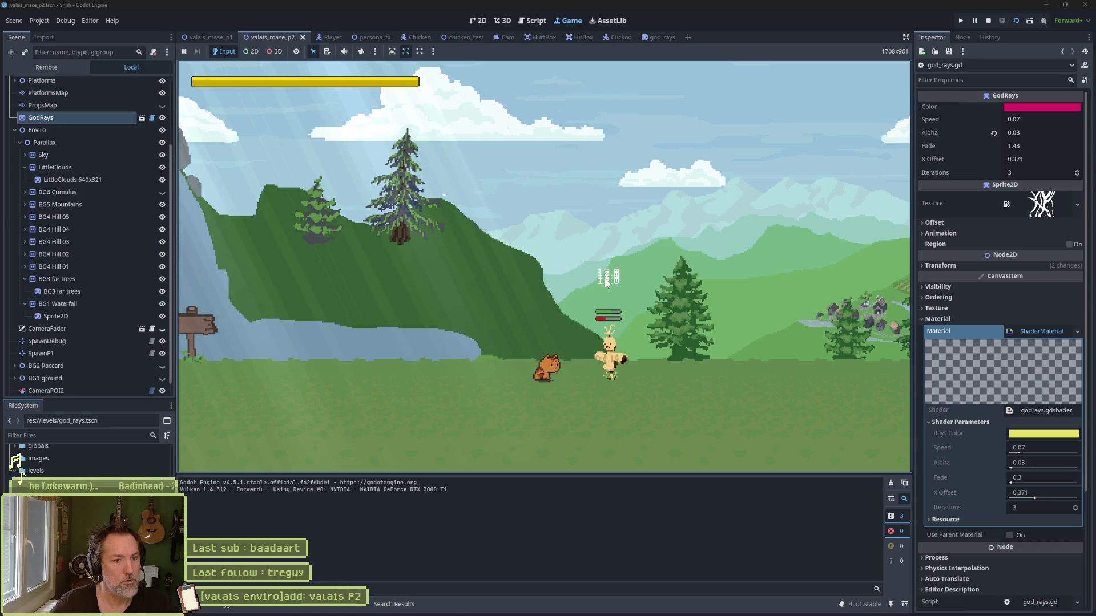
# Step: Run right past the scarecrow, jump up onto the cliff and move along its edge
pyautogui.press('Right')
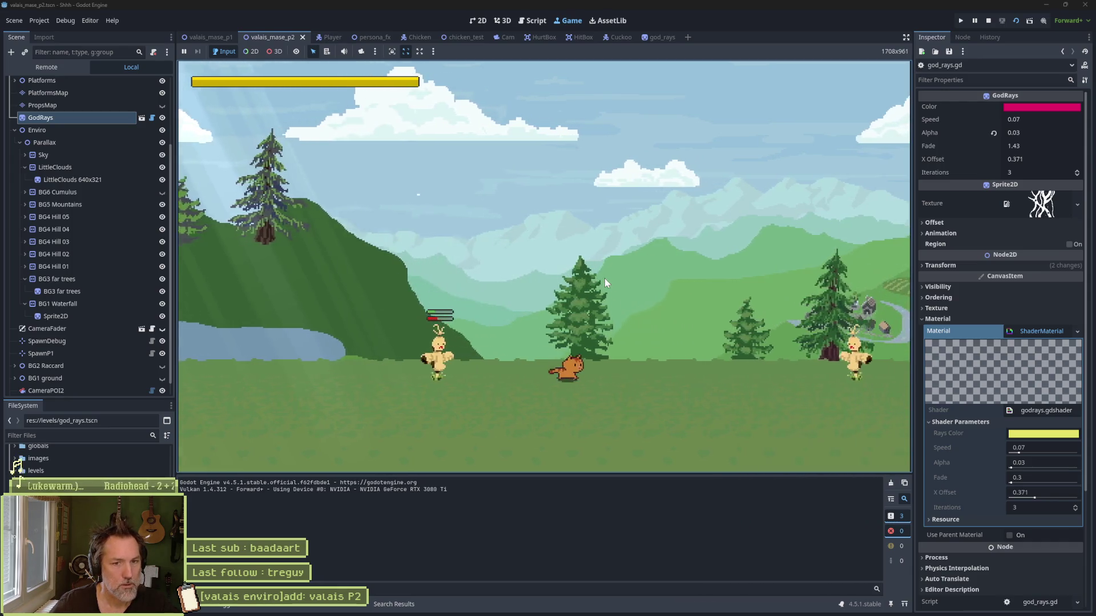
pyautogui.press('Right')
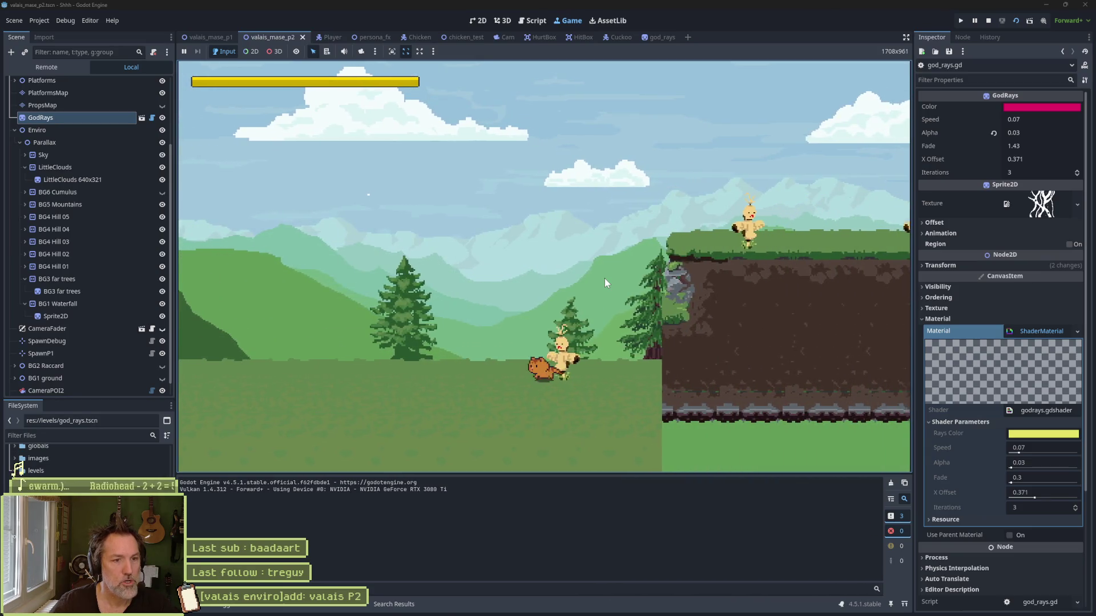
pyautogui.press('space')
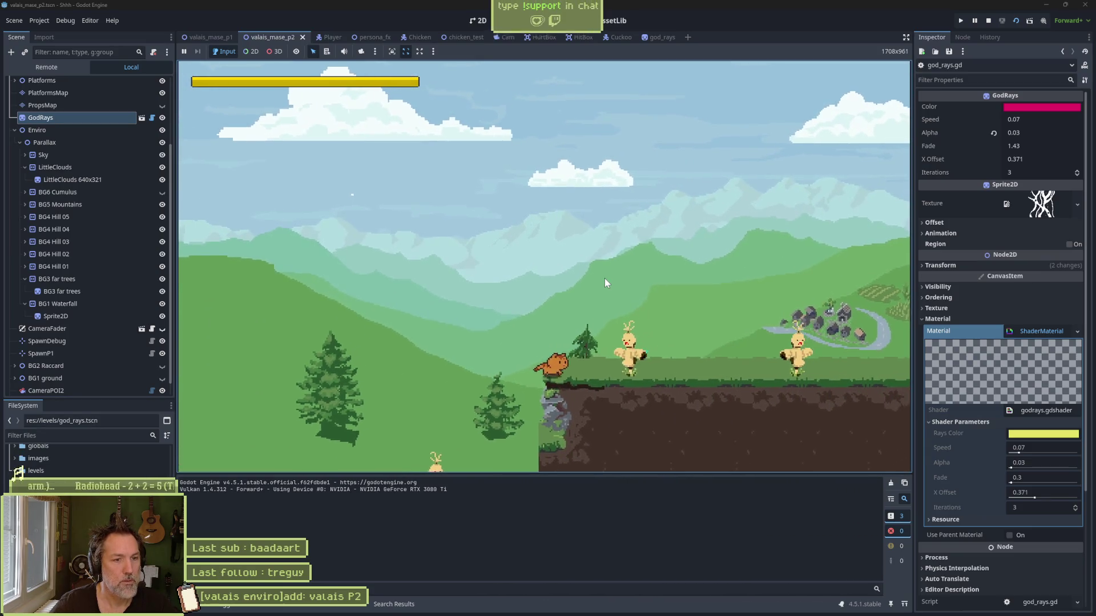
pyautogui.press('Right')
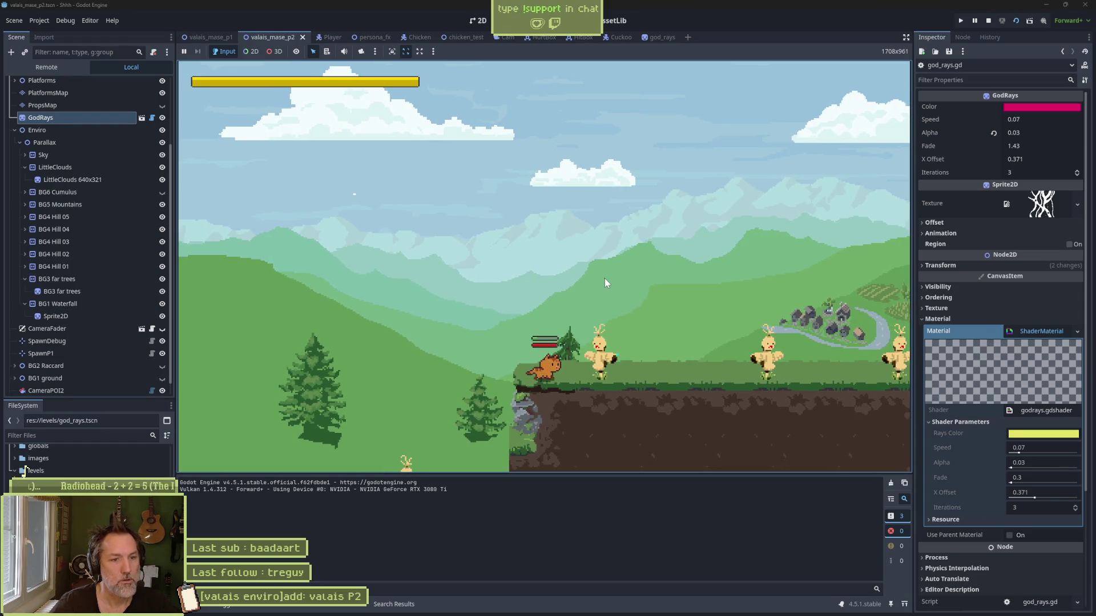
pyautogui.press('Right')
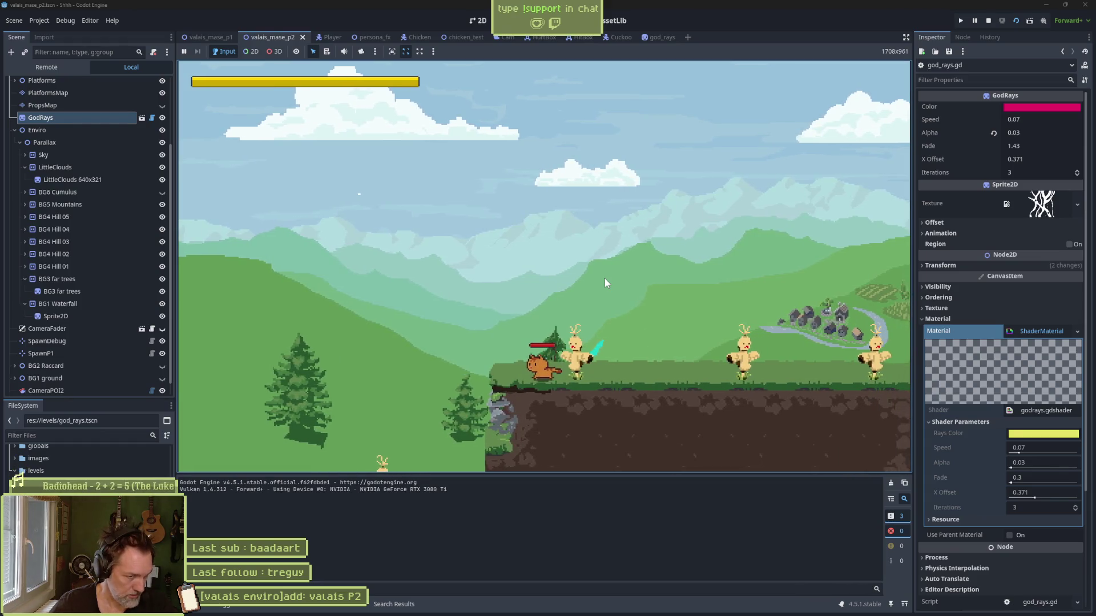
pyautogui.press('Right')
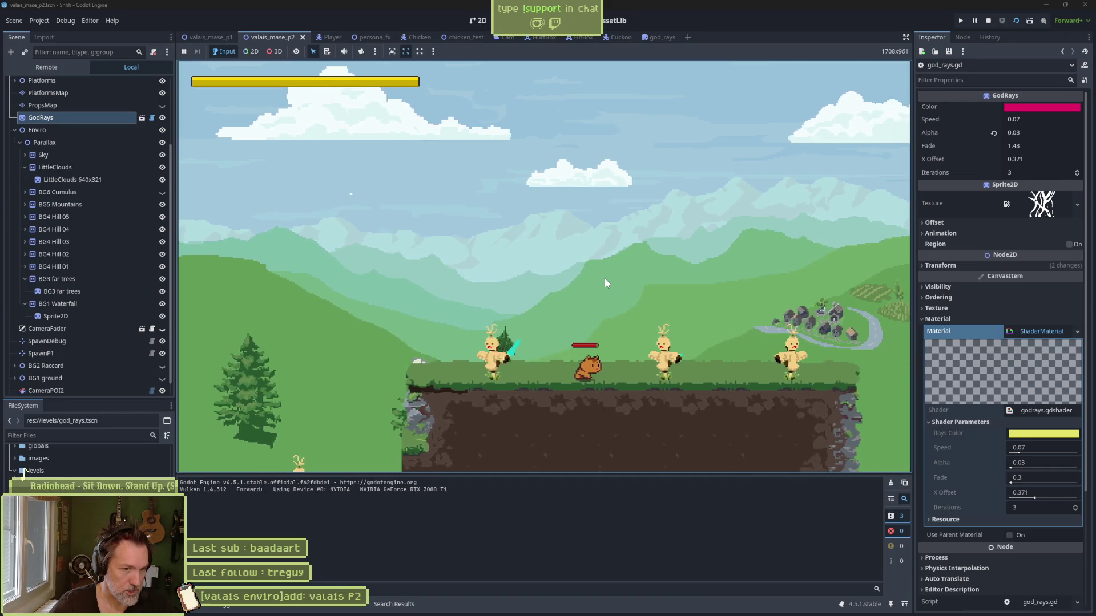
pyautogui.press('Left')
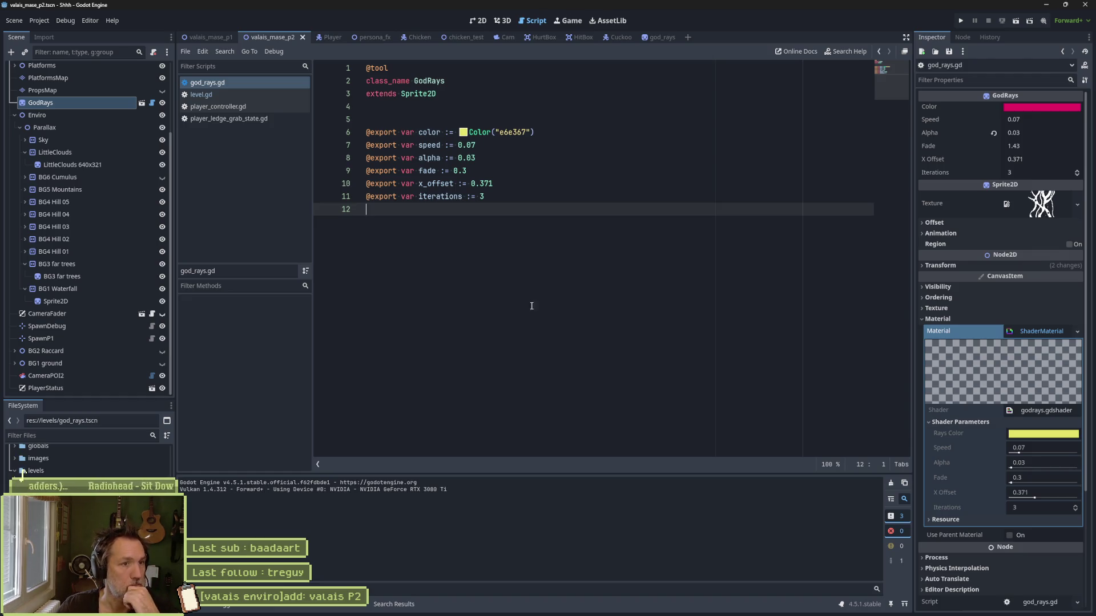
# Step: Insert # before e6e367 on line 6, then open the Color class reference from its tooltip
pyautogui.click(499, 132)
pyautogui.write('#')
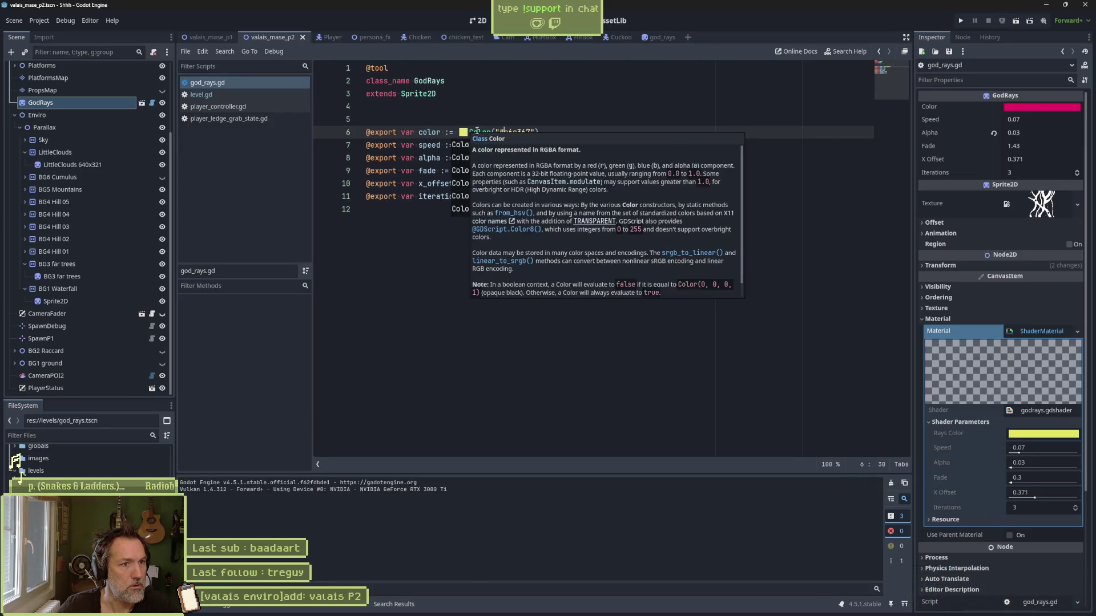
pyautogui.moveTo(477, 131)
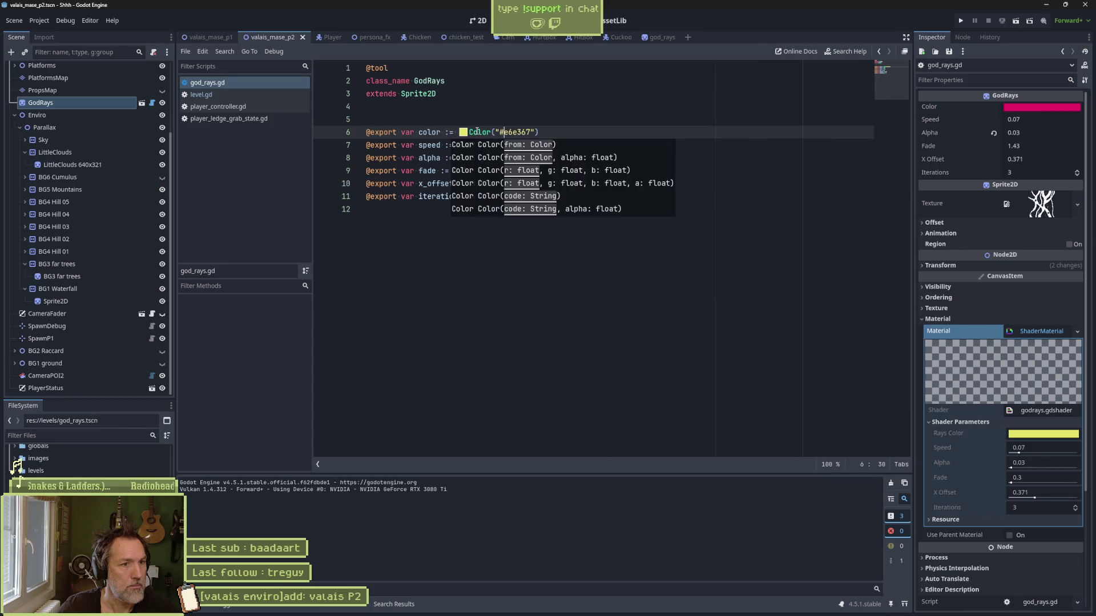
pyautogui.keyDown('ctrl'); pyautogui.click(492, 132); pyautogui.keyUp('ctrl')
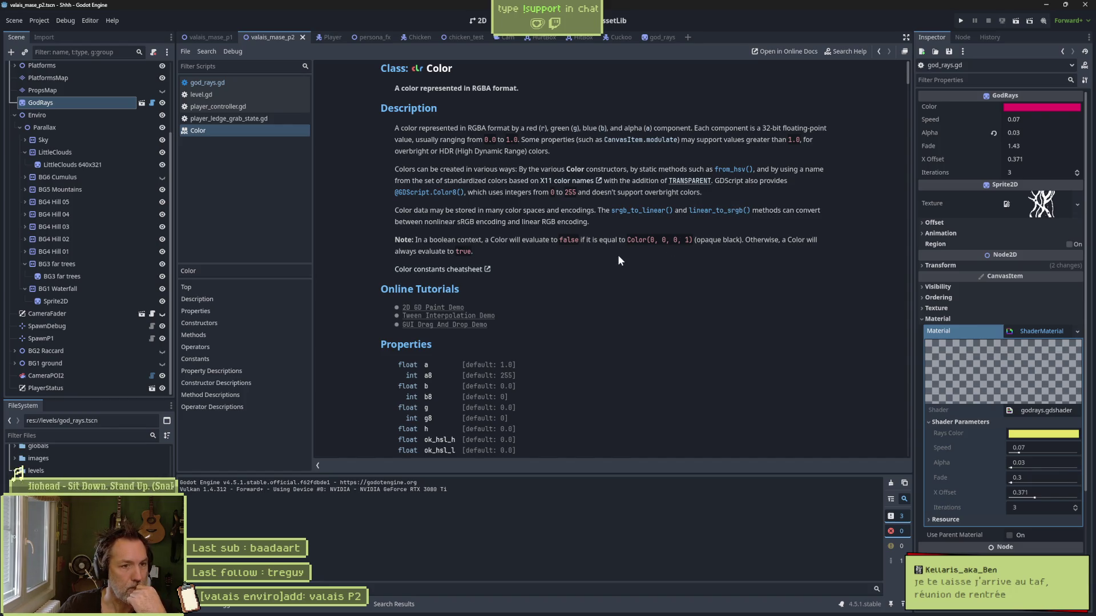
pyautogui.scroll(-3, 518, 287)
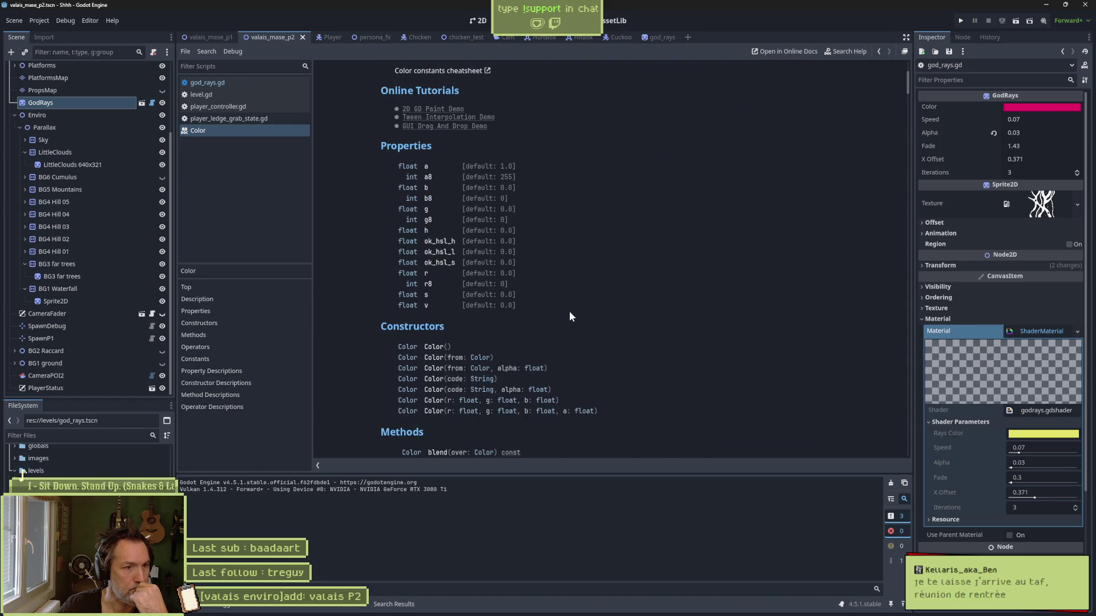
pyautogui.scroll(-2, 648, 330)
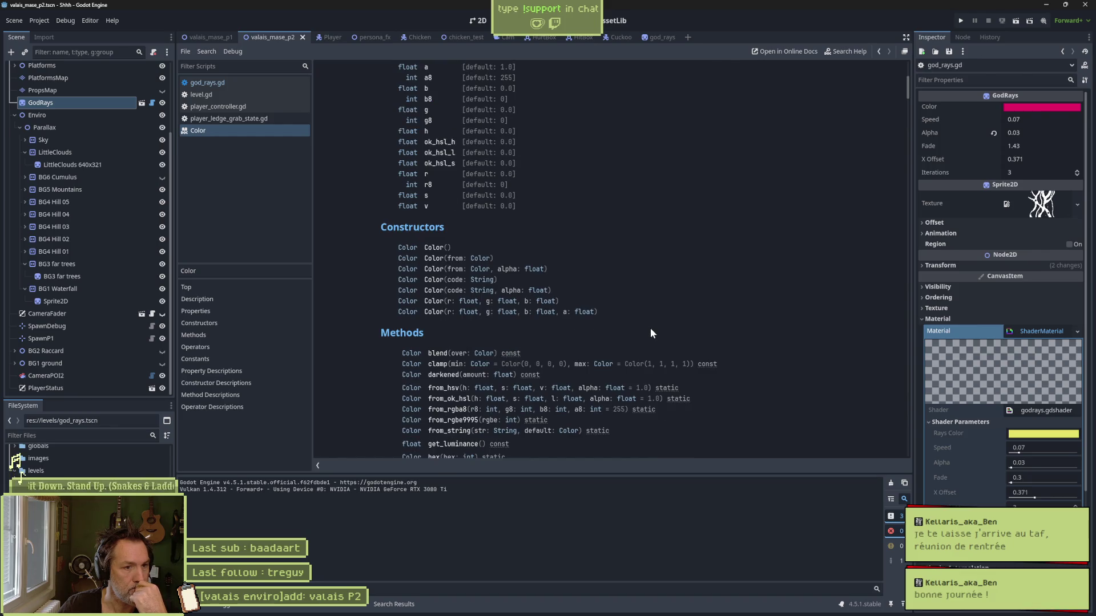
pyautogui.scroll(-8, 700, 333)
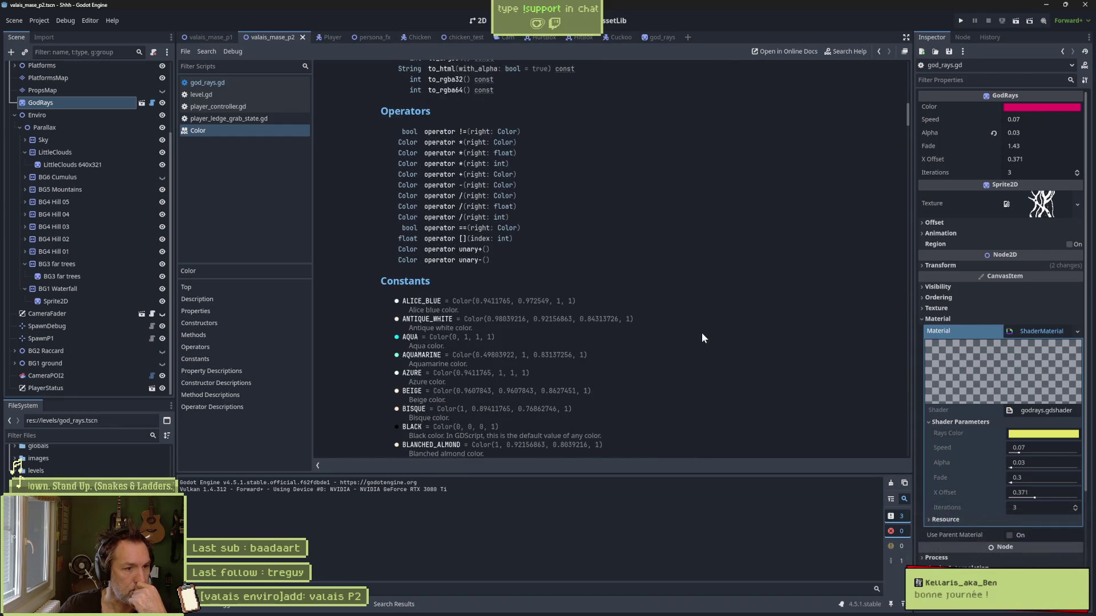
pyautogui.scroll(-4, 702, 334)
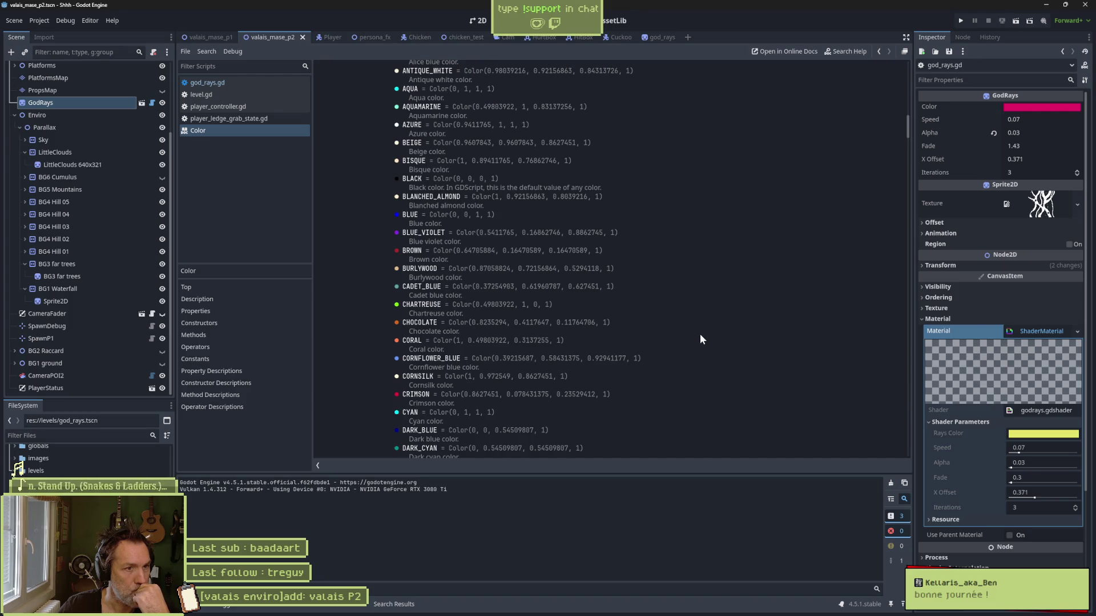
pyautogui.scroll(-12, 699, 333)
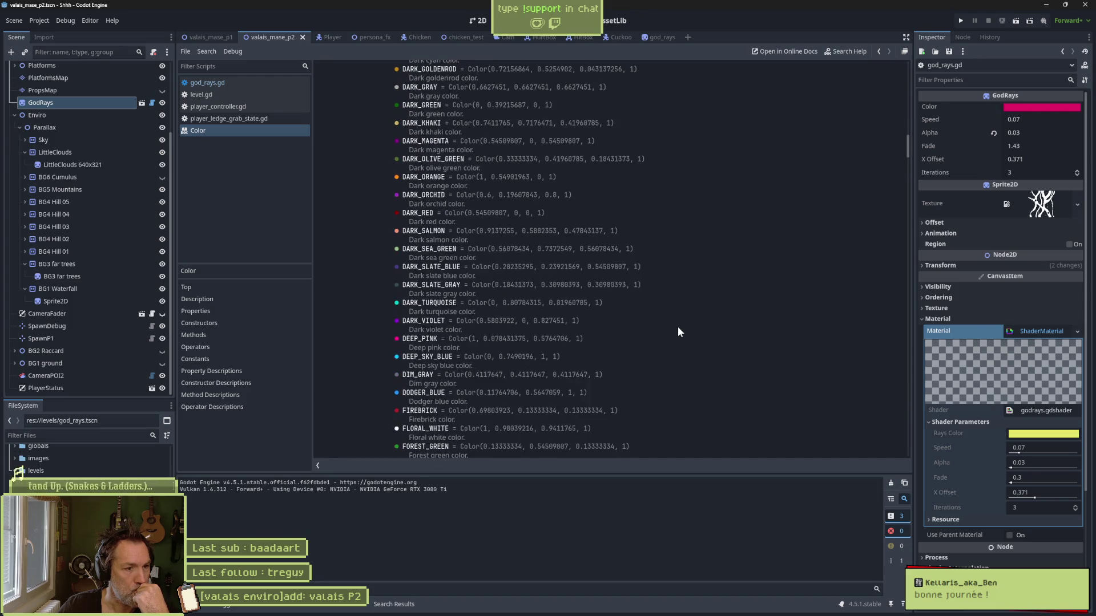
pyautogui.scroll(-9, 673, 324)
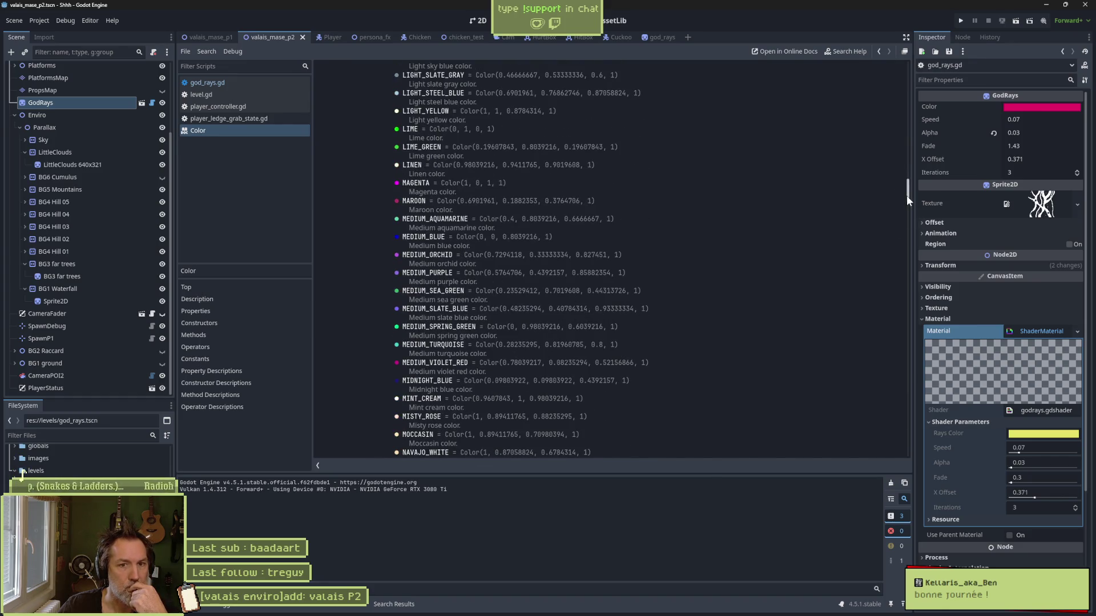
pyautogui.moveTo(906, 195)
pyautogui.mouseDown()
pyautogui.moveTo(876, 320)
pyautogui.moveTo(885, 249)
pyautogui.moveTo(872, 310)
pyautogui.mouseUp()
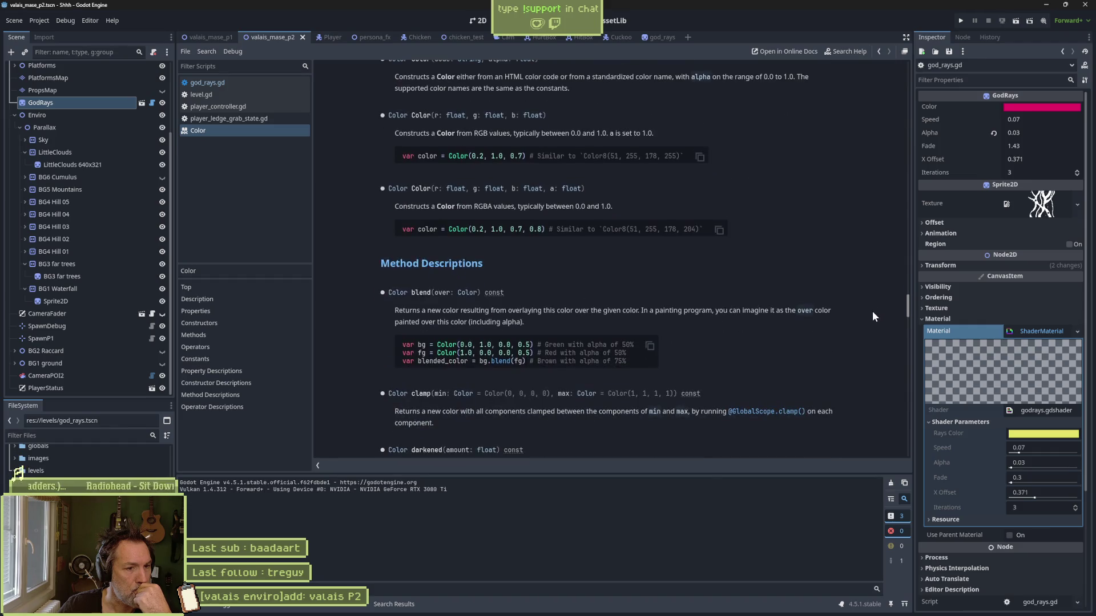
pyautogui.scroll(-3, 872, 311)
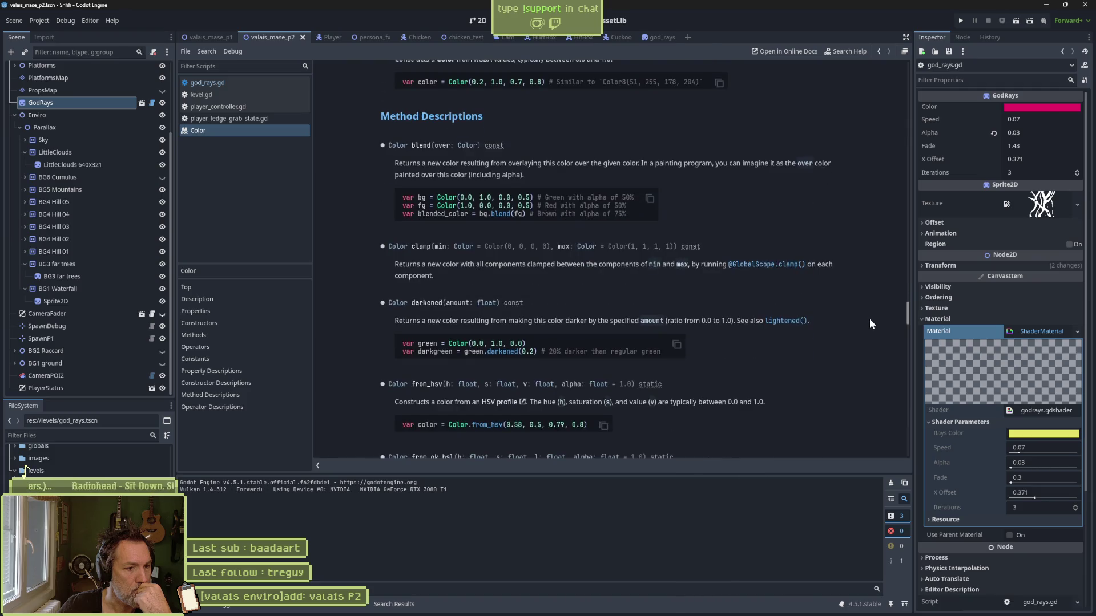
pyautogui.scroll(-2, 868, 319)
pyautogui.scroll(-2, 867, 323)
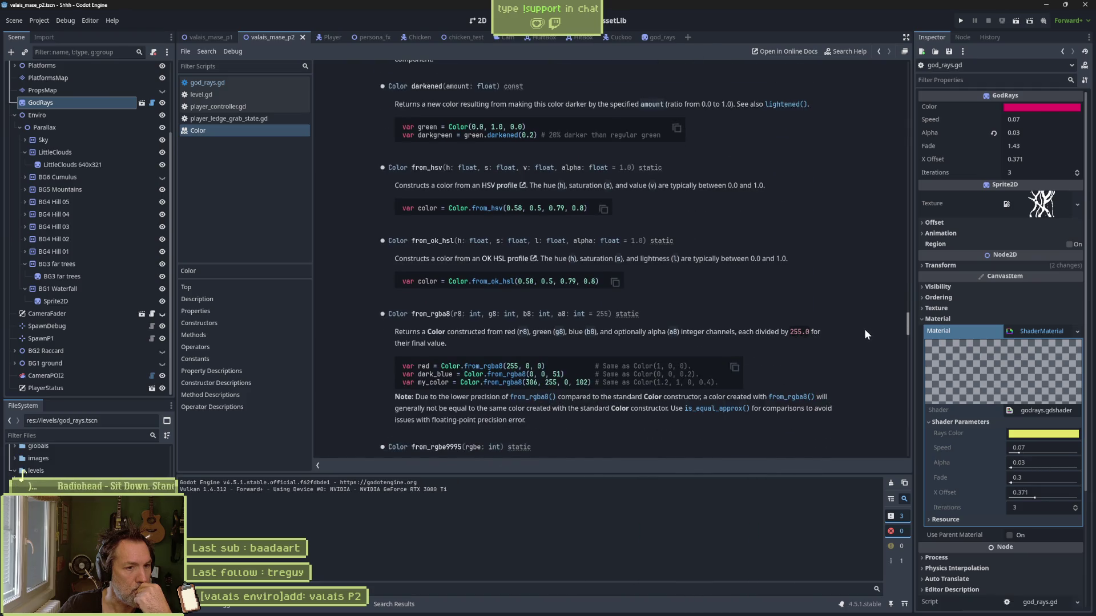
pyautogui.scroll(-5, 864, 331)
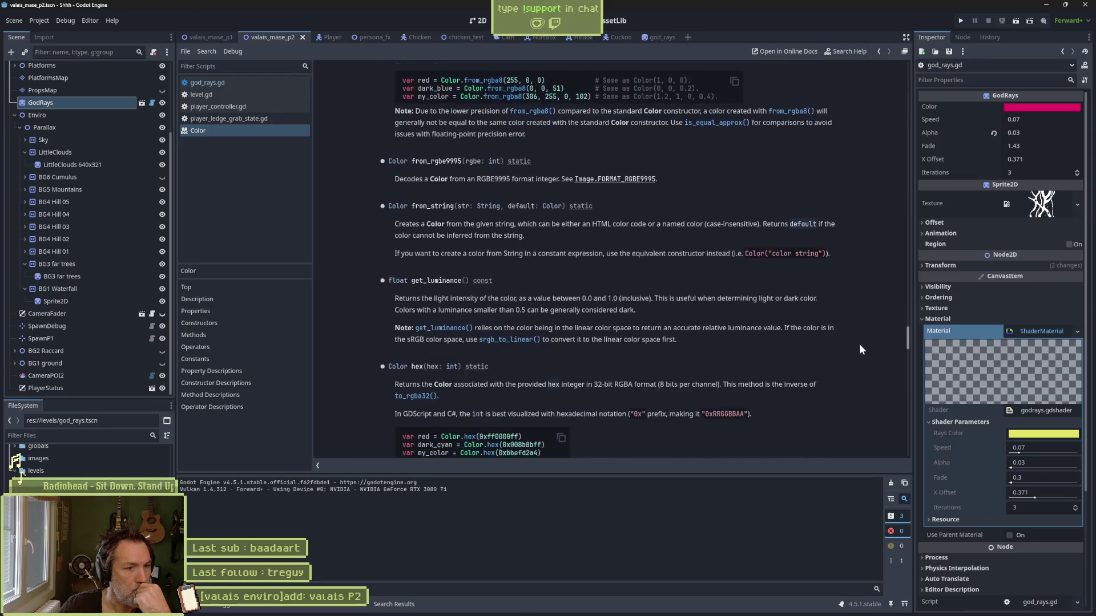
pyautogui.scroll(-2, 860, 349)
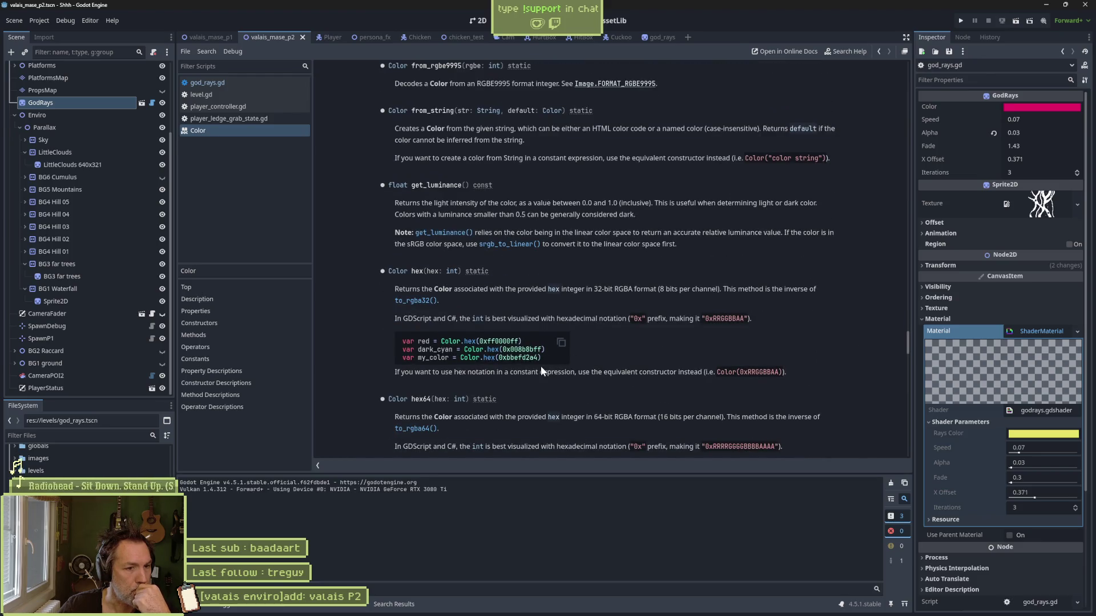
pyautogui.scroll(-4, 584, 370)
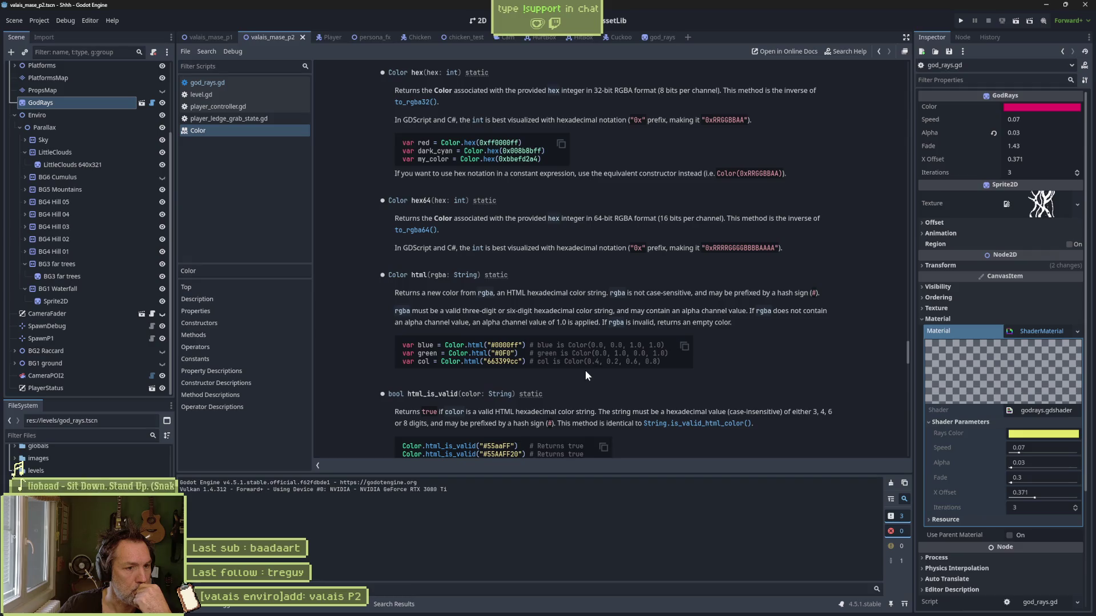
pyautogui.scroll(-1, 576, 368)
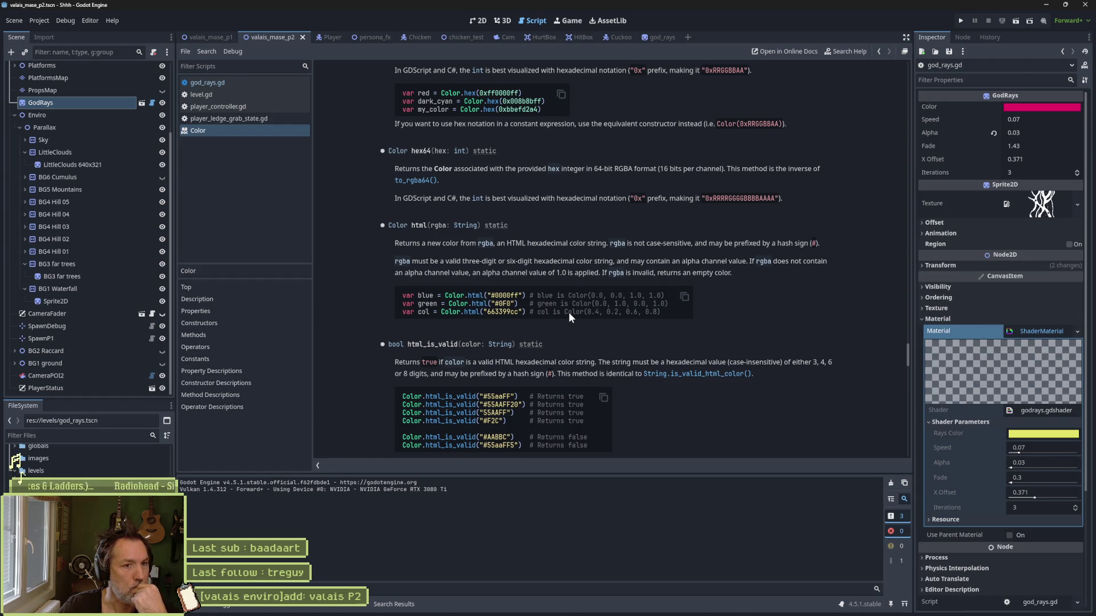
pyautogui.scroll(-4, 685, 330)
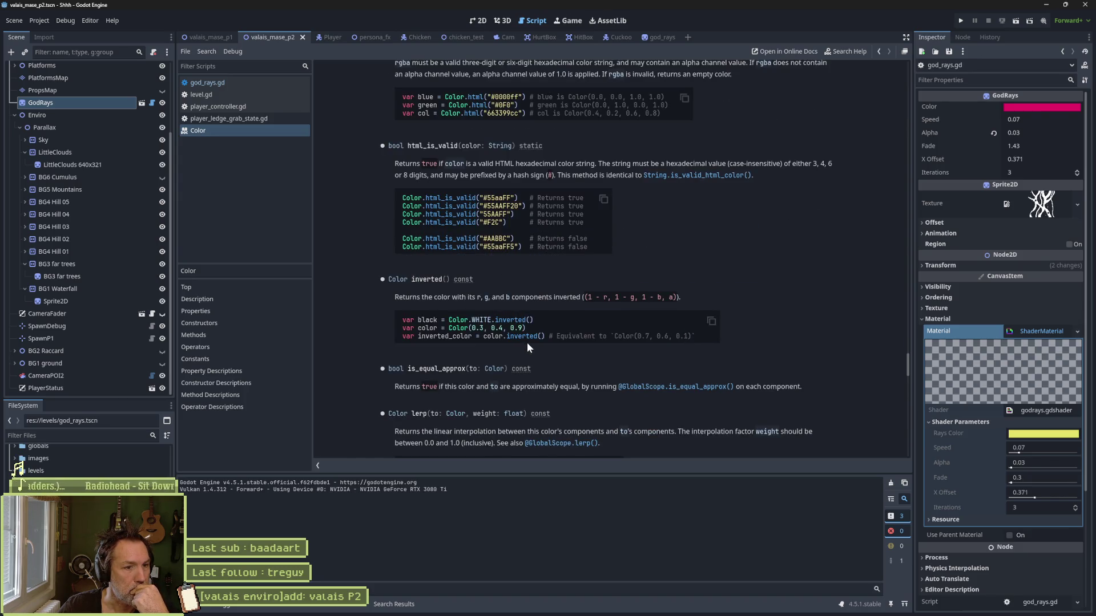
pyautogui.scroll(-3, 526, 342)
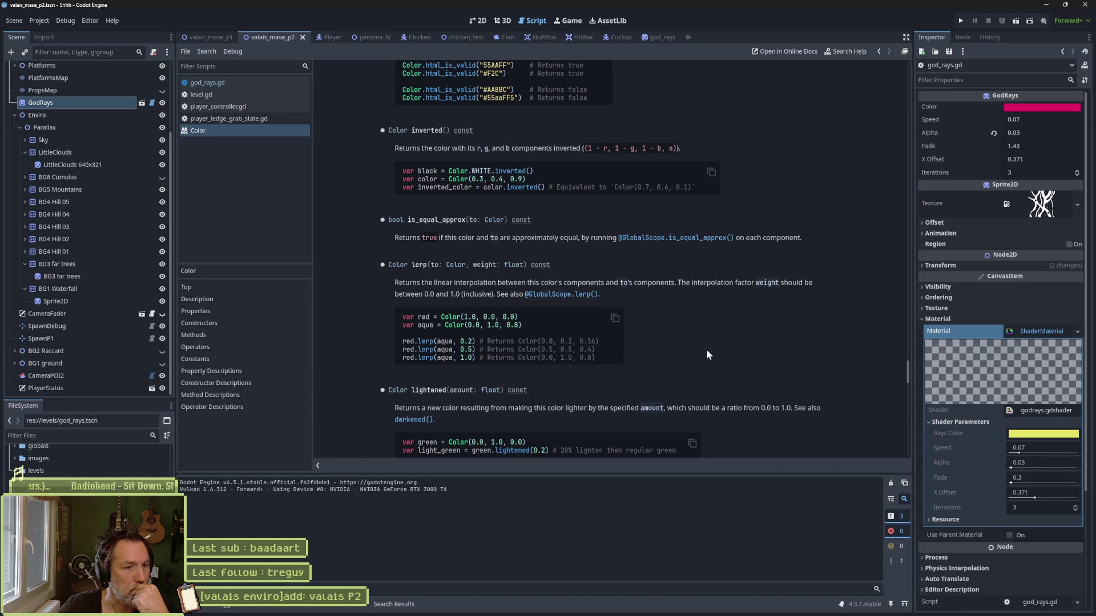
pyautogui.scroll(-4, 706, 351)
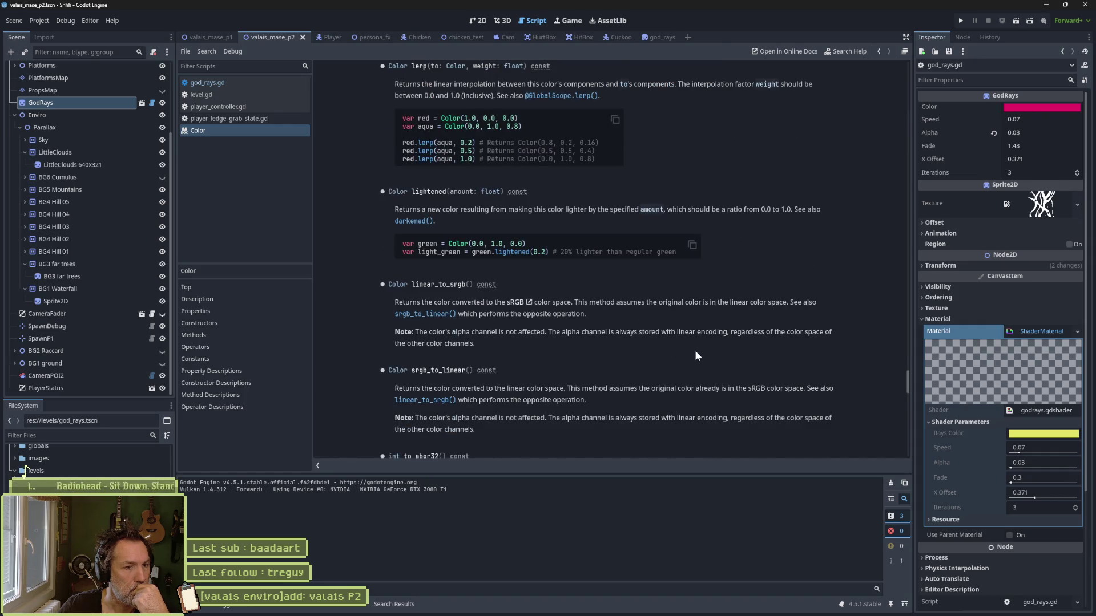
pyautogui.scroll(-4, 694, 354)
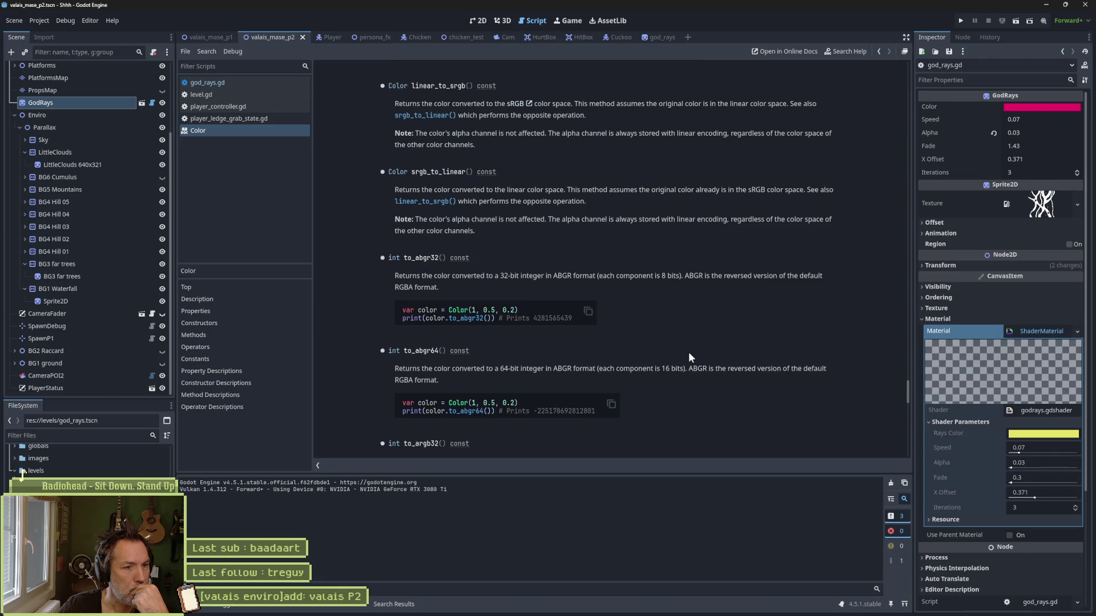
pyautogui.scroll(-3, 689, 354)
pyautogui.scroll(-5, 689, 354)
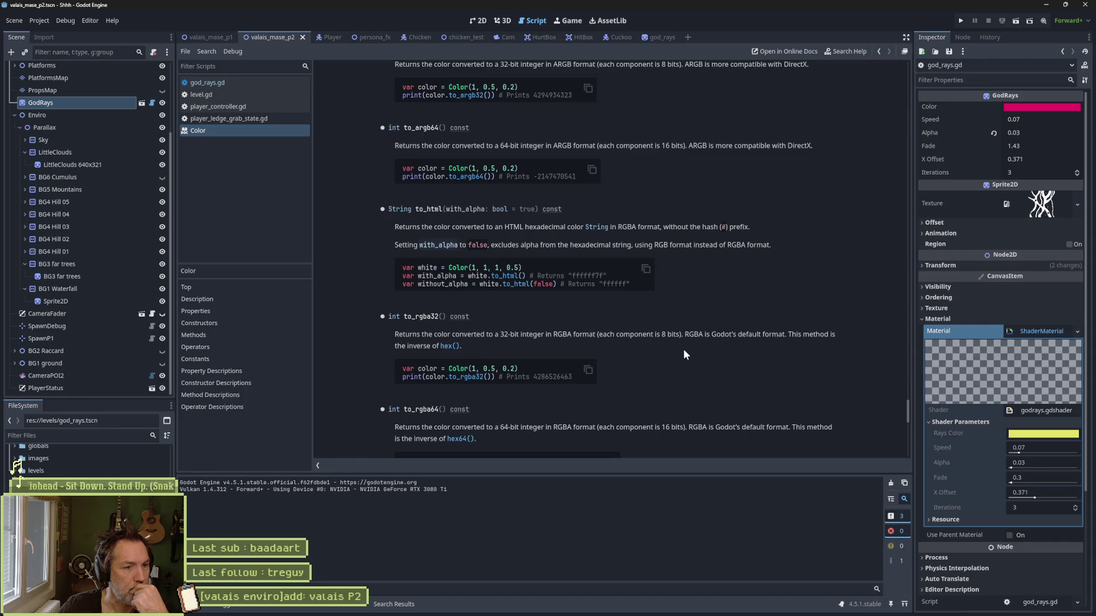
pyautogui.scroll(-3, 685, 354)
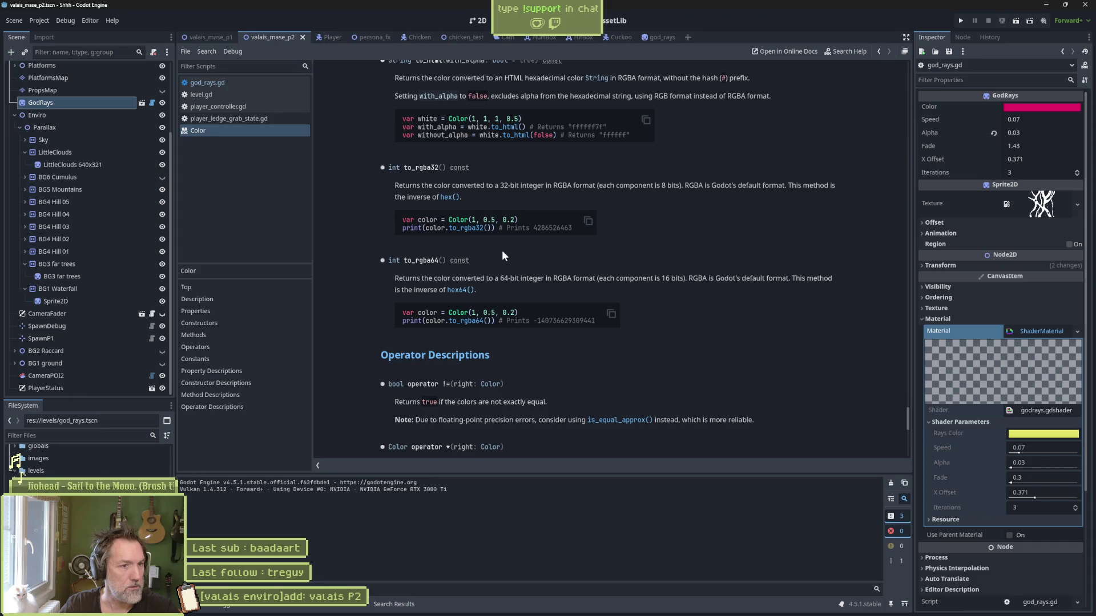
pyautogui.scroll(-10, 532, 228)
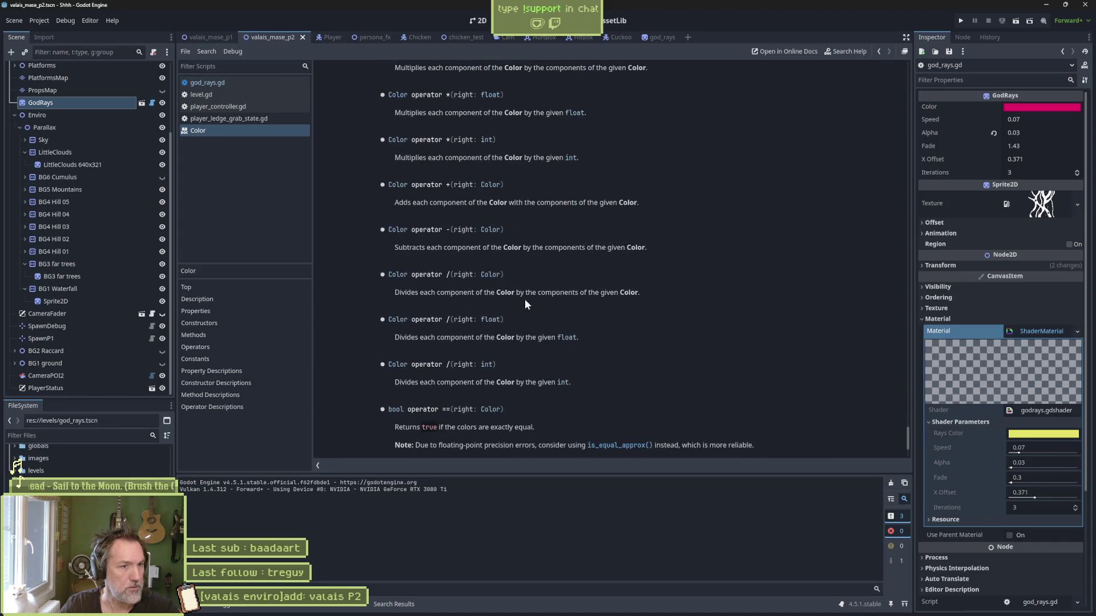
pyautogui.scroll(-4, 525, 303)
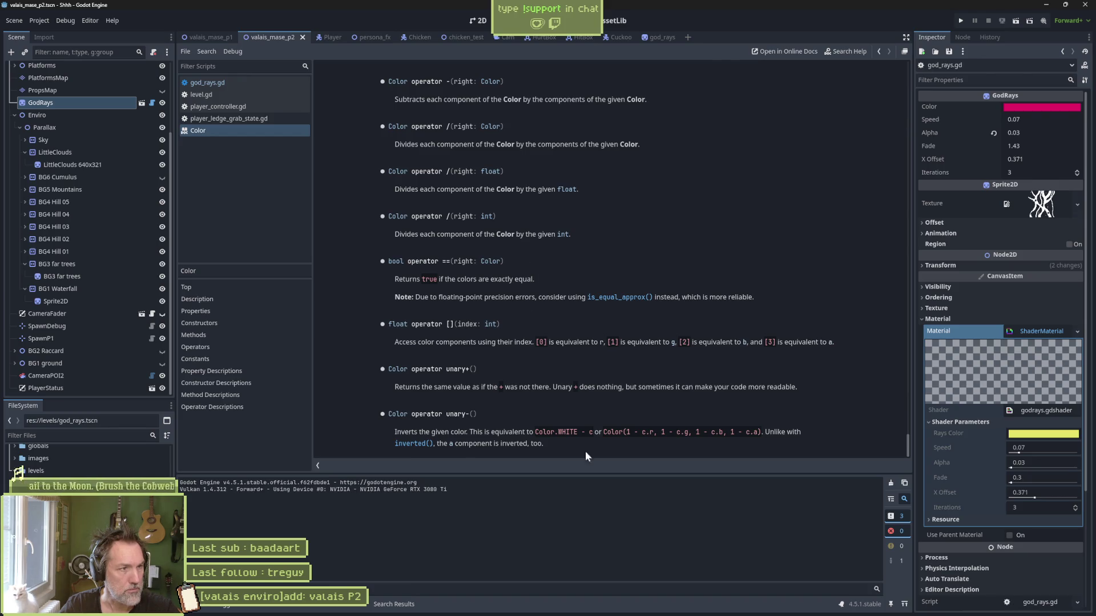
pyautogui.moveTo(642, 615)
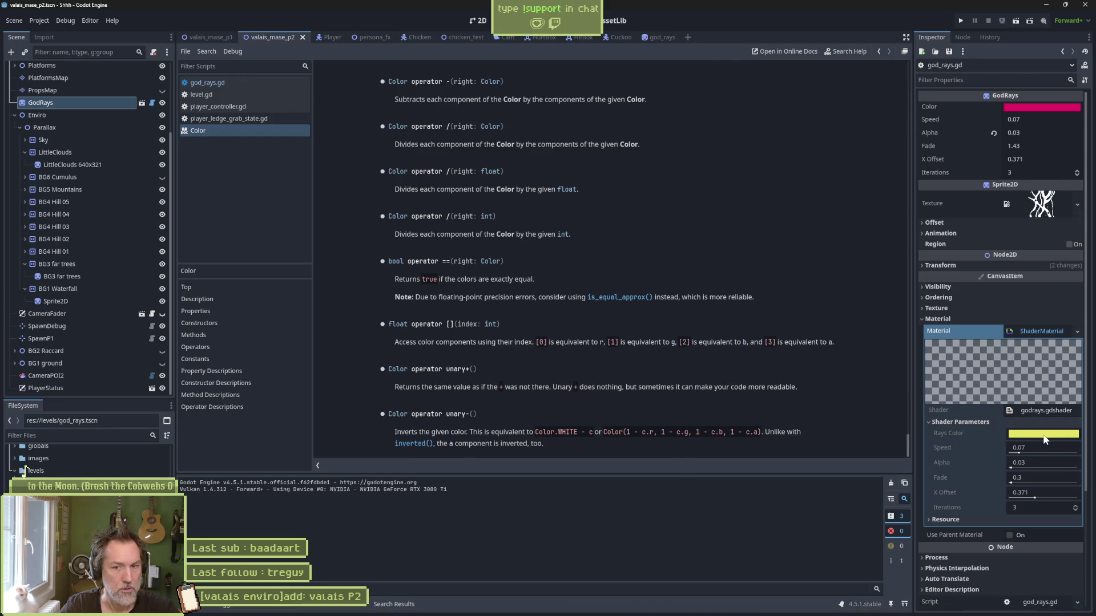
pyautogui.moveTo(1045, 439)
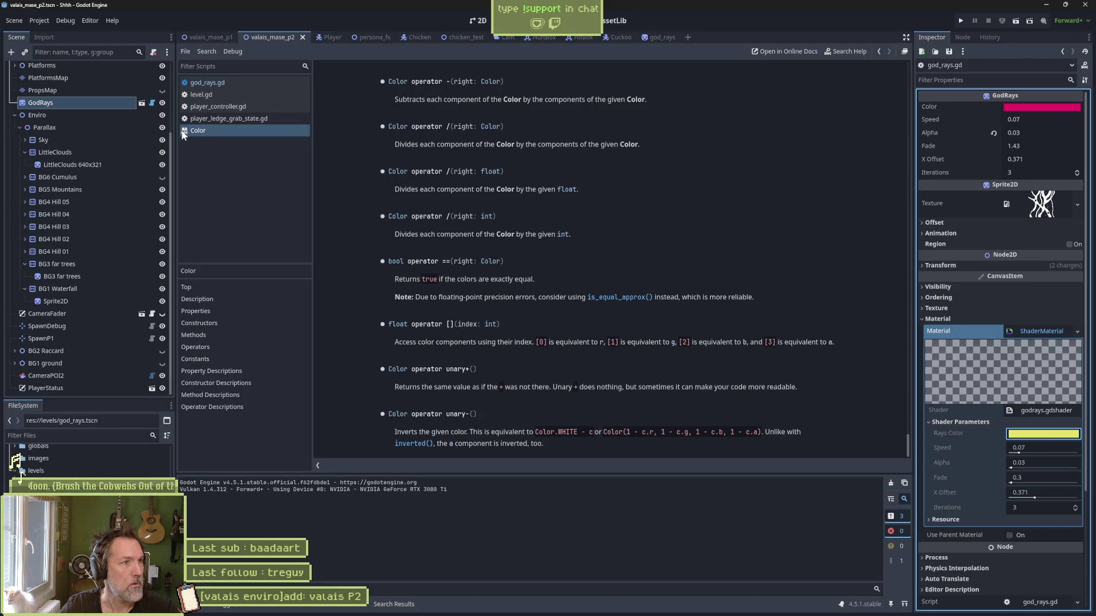
pyautogui.click(142, 103)
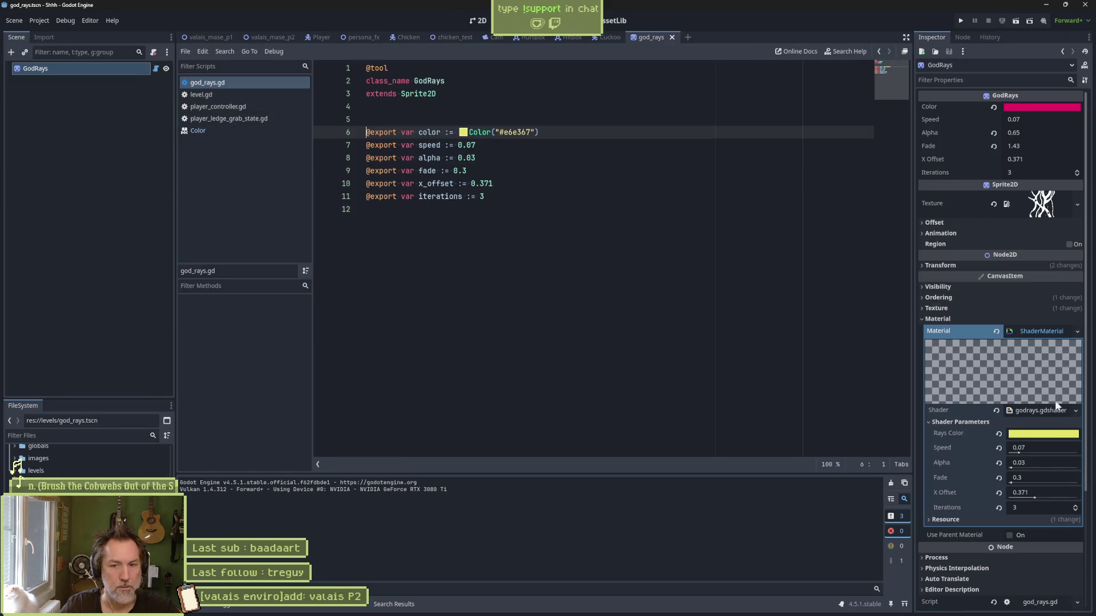
# Step: Check the shader's Rays Color hex value (e6e367) in the colour picker, then close it
pyautogui.click(1054, 435)
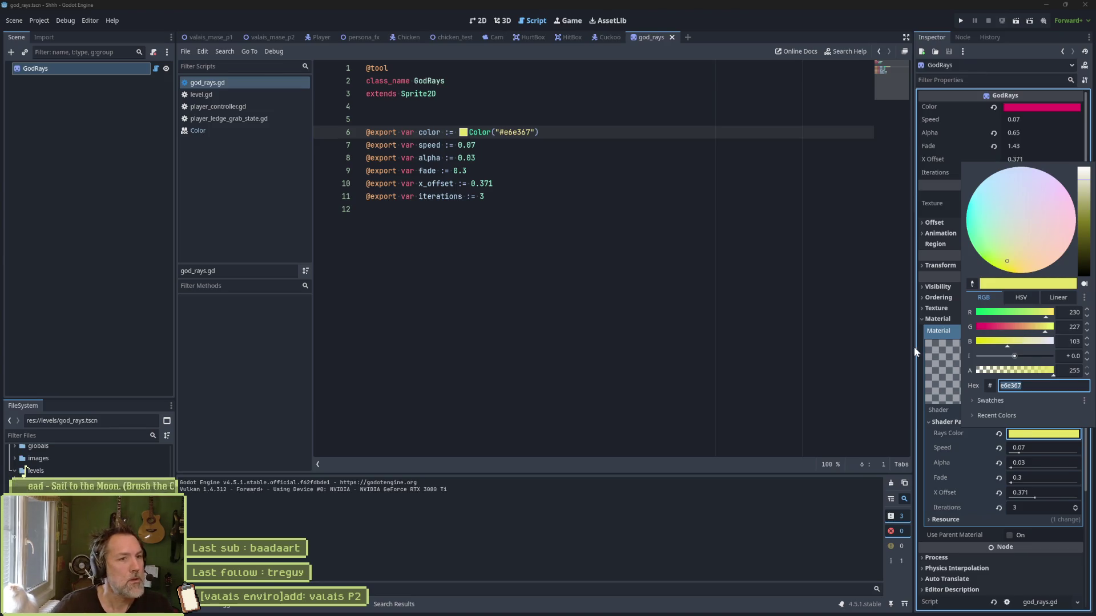
pyautogui.click(489, 131)
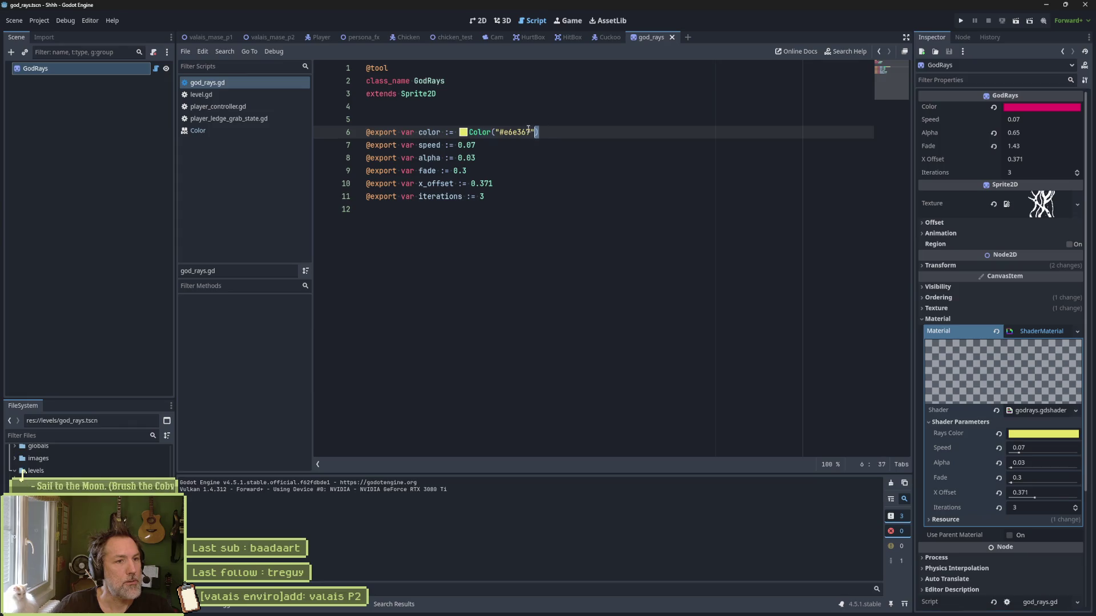
# Step: Replace the line 6 hex colour default with Color.GOLD from the completion list
pyautogui.moveTo(537, 132); pyautogui.dragTo(489, 132)
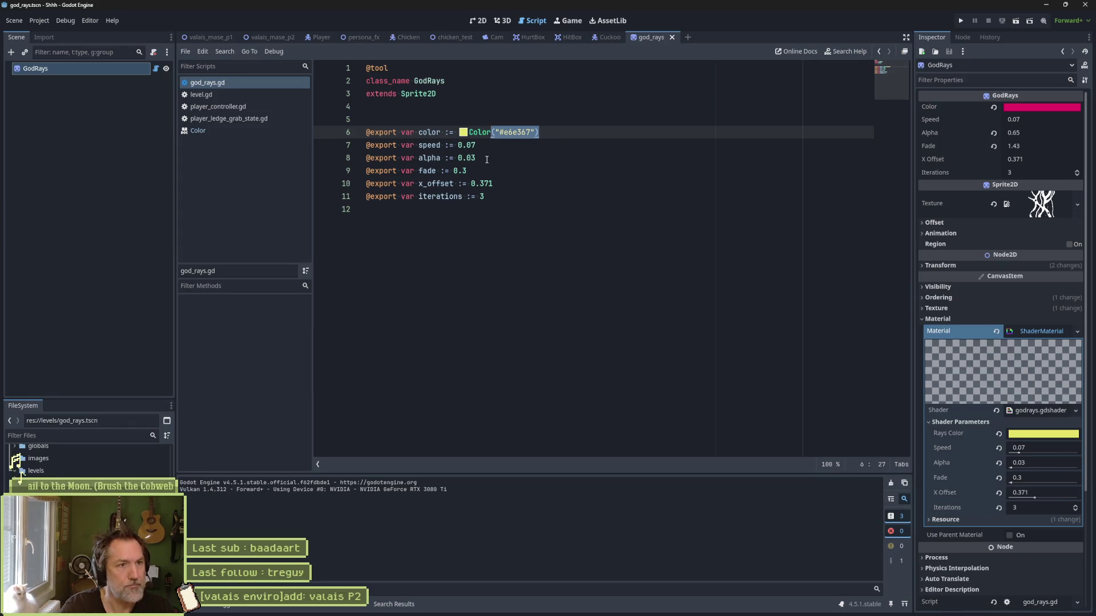
pyautogui.write('r.')
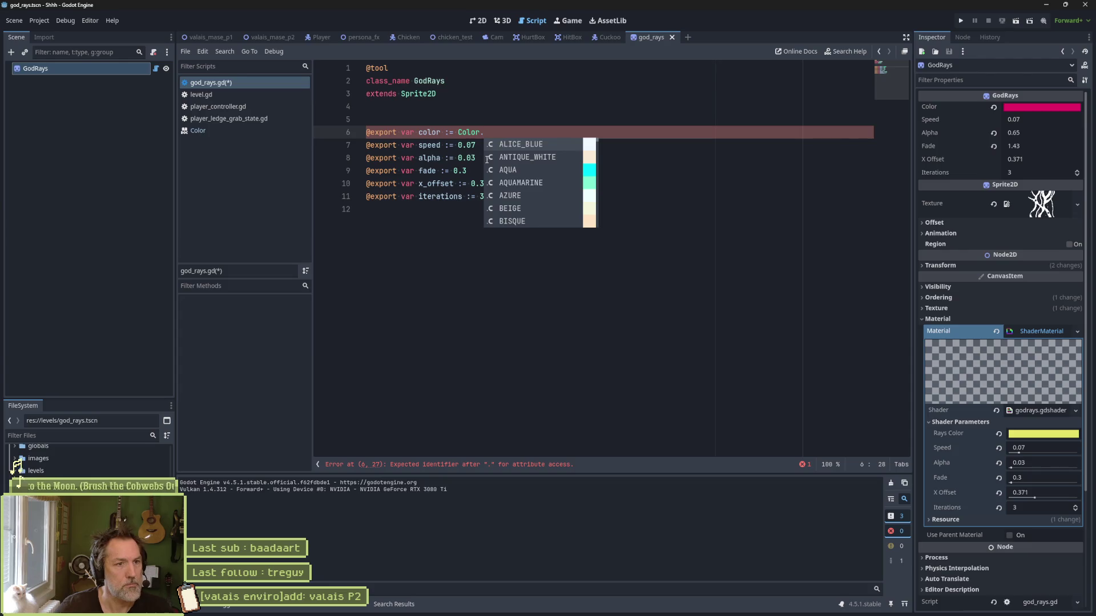
pyautogui.scroll(-5, 548, 176)
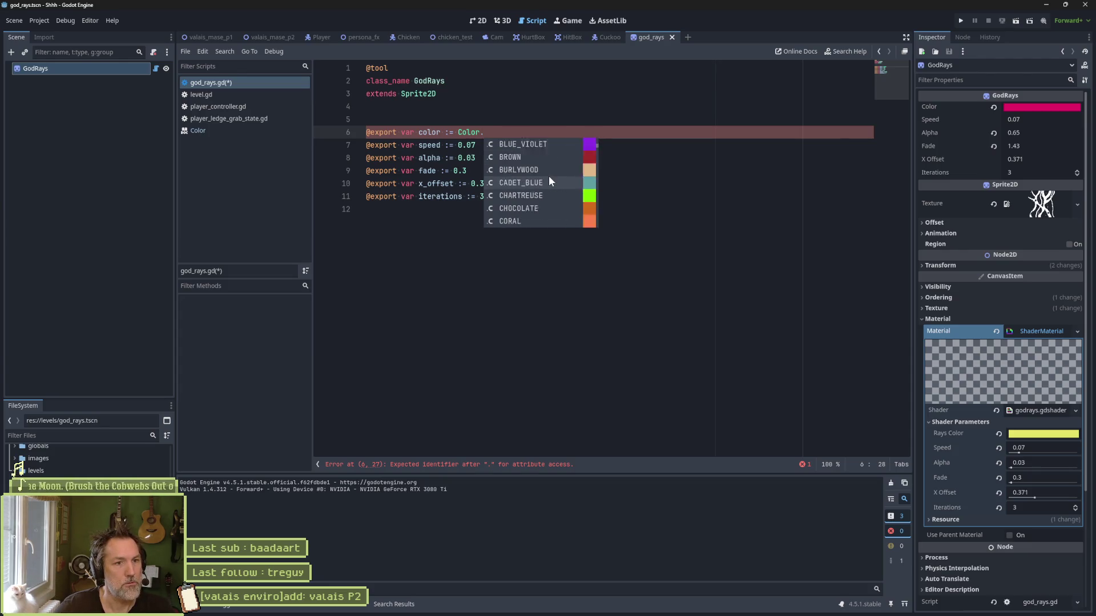
pyautogui.scroll(-8, 549, 180)
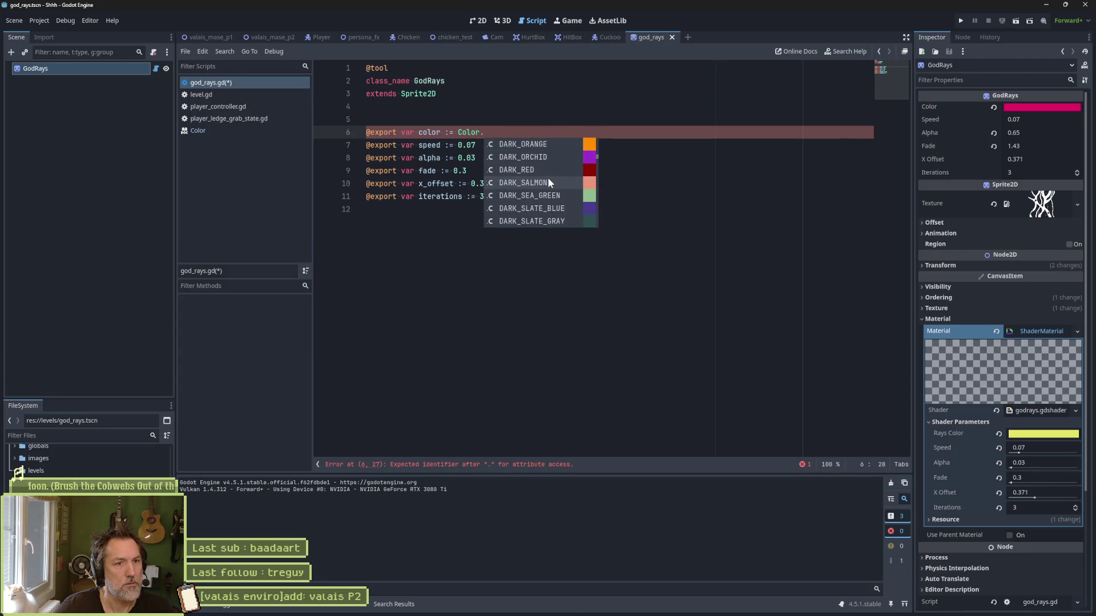
pyautogui.scroll(-3, 549, 180)
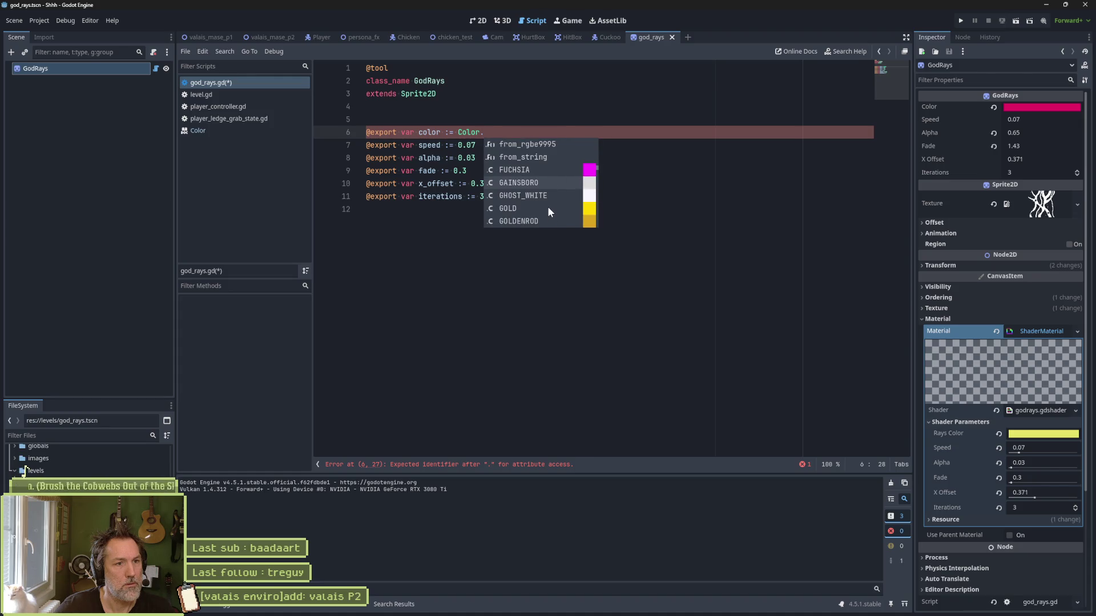
pyautogui.click(546, 206)
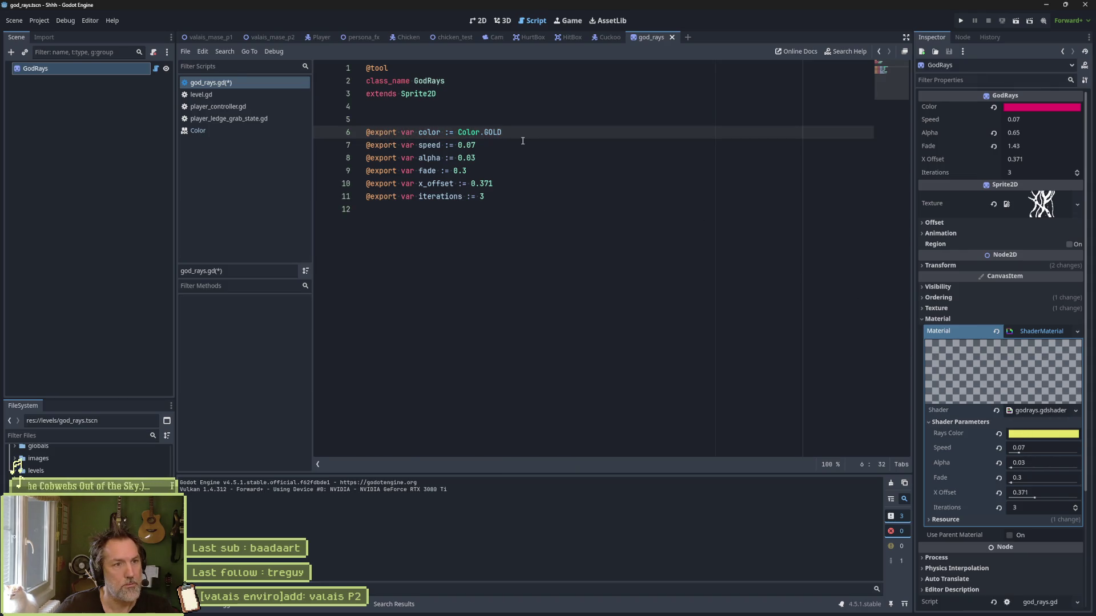
# Step: Browse the other named colours, then settle back on Color.GOLD as the default
pyautogui.press('BackSpace')
pyautogui.press('BackSpace')
pyautogui.press('BackSpace')
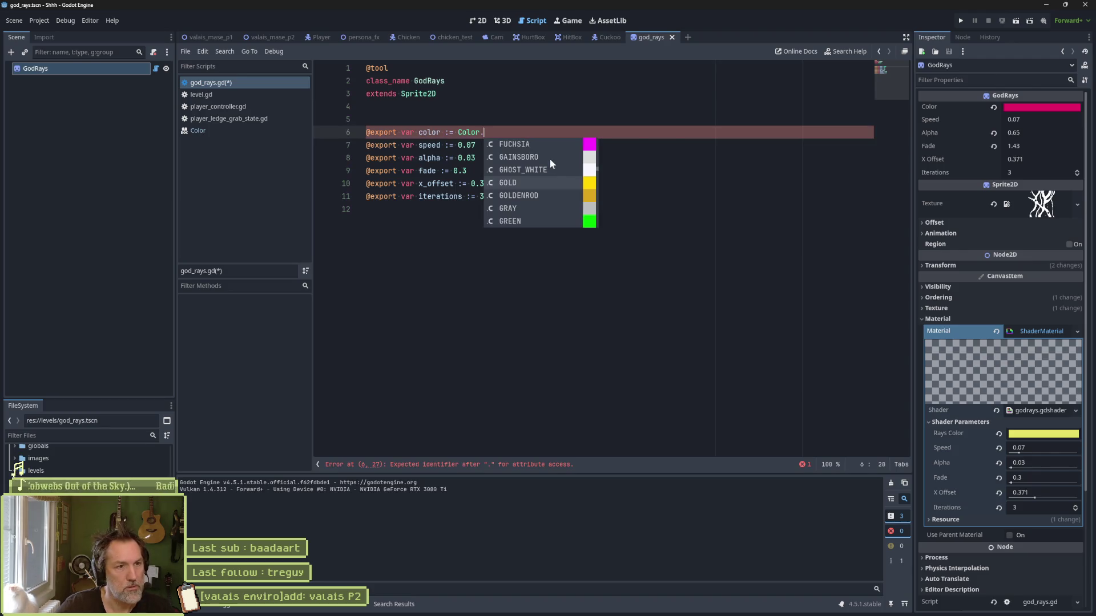
pyautogui.scroll(-8, 556, 201)
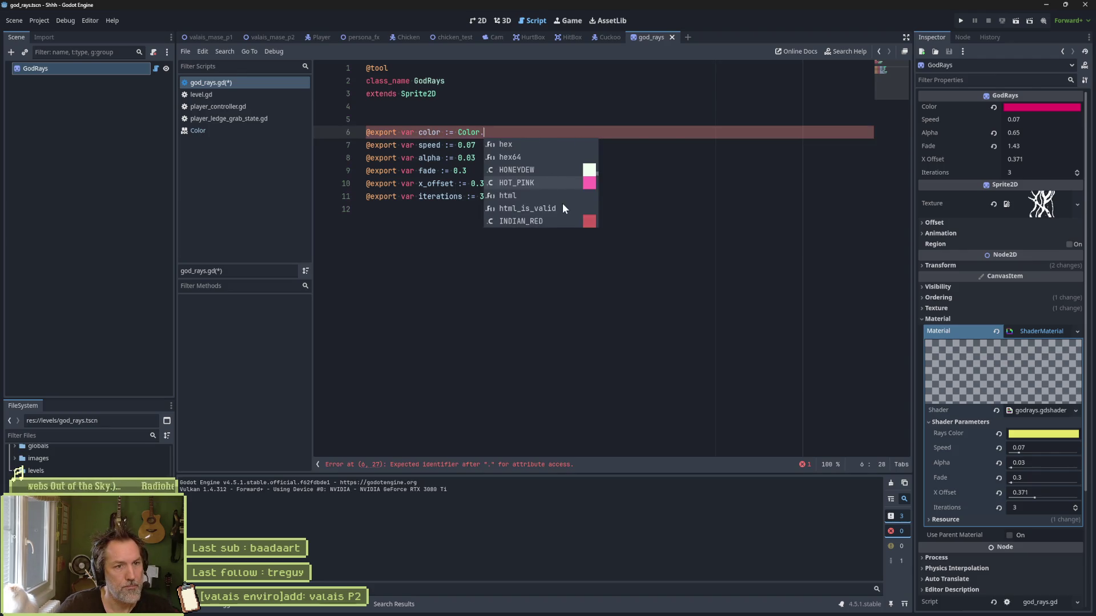
pyautogui.scroll(-6, 563, 206)
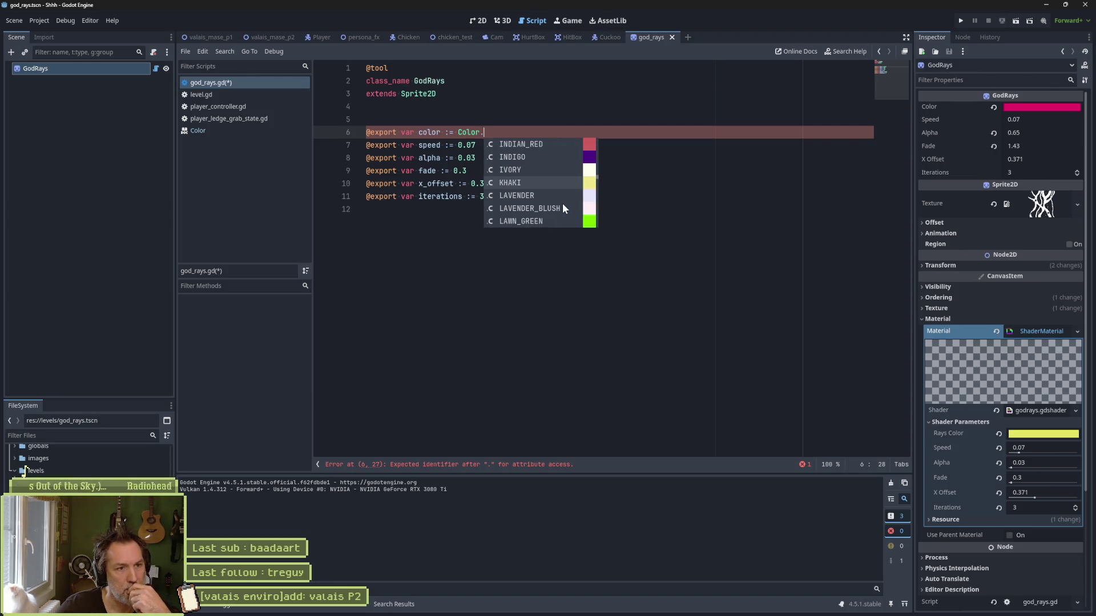
pyautogui.scroll(-6, 561, 204)
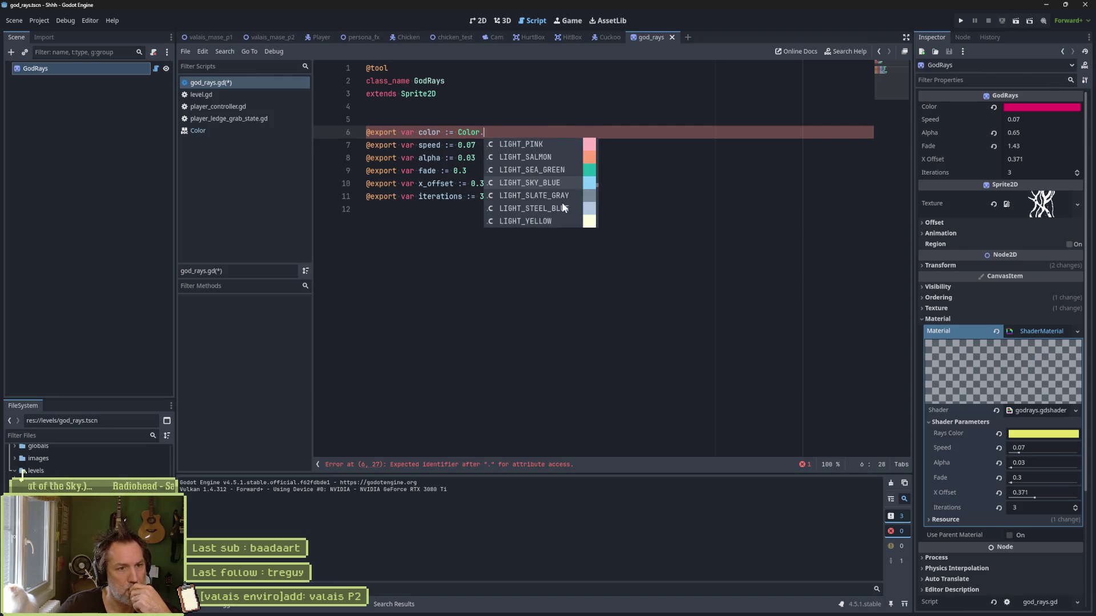
pyautogui.scroll(-8, 561, 205)
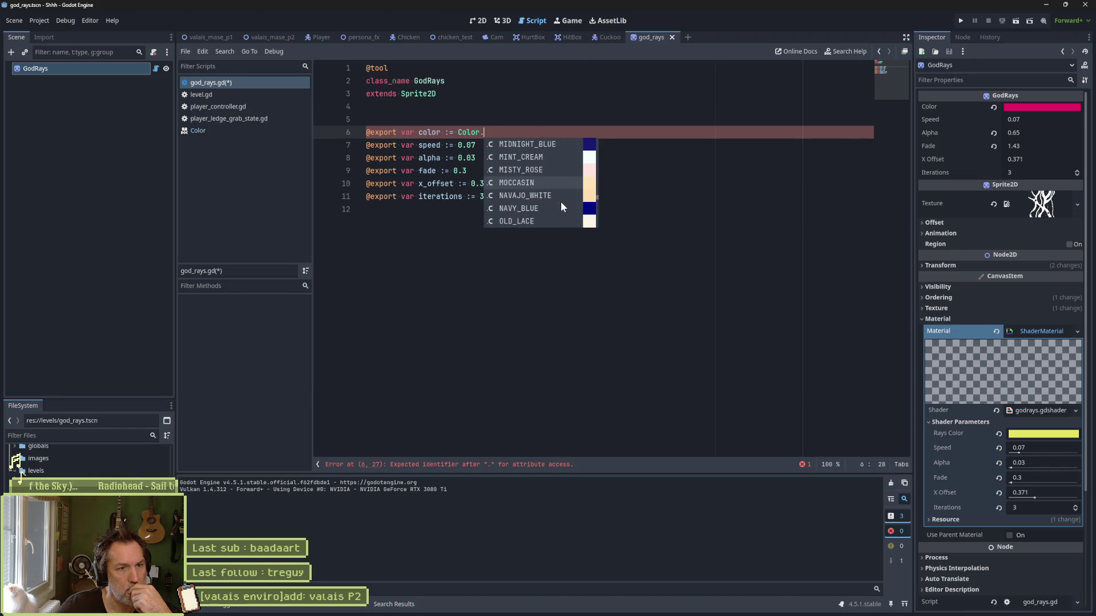
pyautogui.scroll(-7, 561, 201)
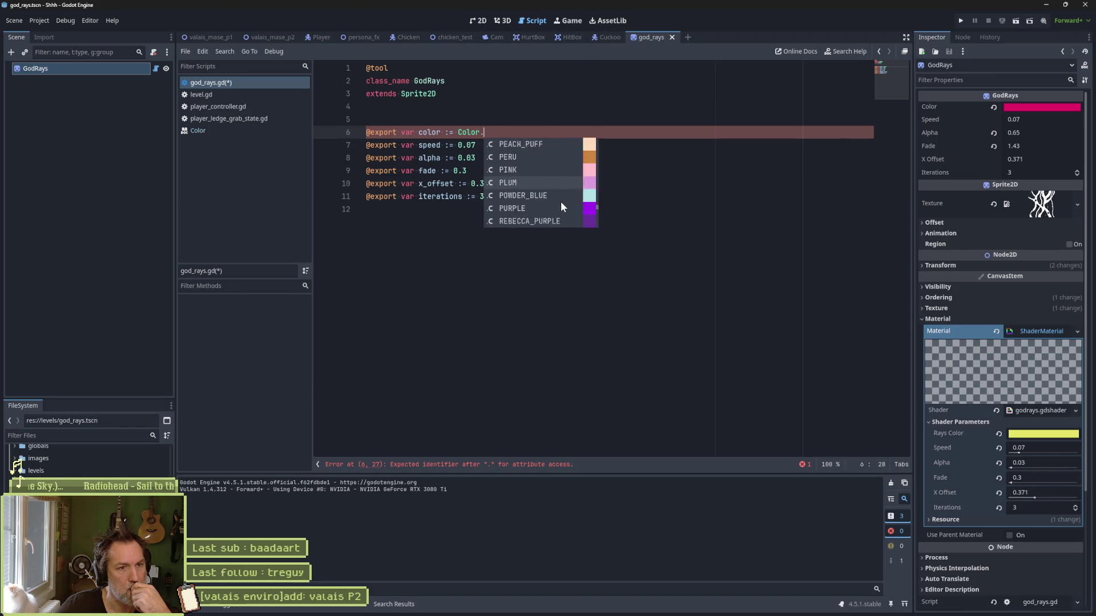
pyautogui.scroll(-20, 560, 200)
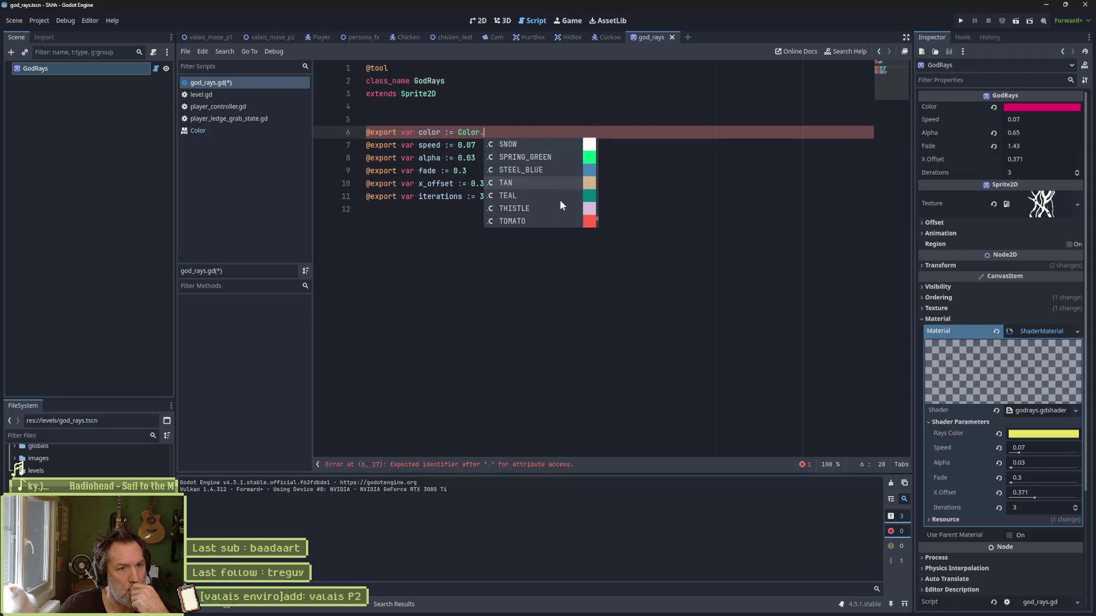
pyautogui.scroll(-8, 559, 200)
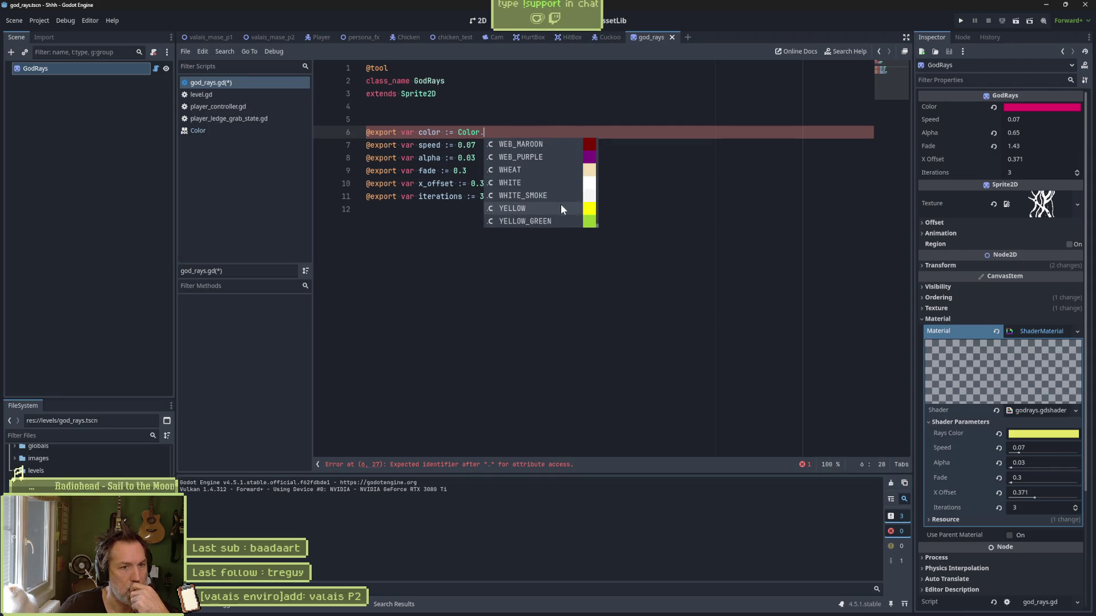
pyautogui.scroll(2, 559, 203)
pyautogui.scroll(5, 557, 201)
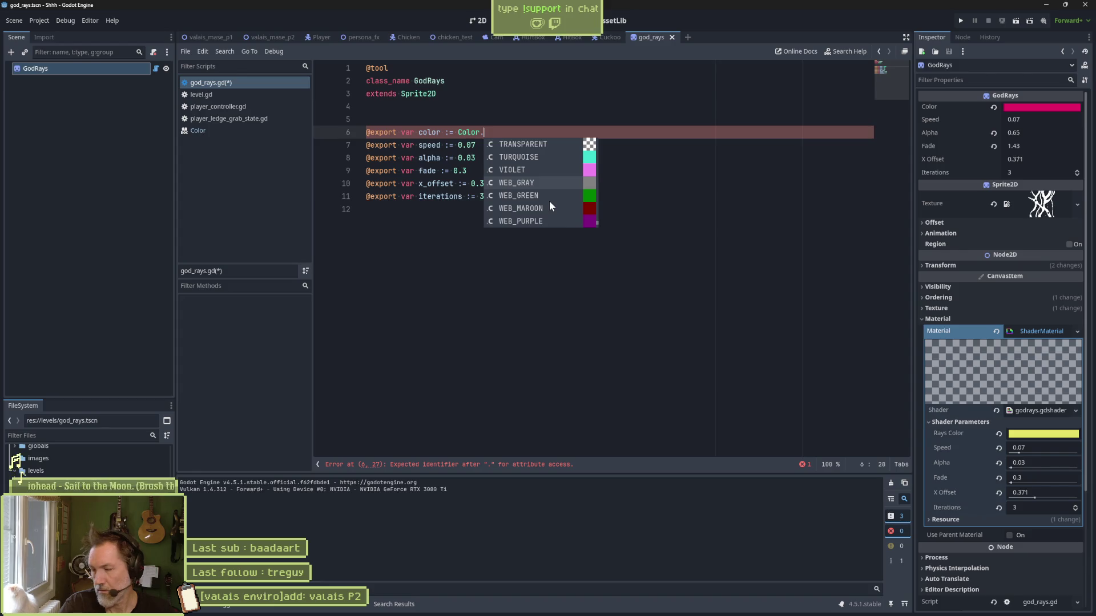
pyautogui.write('GO')
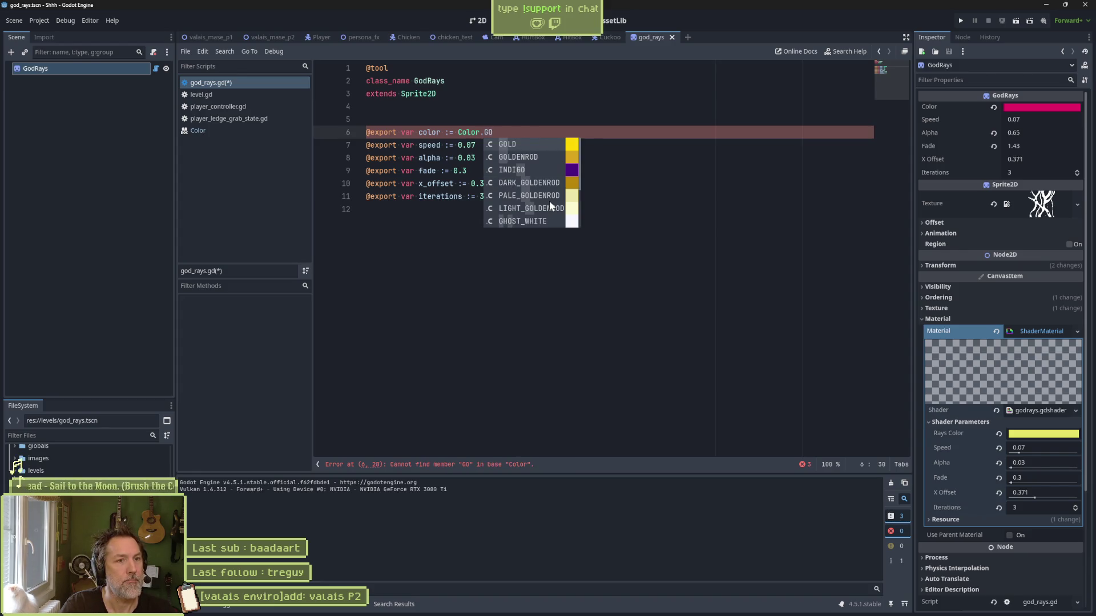
pyautogui.click(529, 142)
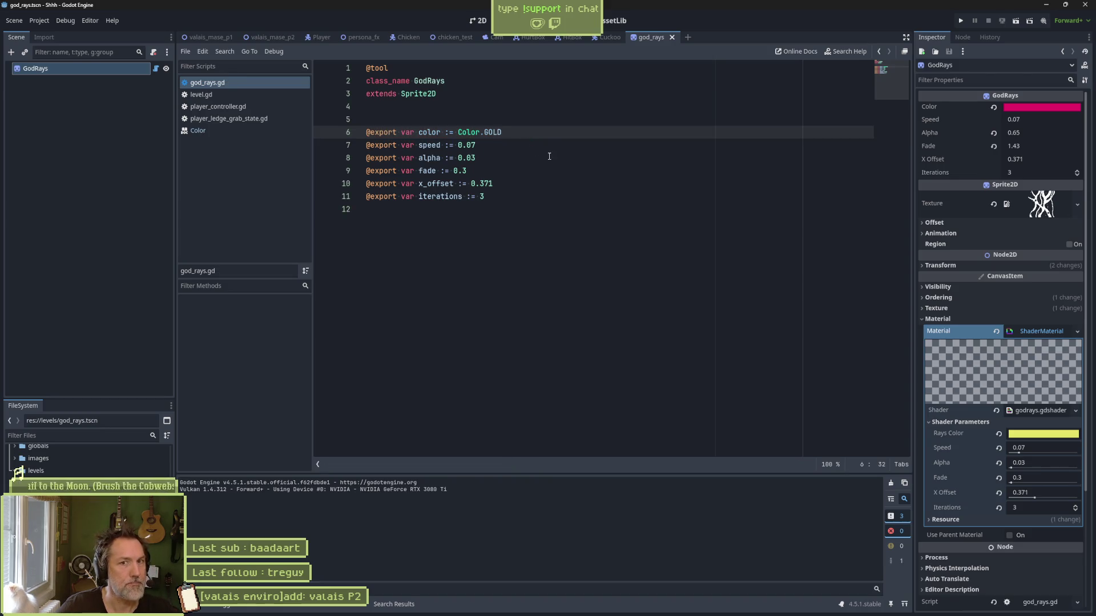
pyautogui.click(743, 194)
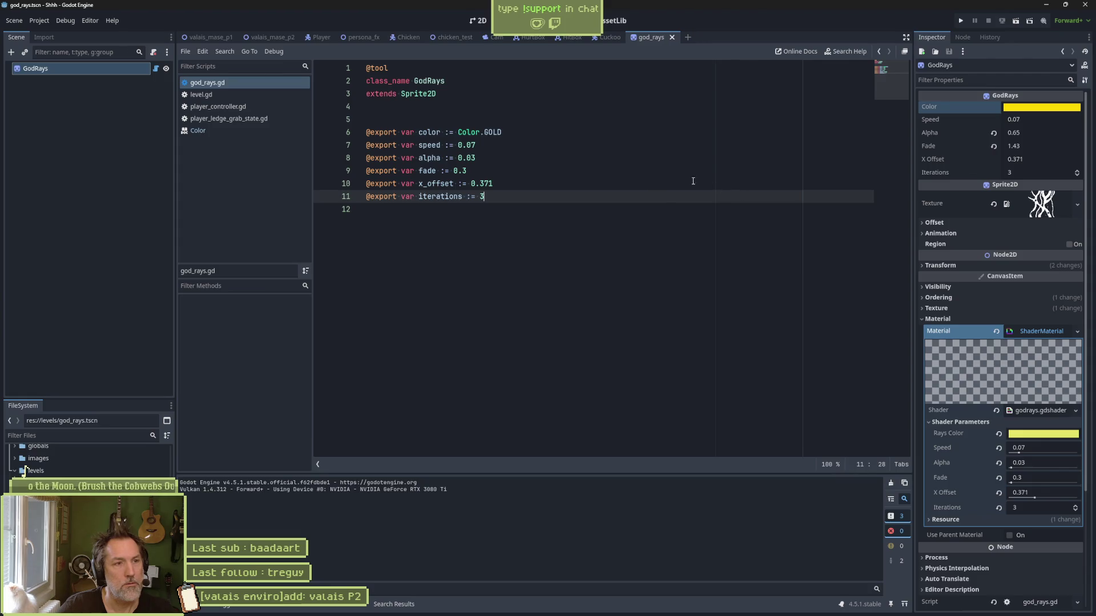
# Step: Select the GodRays node in the 2D view and set its Speed property to 1.0
pyautogui.click(480, 21)
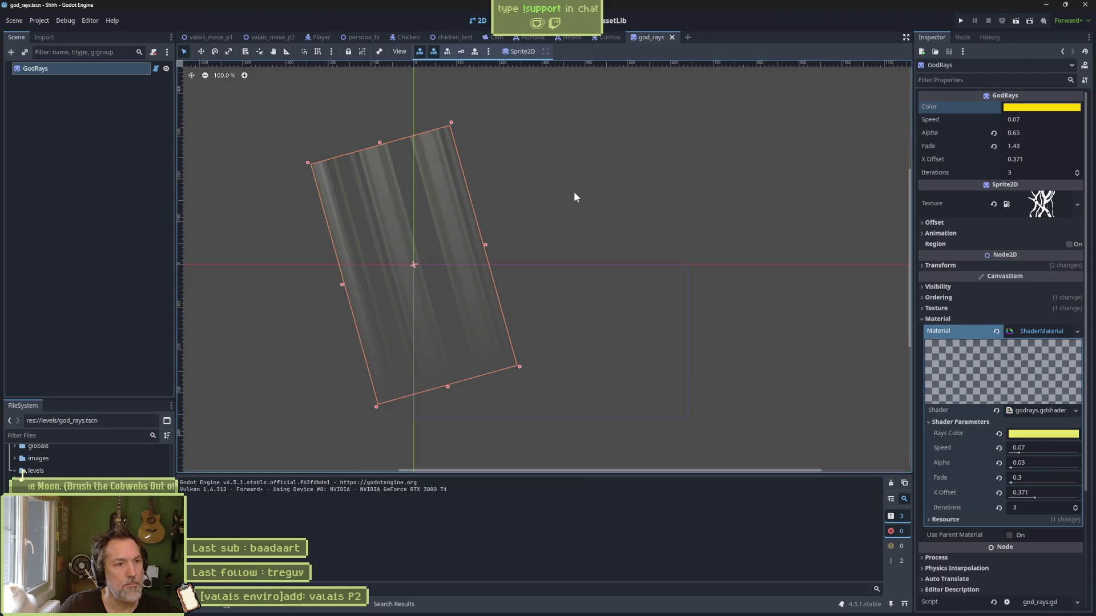
pyautogui.click(88, 93)
pyautogui.click(99, 73)
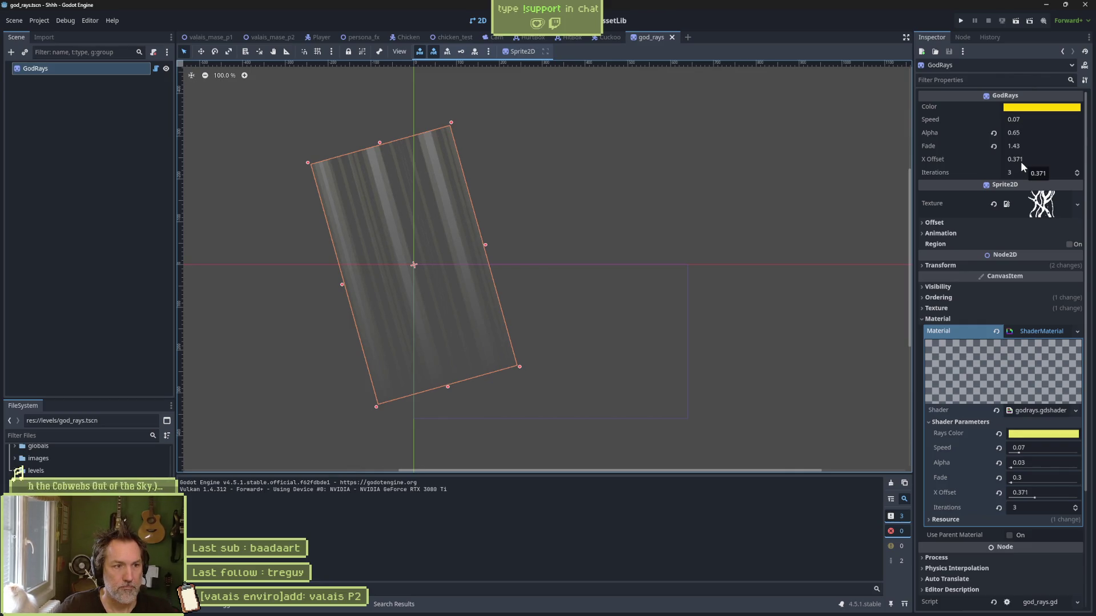
pyautogui.scroll(7, 434, 287)
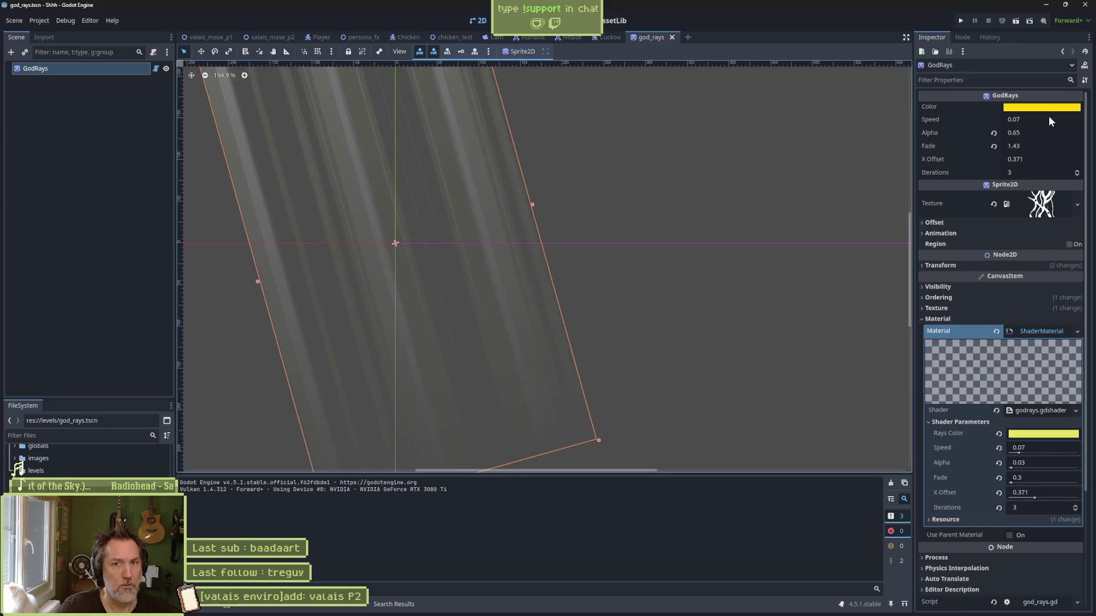
pyautogui.moveTo(1047, 117)
pyautogui.mouseDown()
pyautogui.moveTo(1090, 117)
pyautogui.moveTo(1052, 120)
pyautogui.mouseUp()
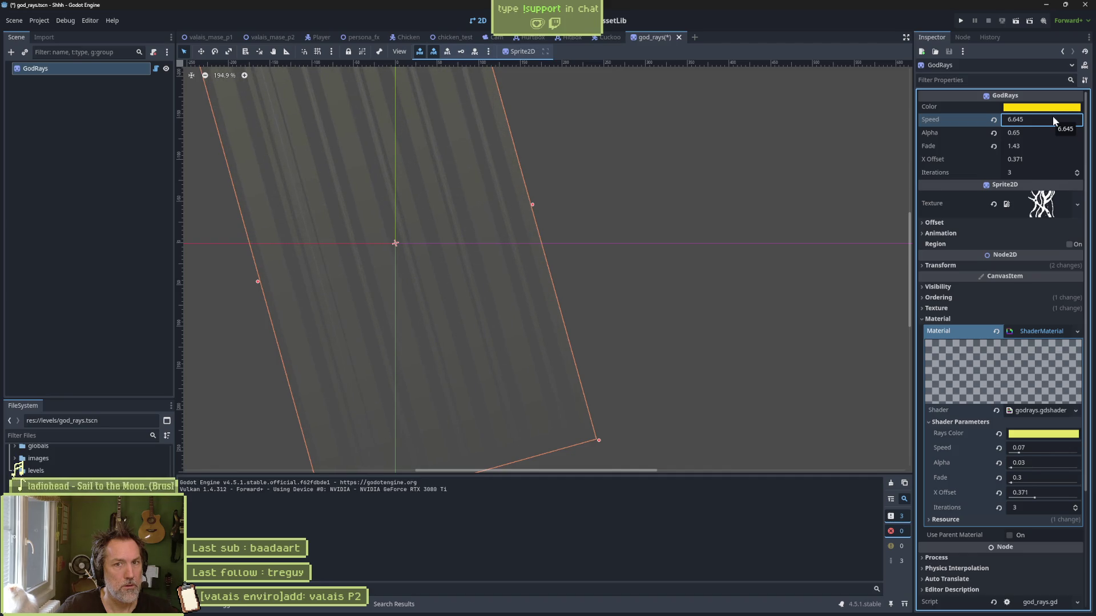
pyautogui.click(1053, 119)
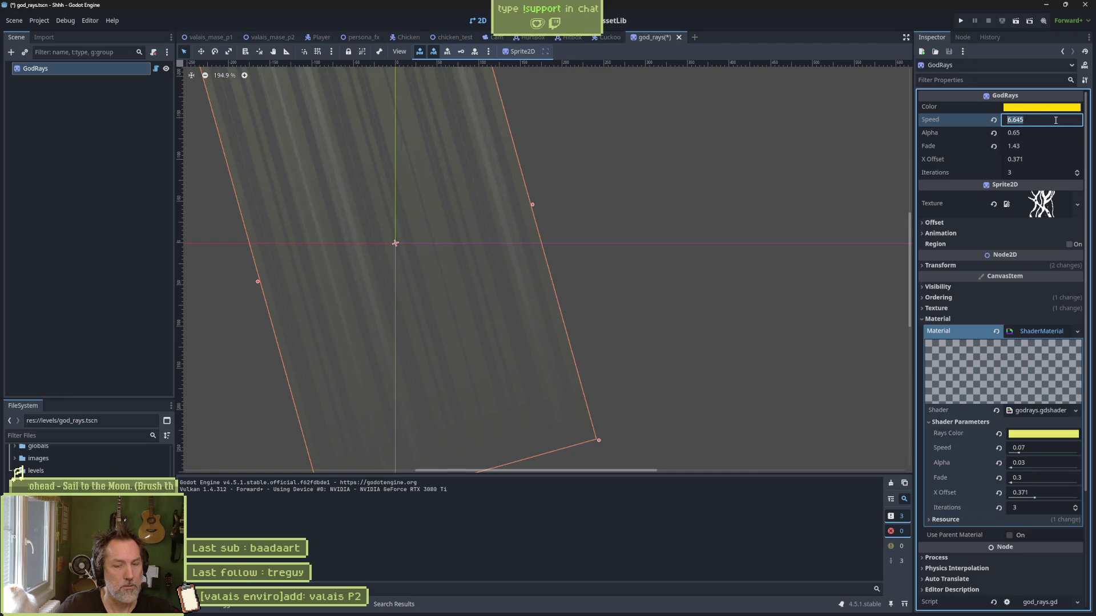
pyautogui.write('60.0')
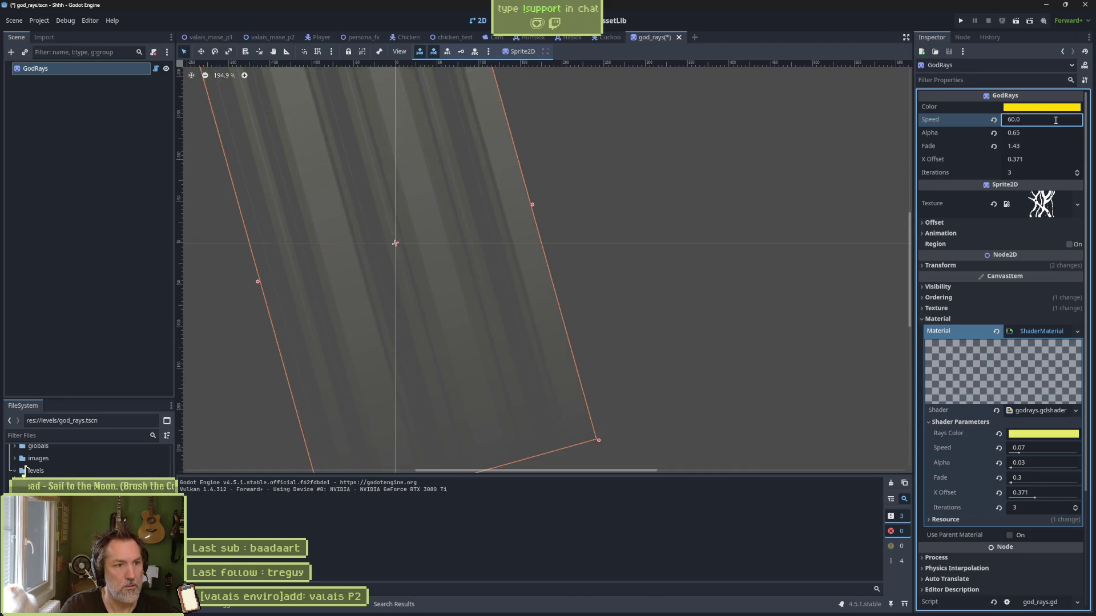
pyautogui.press('BackSpace')
pyautogui.press('BackSpace')
pyautogui.press('BackSpace')
pyautogui.write('1.0')
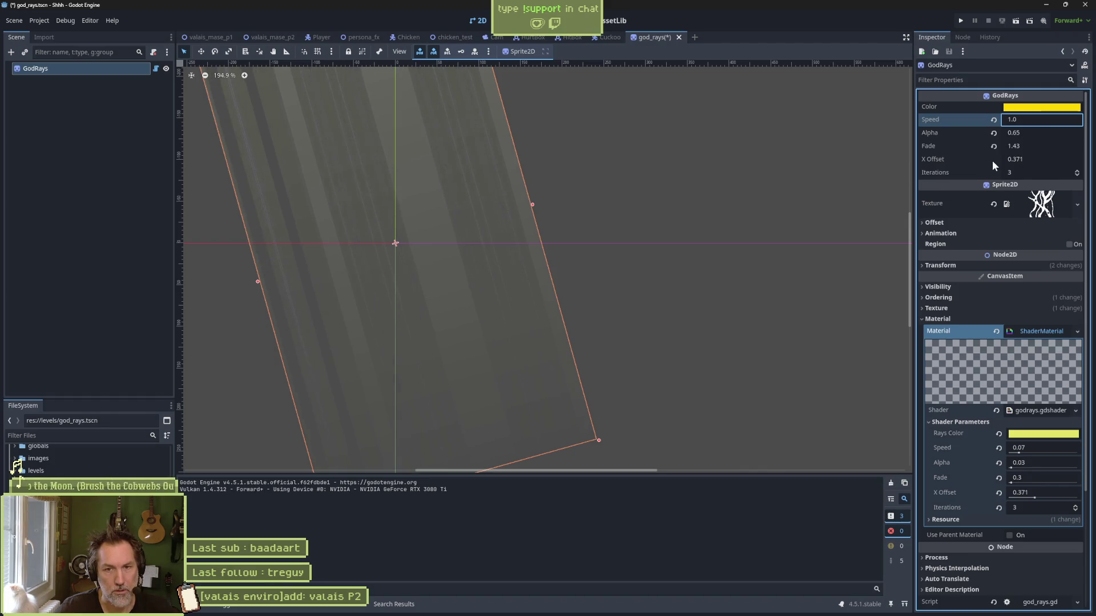
# Step: Restore the shader's Speed parameter to 0.07 and bring god_rays.gd back up
pyautogui.click(1019, 452)
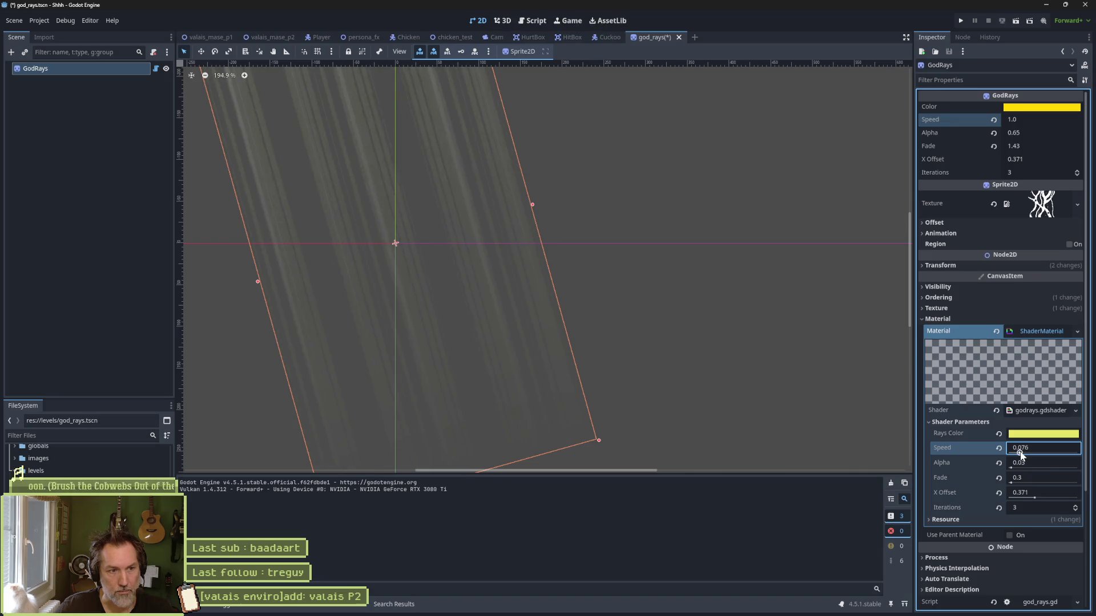
pyautogui.press('BackSpace')
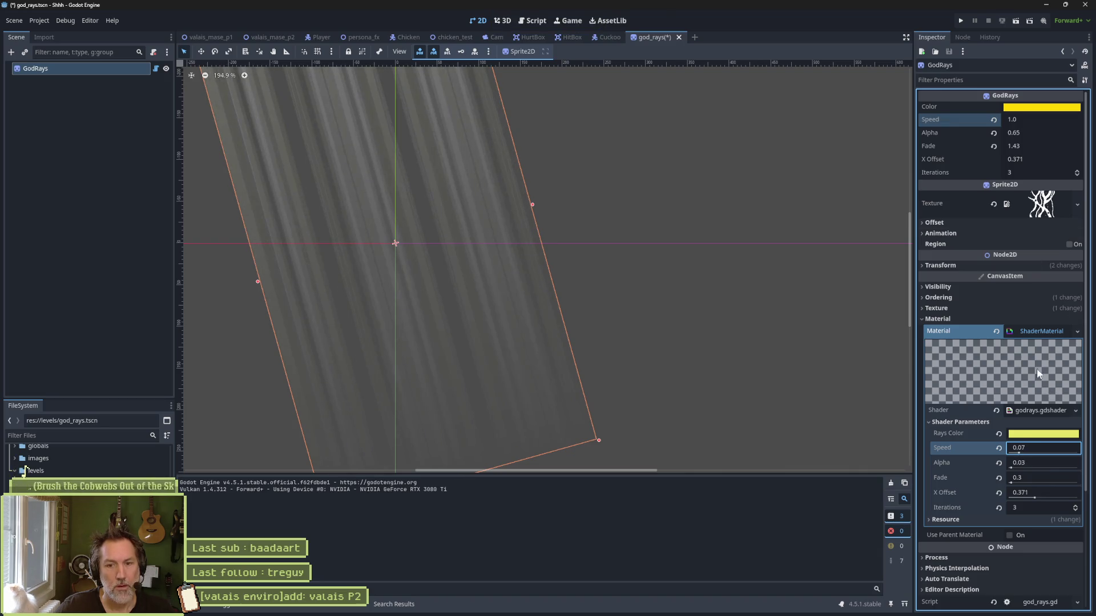
pyautogui.click(156, 68)
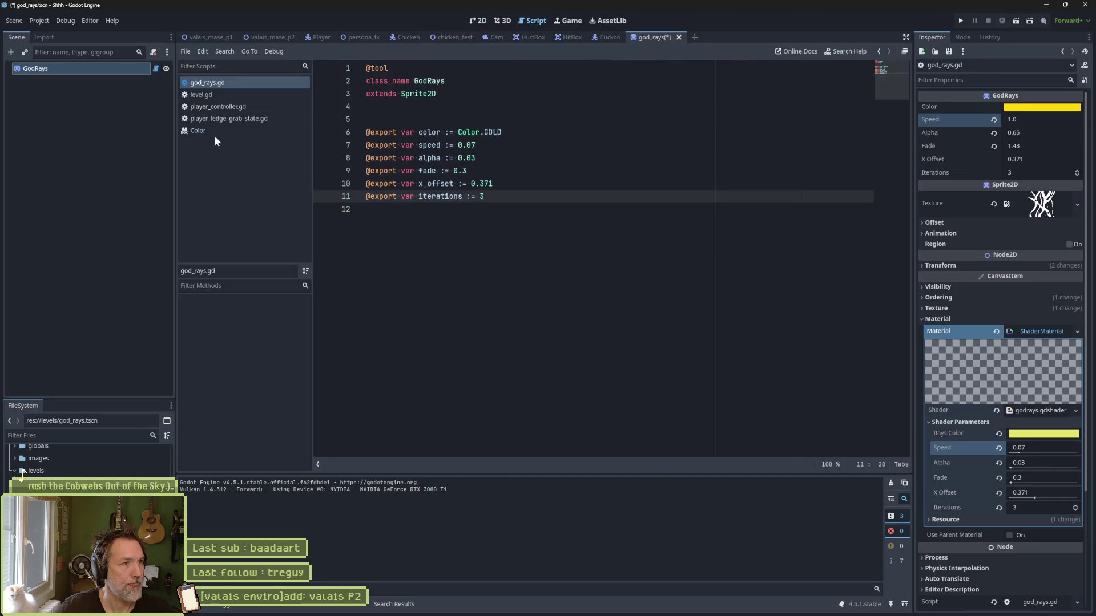
# Step: Add a set(value) block under speed that calls print_debug(get_instance_shader_parameter(""))
pyautogui.click(502, 147)
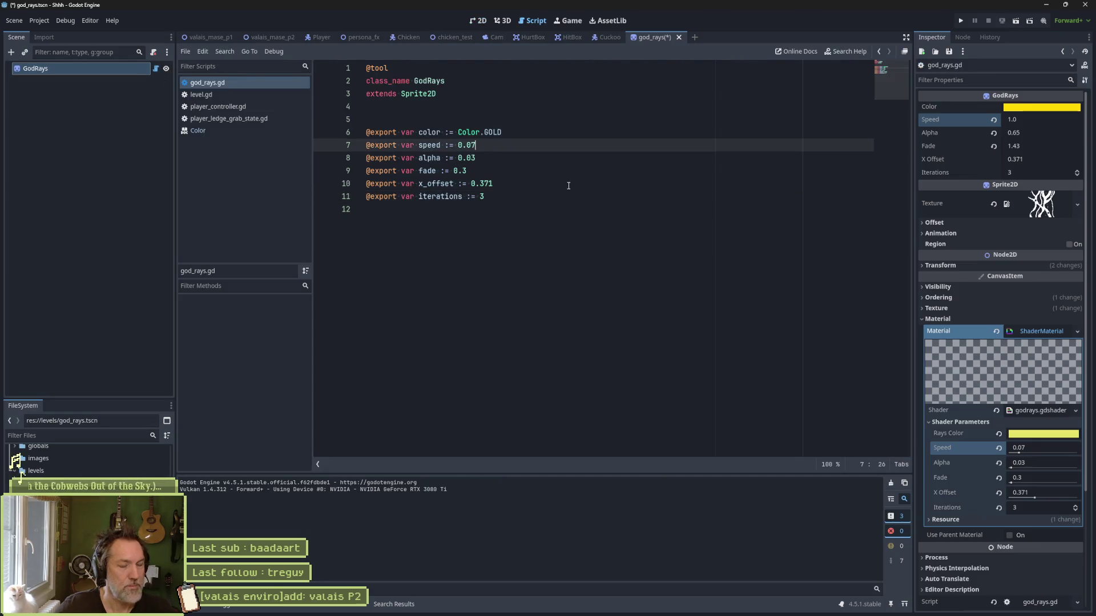
pyautogui.write(':')
pyautogui.press('Return')
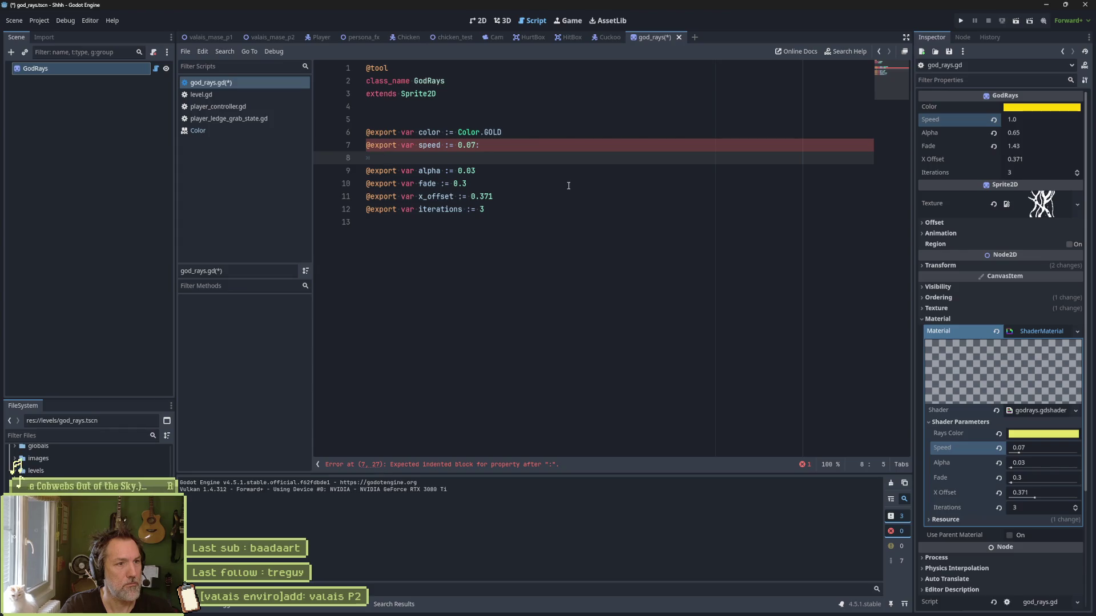
pyautogui.write('set(value):')
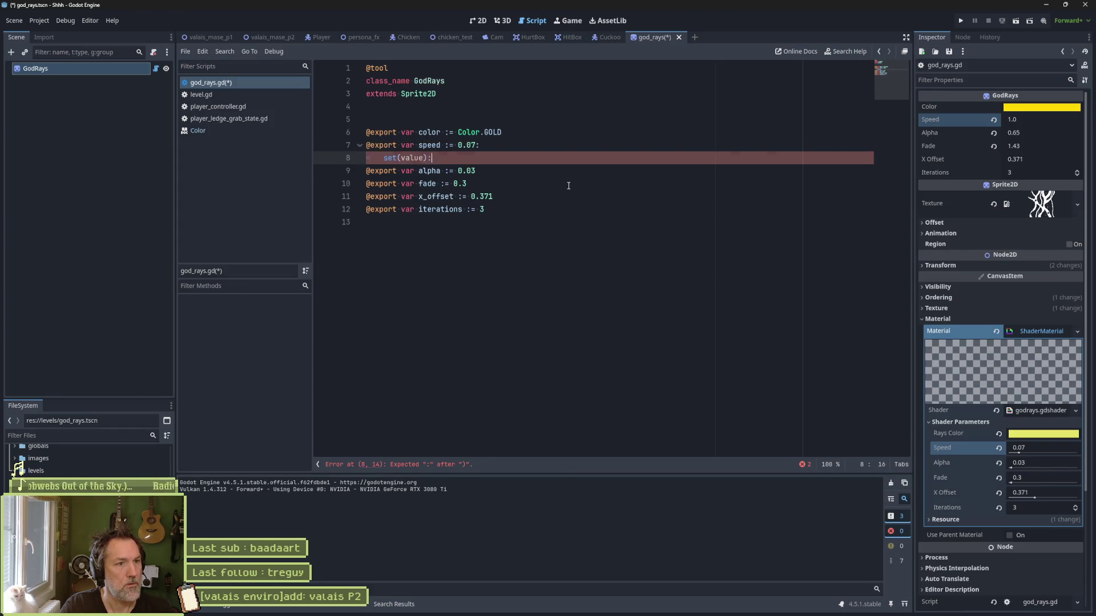
pyautogui.press('Return')
pyautogui.write('print_debug')
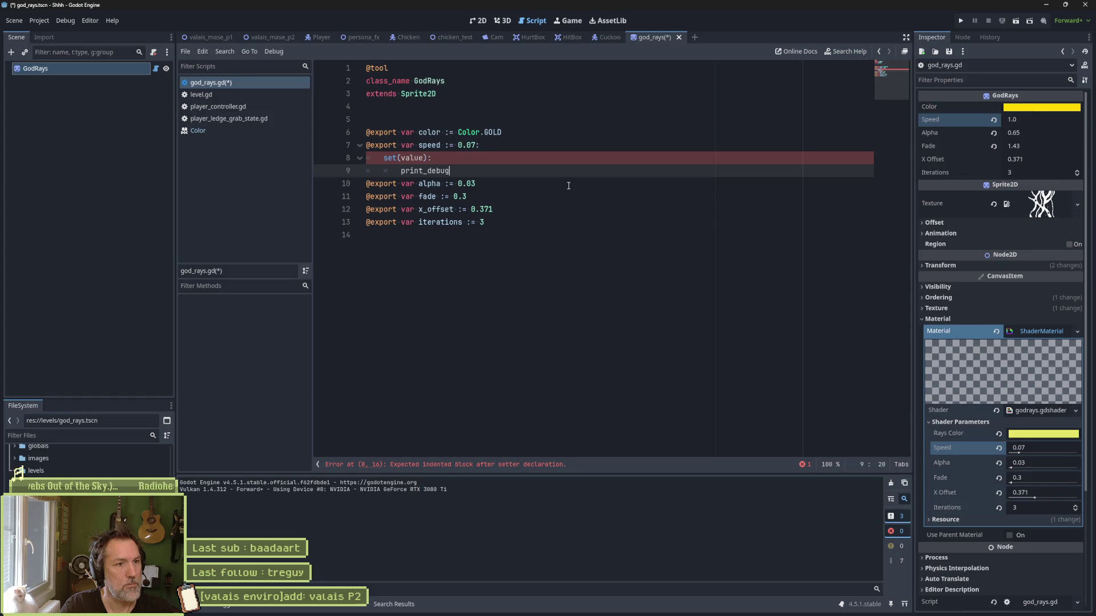
pyautogui.write('(')
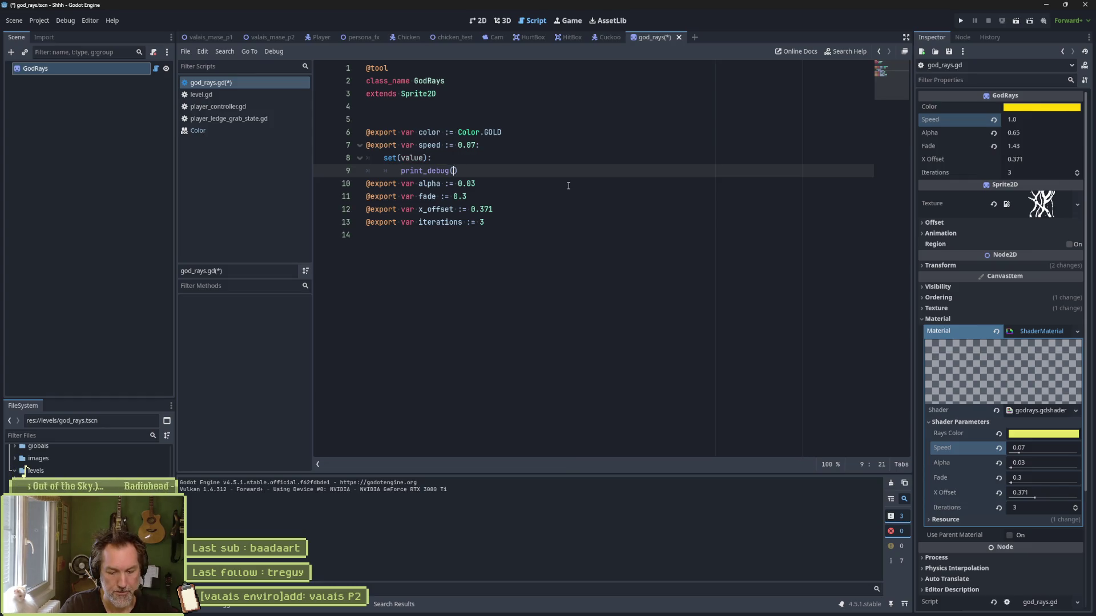
pyautogui.write('material.')
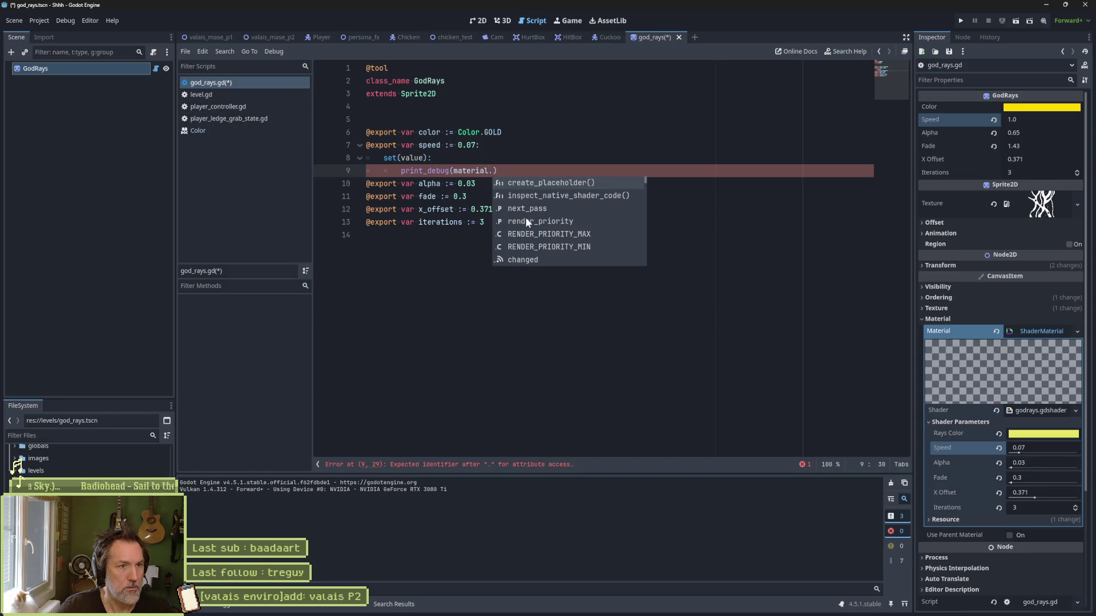
pyautogui.write('sha')
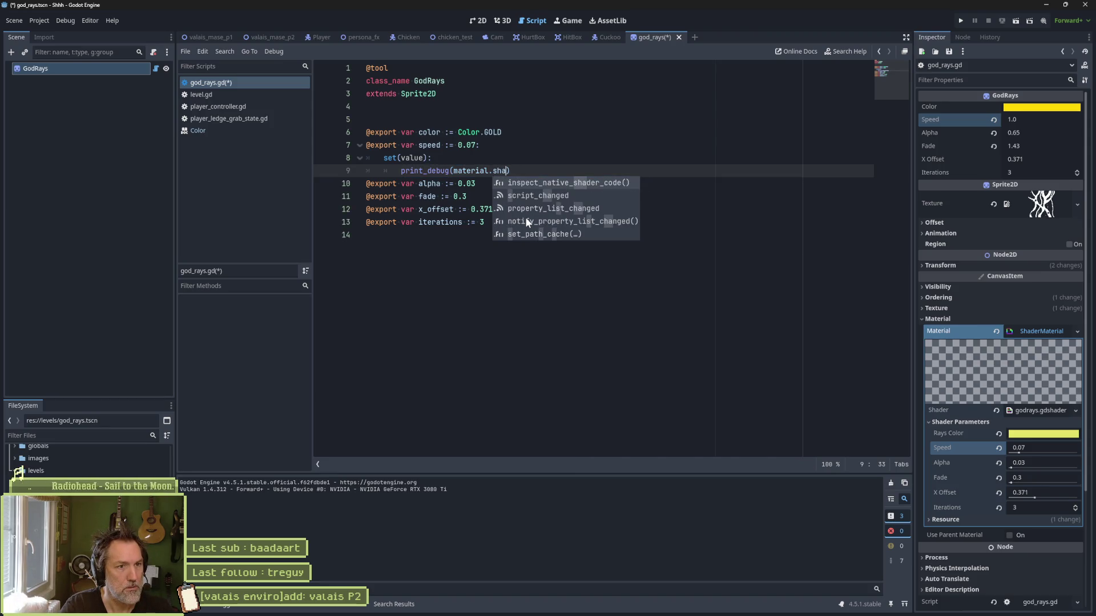
pyautogui.write('d')
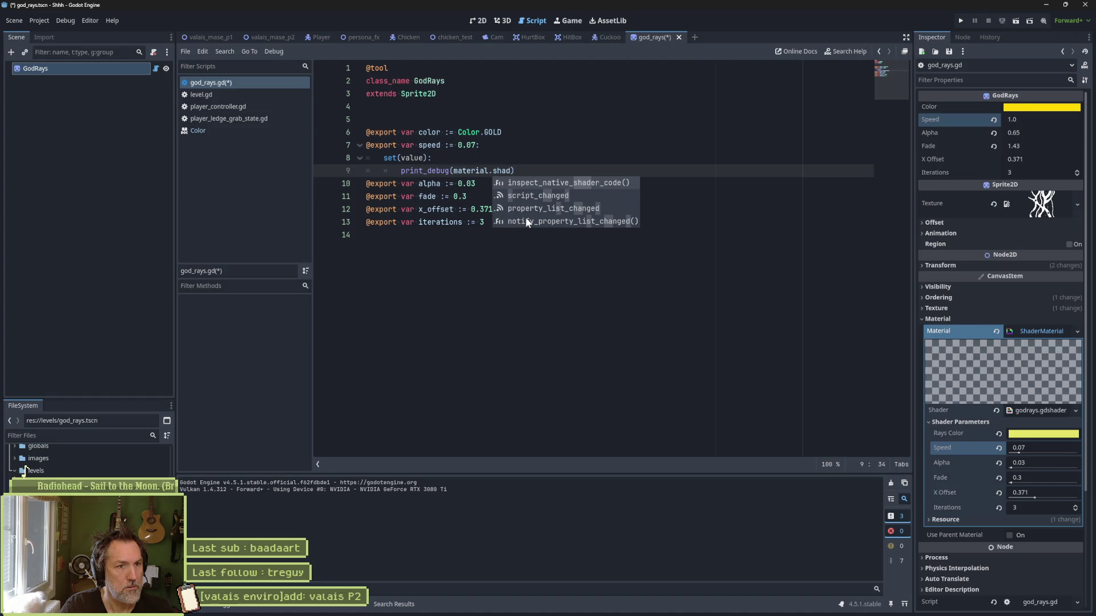
pyautogui.hotkey('ctrl', 'BackSpace')
pyautogui.hotkey('ctrl', 'BackSpace')
pyautogui.write('sha')
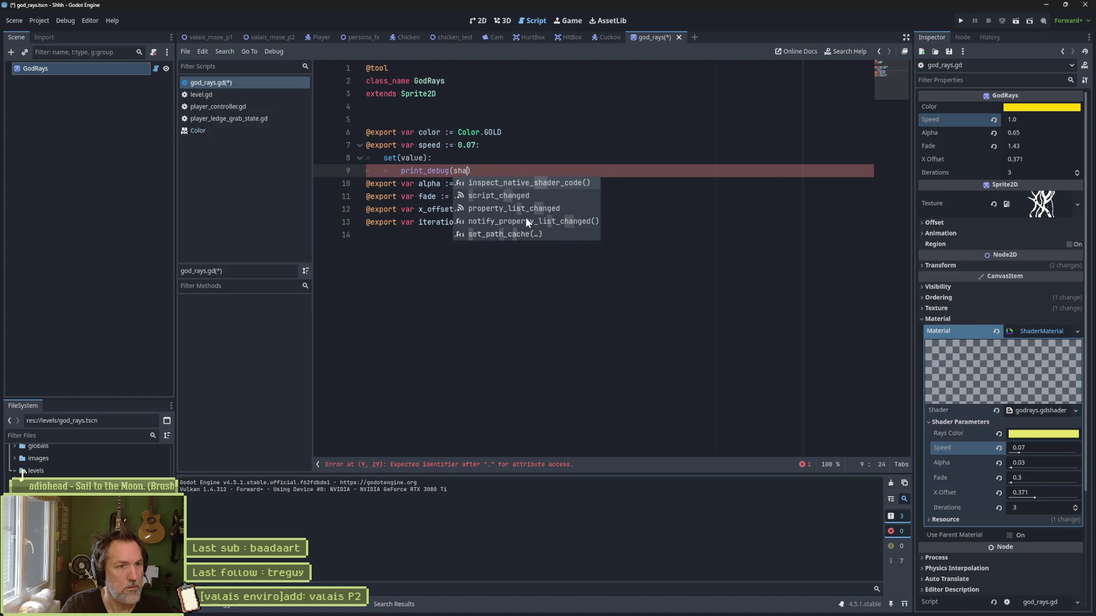
pyautogui.write('d')
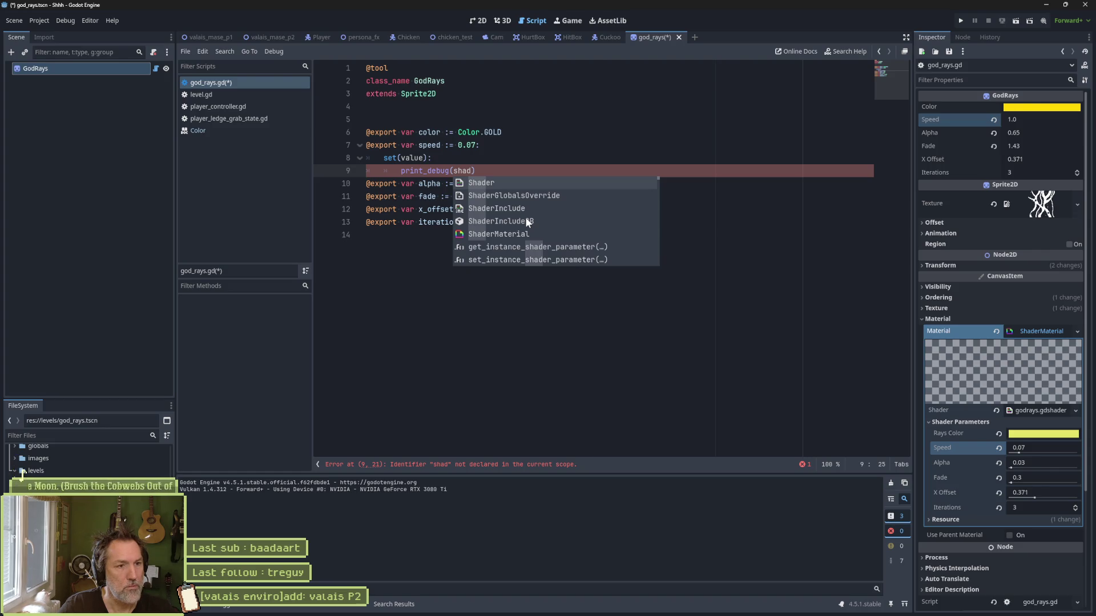
pyautogui.press('BackSpace')
pyautogui.press('BackSpace')
pyautogui.press('BackSpace')
pyautogui.write('get_')
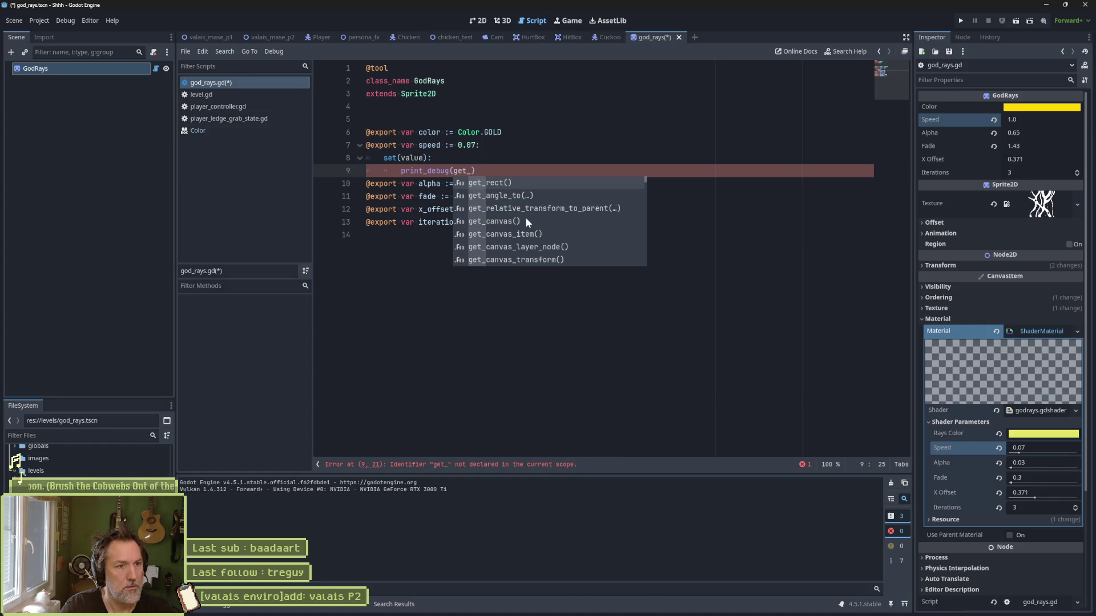
pyautogui.write('sh')
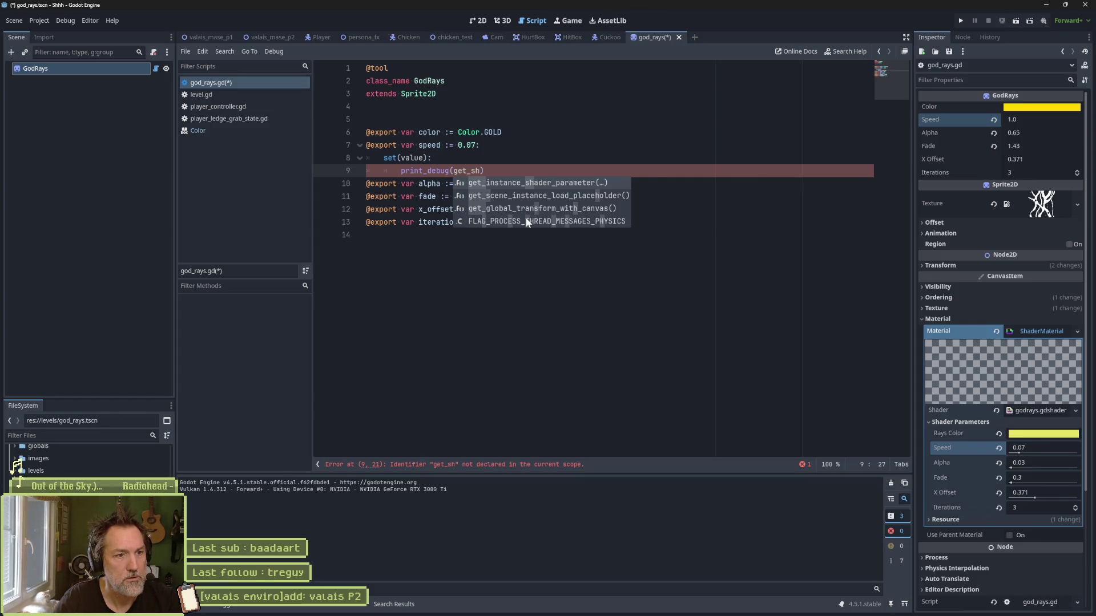
pyautogui.press('Return')
pyautogui.write('"')
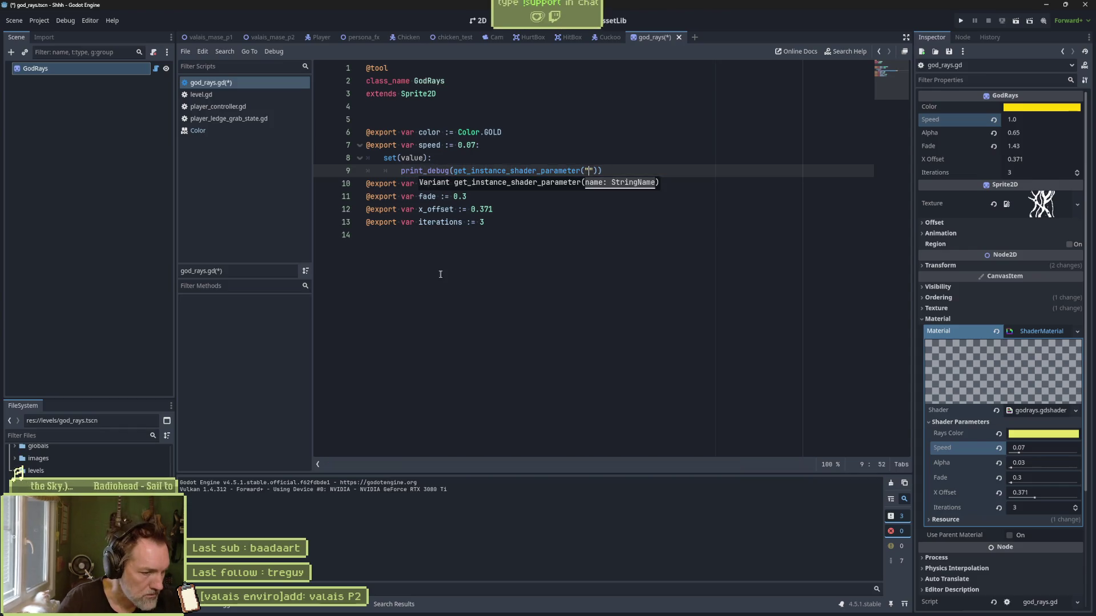
# Step: Fill in time_speed from the godrays shader as the parameter name and save god_rays.gd
pyautogui.click(322, 610)
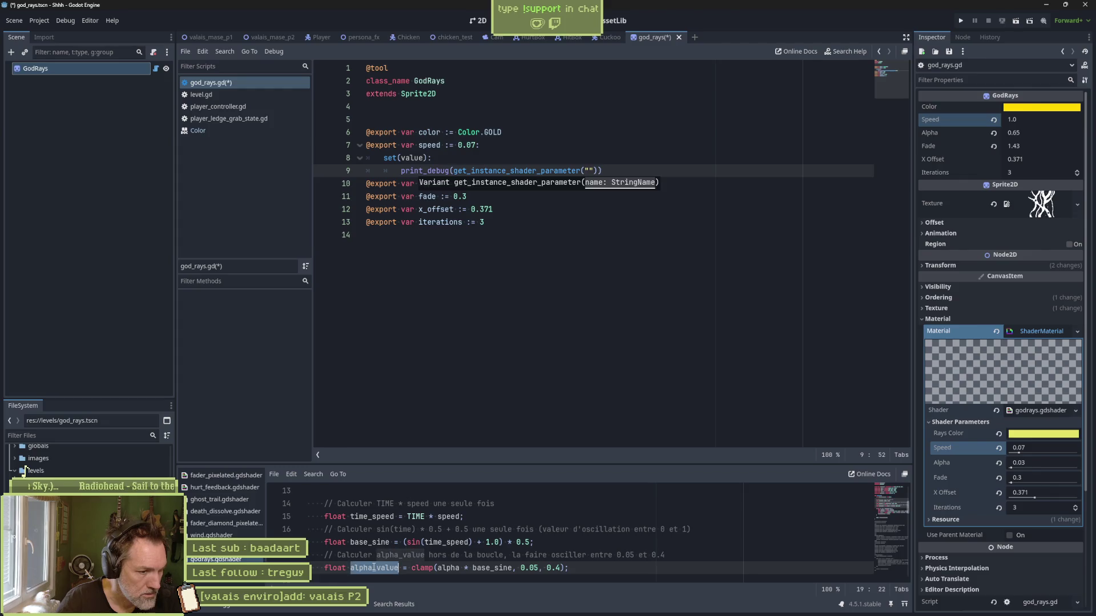
pyautogui.scroll(3, 372, 550)
pyautogui.scroll(-2, 372, 549)
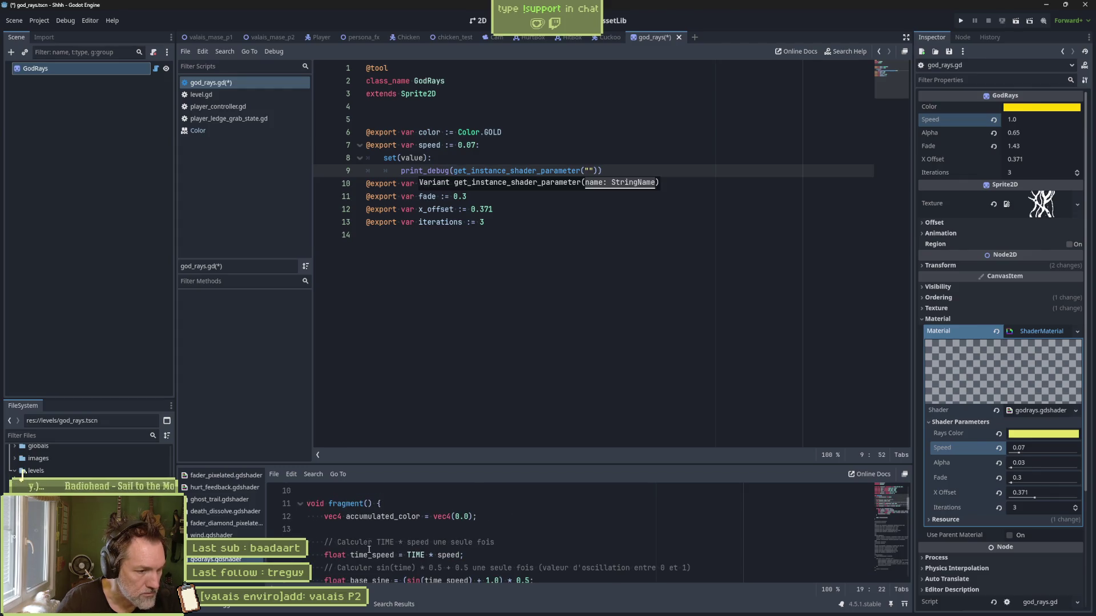
pyautogui.click(368, 555)
pyautogui.doubleClick(368, 554)
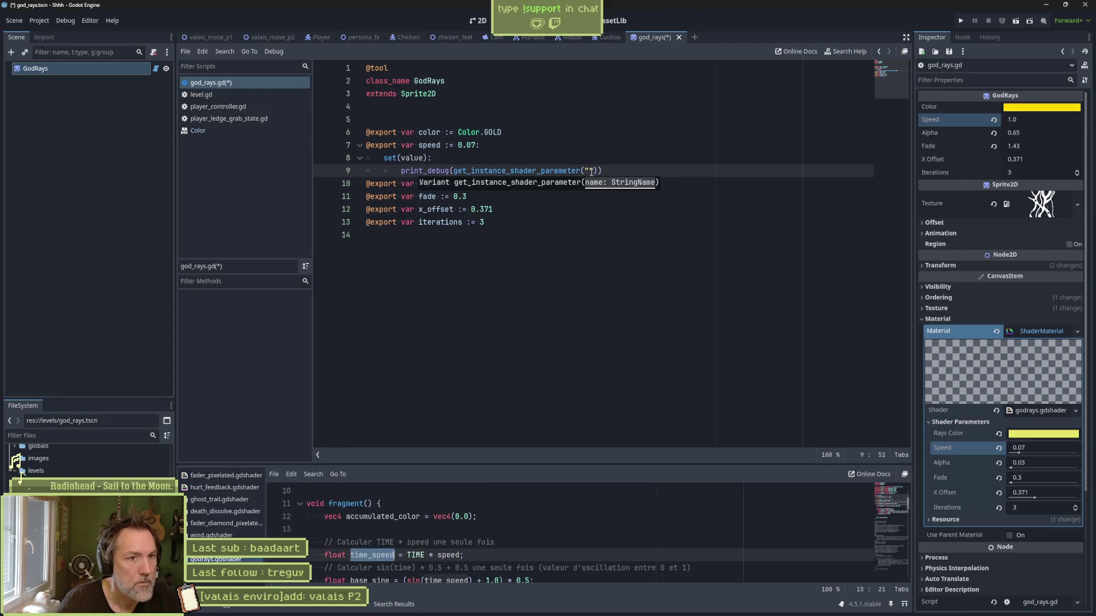
pyautogui.write('time_speed')
pyautogui.hotkey('ctrl', 's')
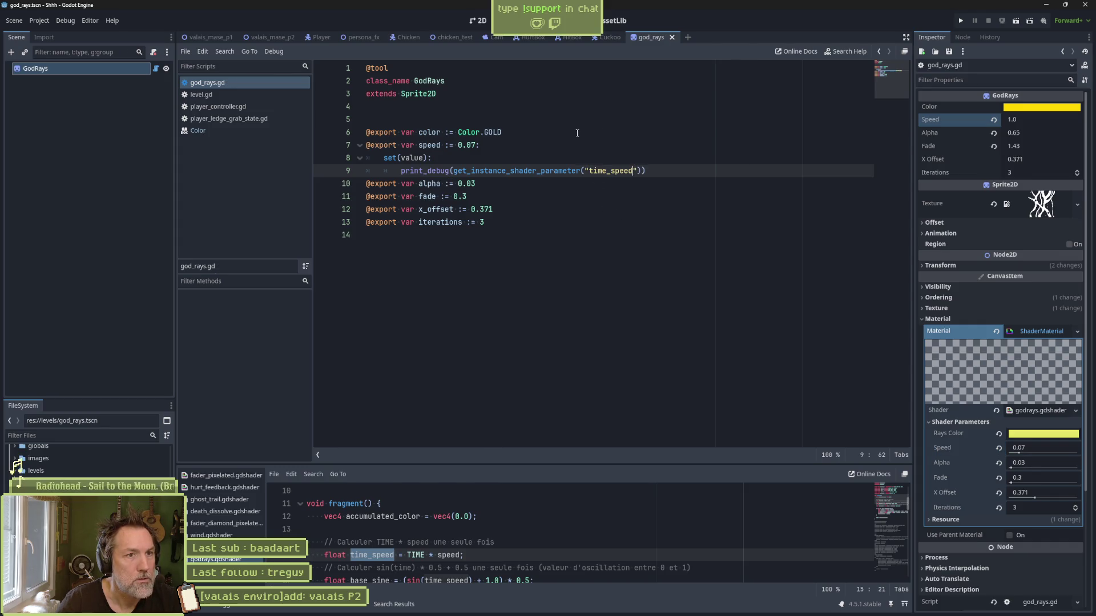
pyautogui.press('F6')
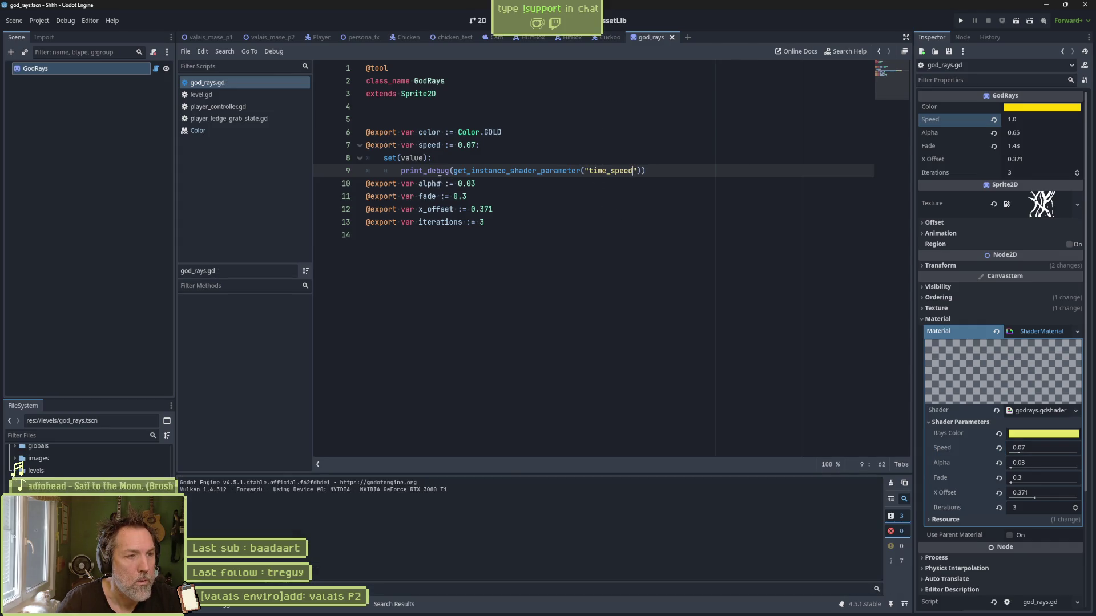
pyautogui.click(477, 22)
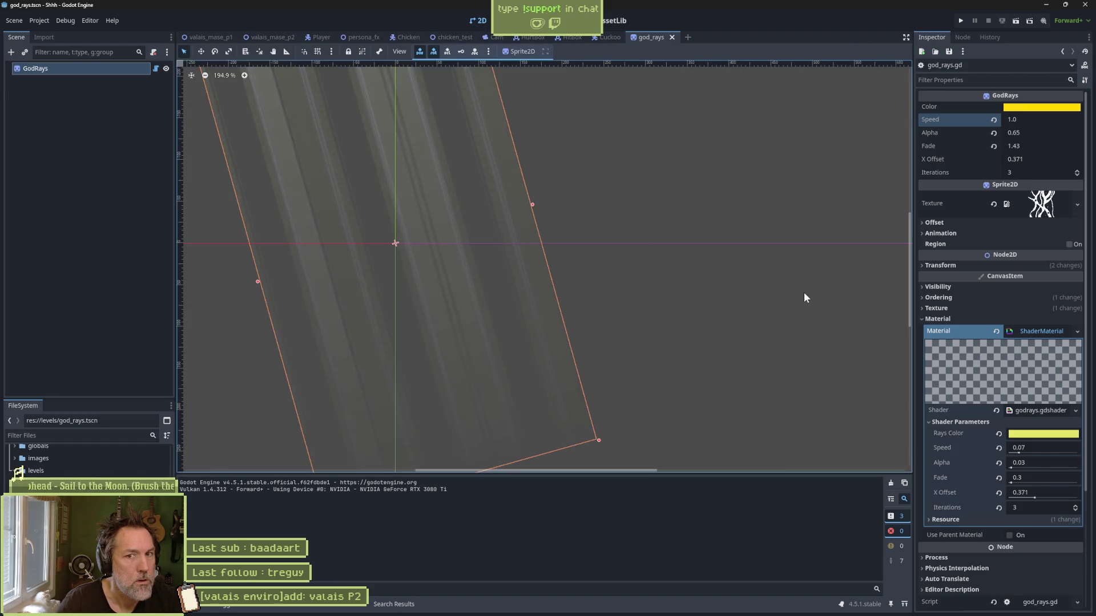
# Step: Nudge GodRays Speed to 1.055, make the shader material Local to Scene, and save the scene
pyautogui.moveTo(1034, 118); pyautogui.dragTo(1029, 120)
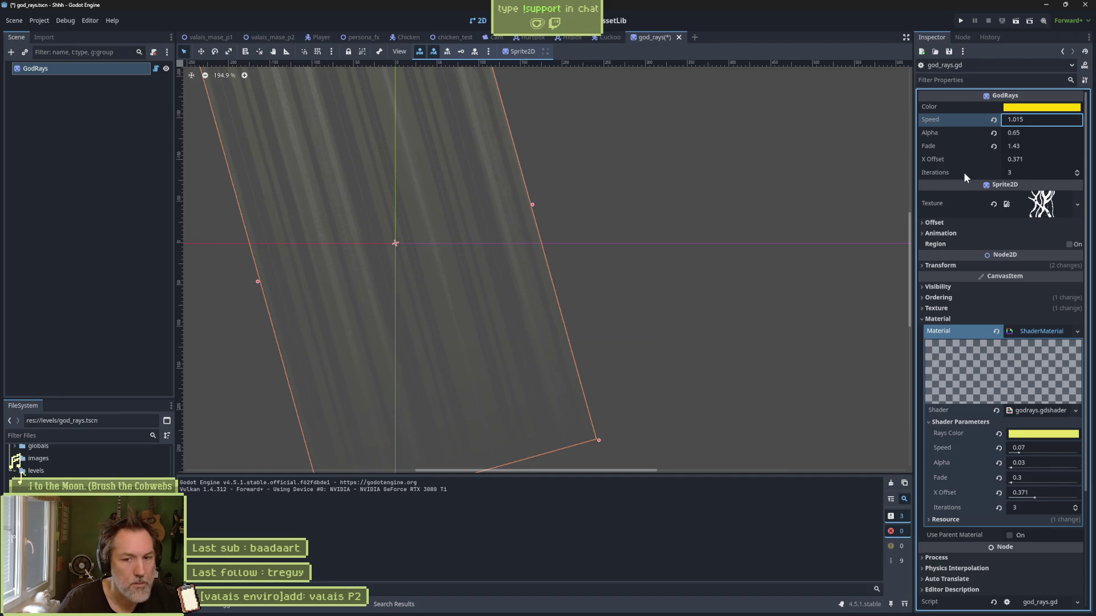
pyautogui.hotkey('ctrl', 's')
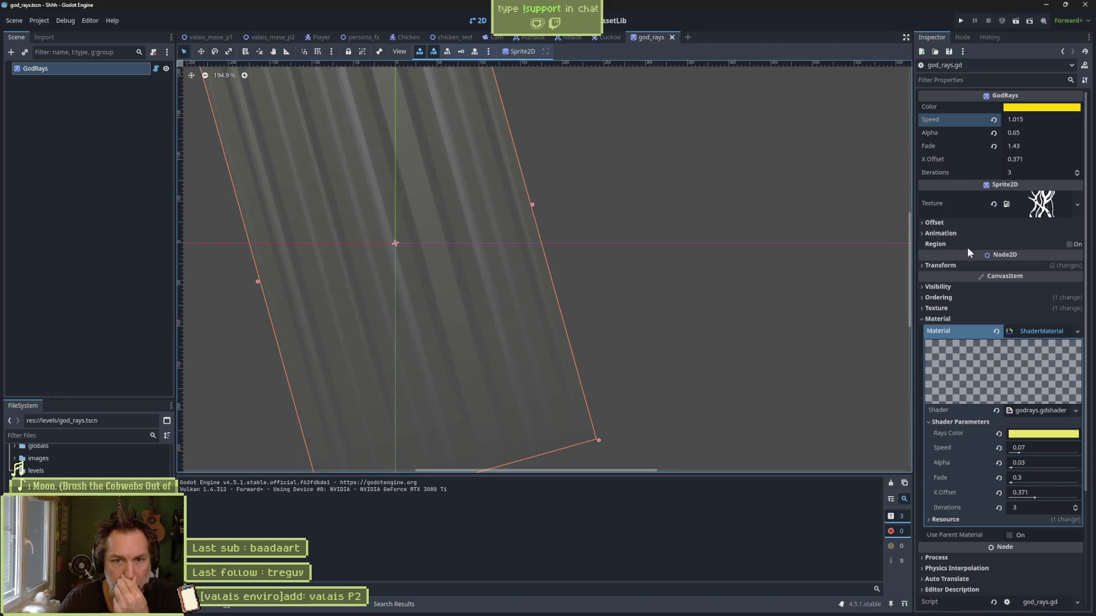
pyautogui.scroll(-5, 981, 313)
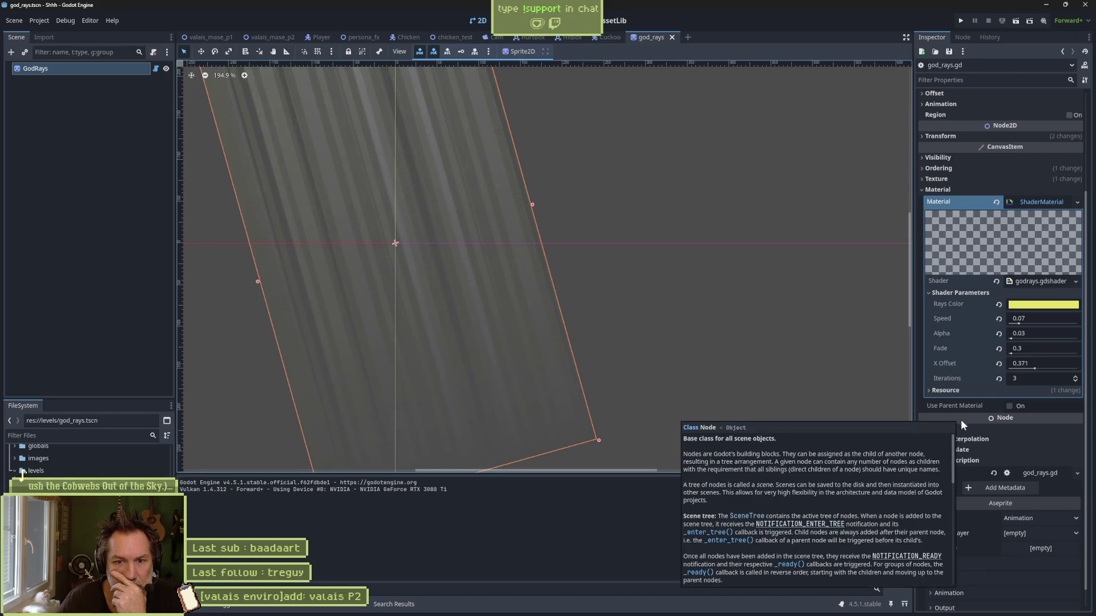
pyautogui.click(969, 390)
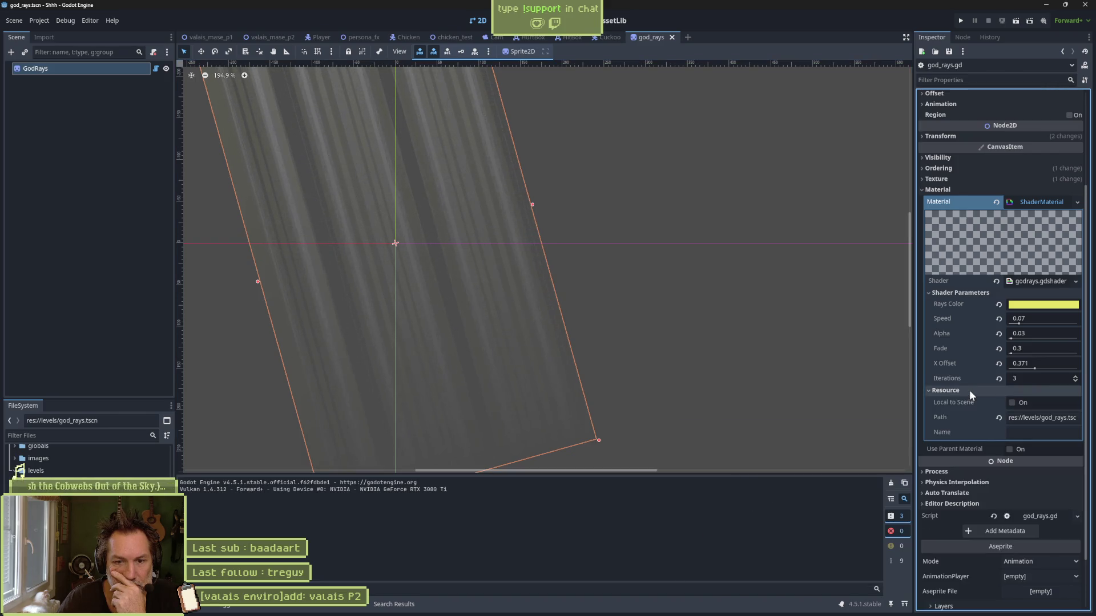
pyautogui.click(1013, 402)
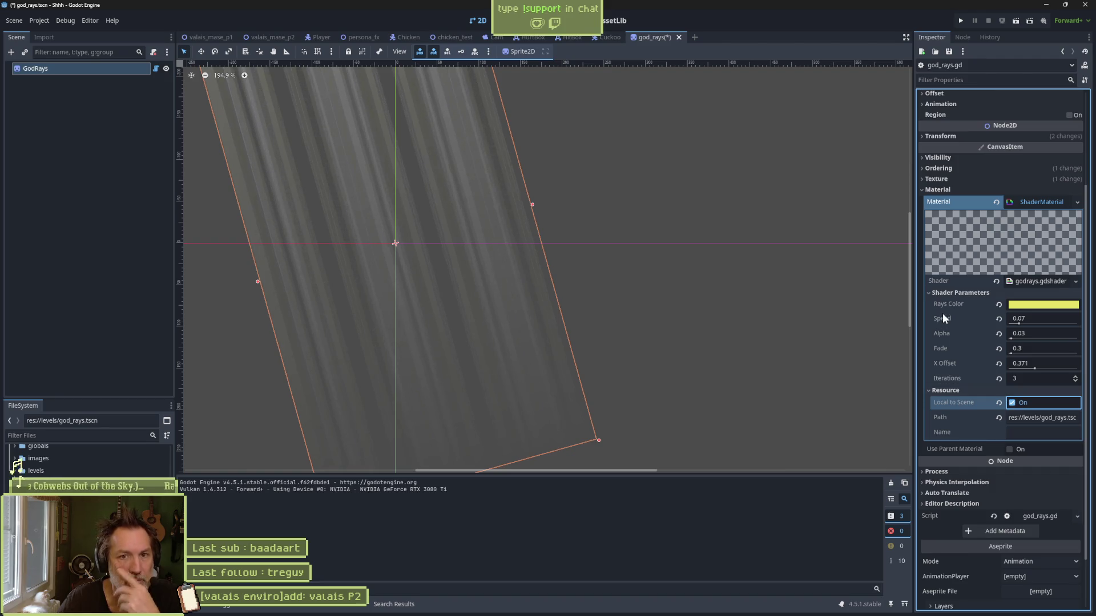
pyautogui.hotkey('ctrl', 's')
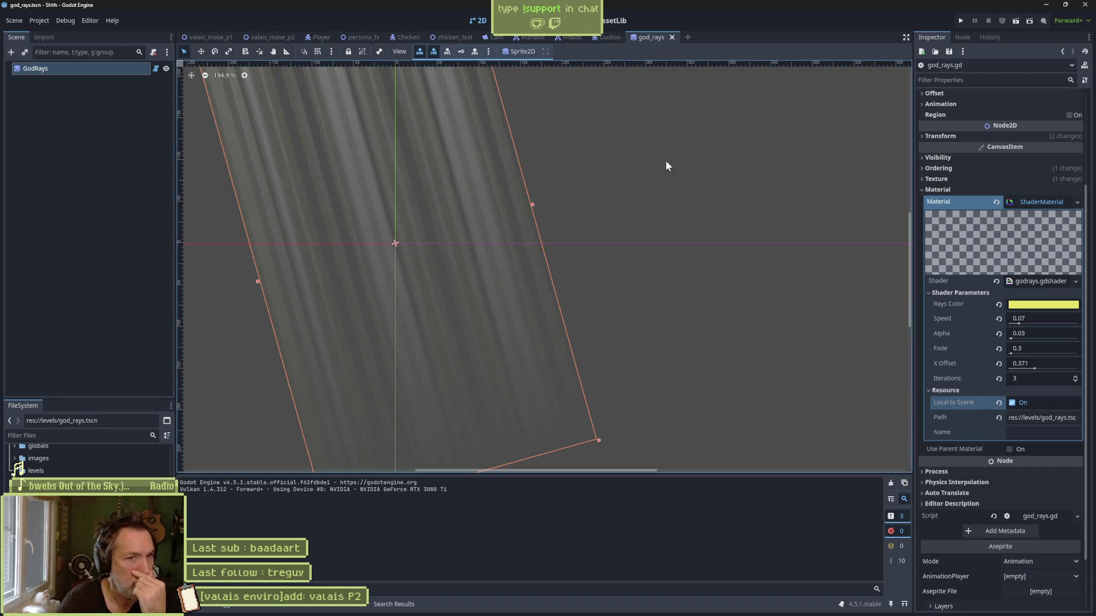
# Step: Enter 1.09 as the GodRays Speed value
pyautogui.scroll(5, 1004, 262)
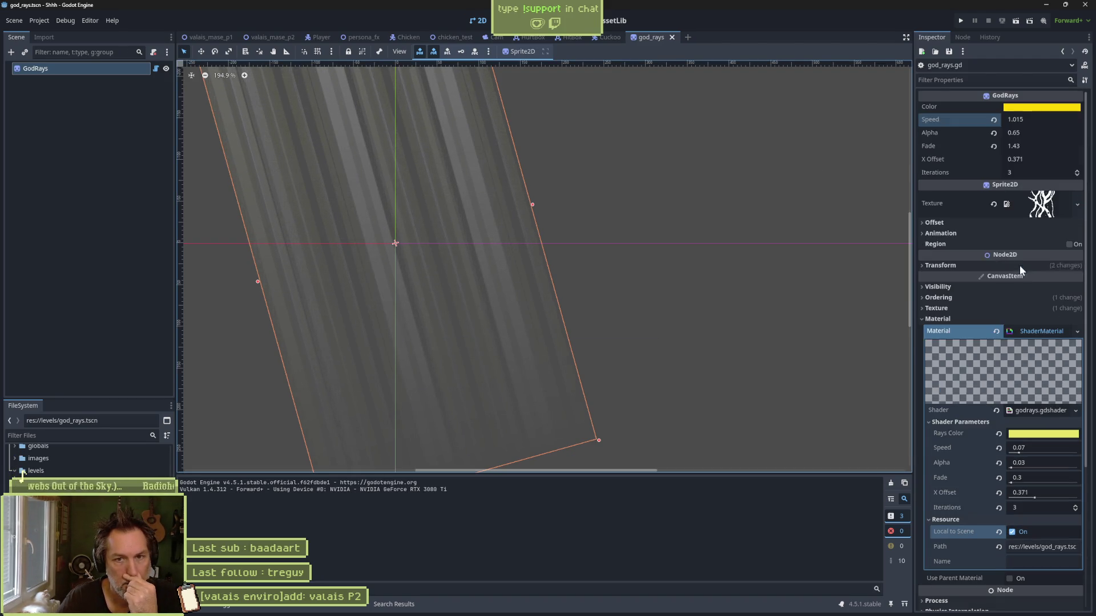
pyautogui.click(1039, 121)
pyautogui.write('1.09')
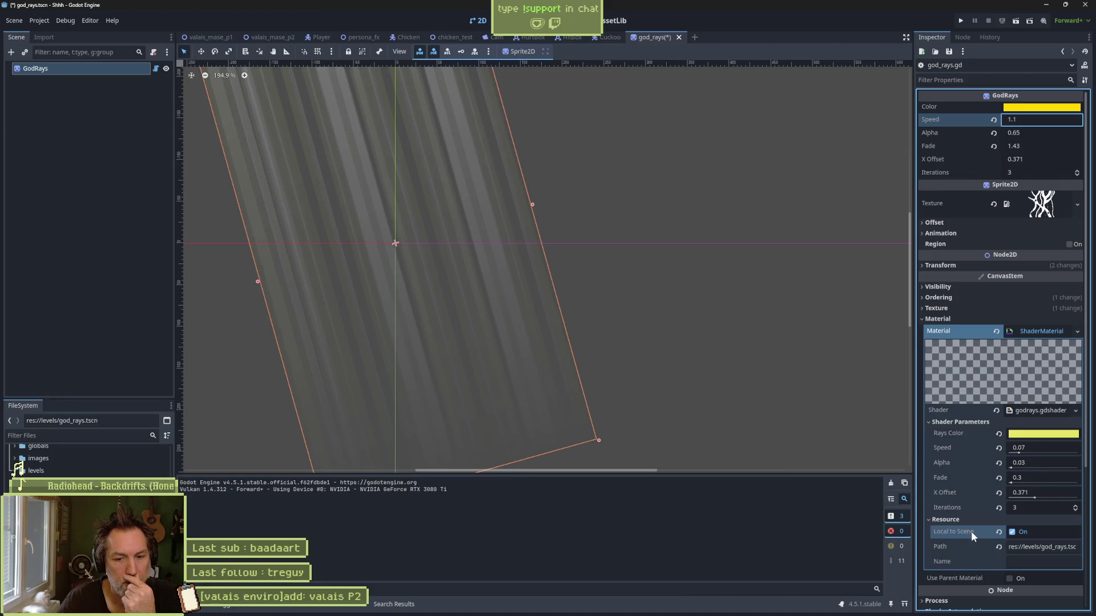
# Step: Leave Godot for the Perplexity answer in the browser
pyautogui.moveTo(968, 537)
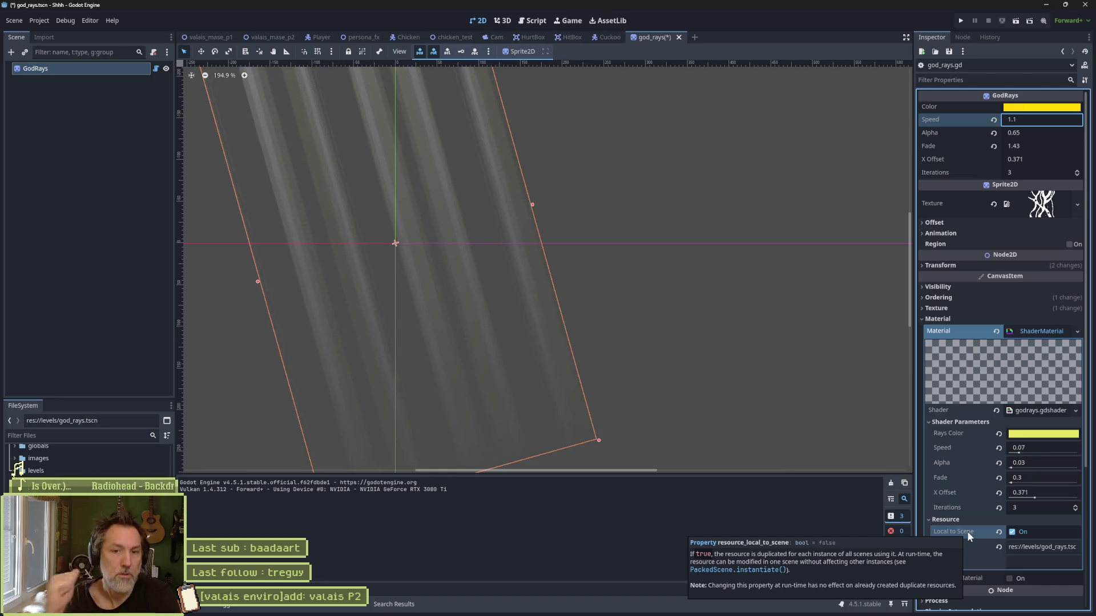
pyautogui.moveTo(582, 614)
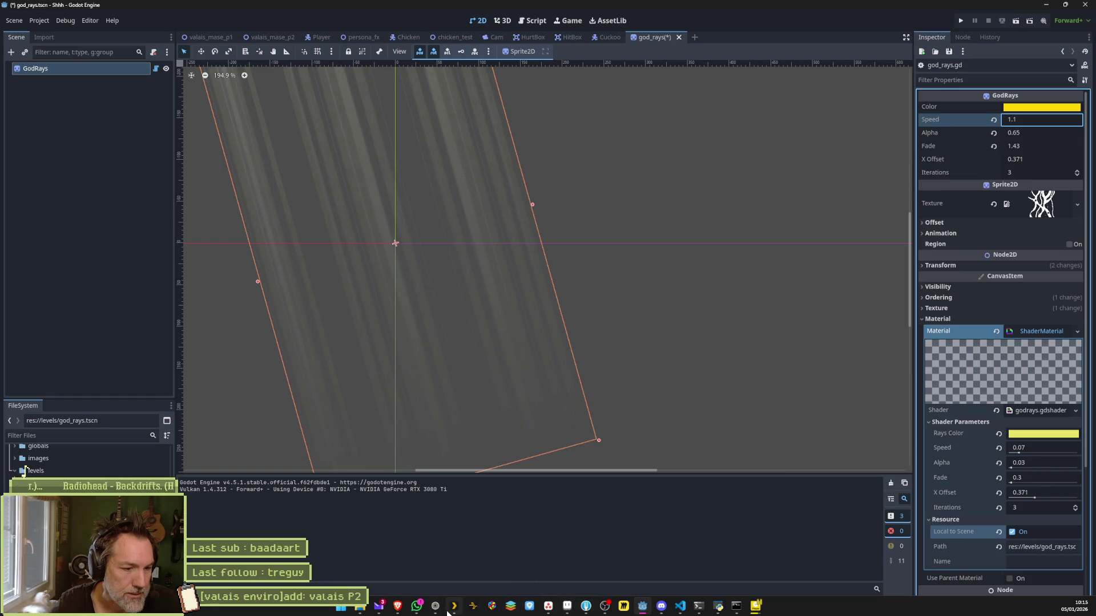
pyautogui.click(435, 606)
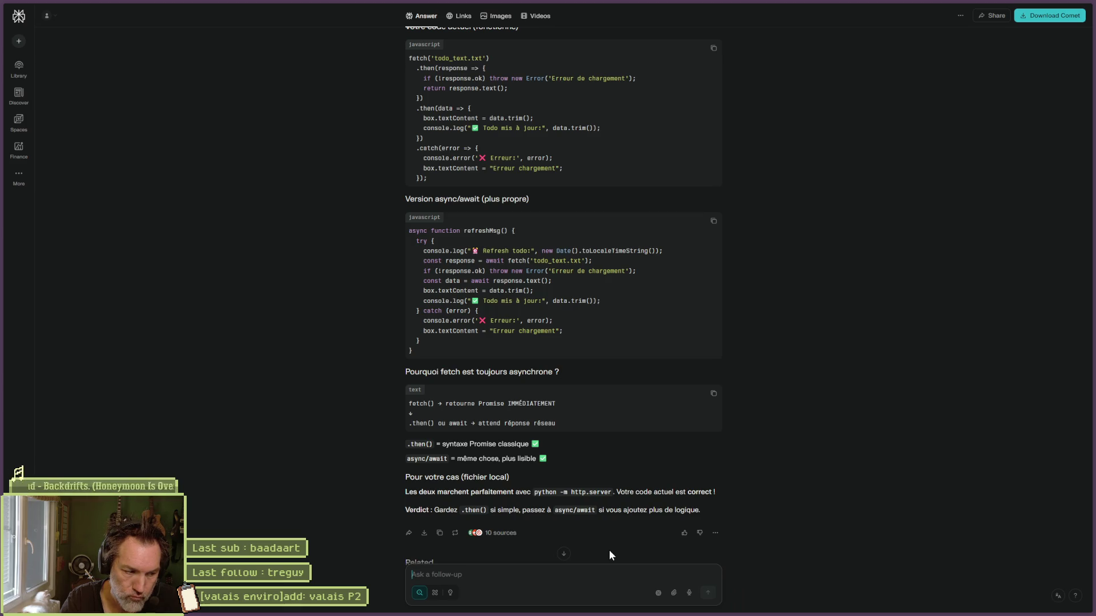
# Step: Ask Perplexity 'dans godot, comment changer un parametre de shader via un script'
pyautogui.write('dans goto')
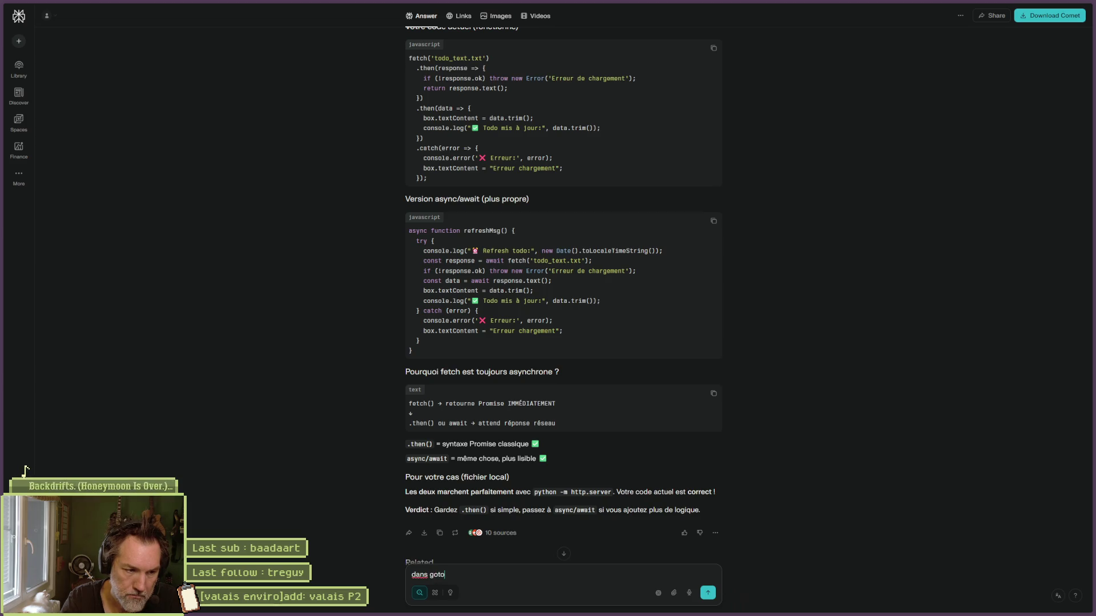
pyautogui.press('BackSpace')
pyautogui.press('BackSpace')
pyautogui.write('dot, comment ')
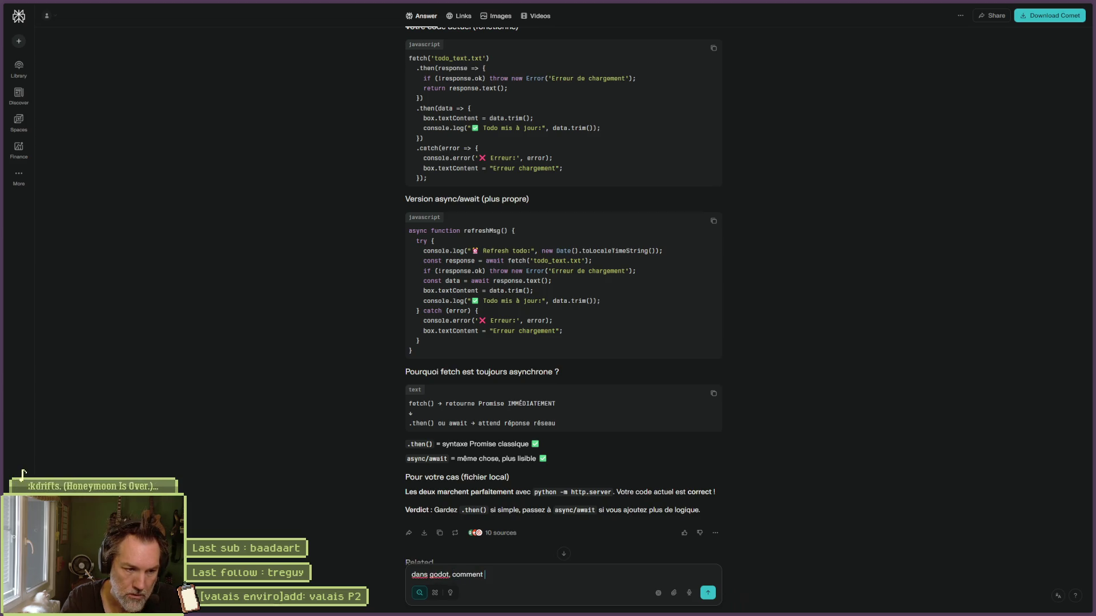
pyautogui.write('changer un par')
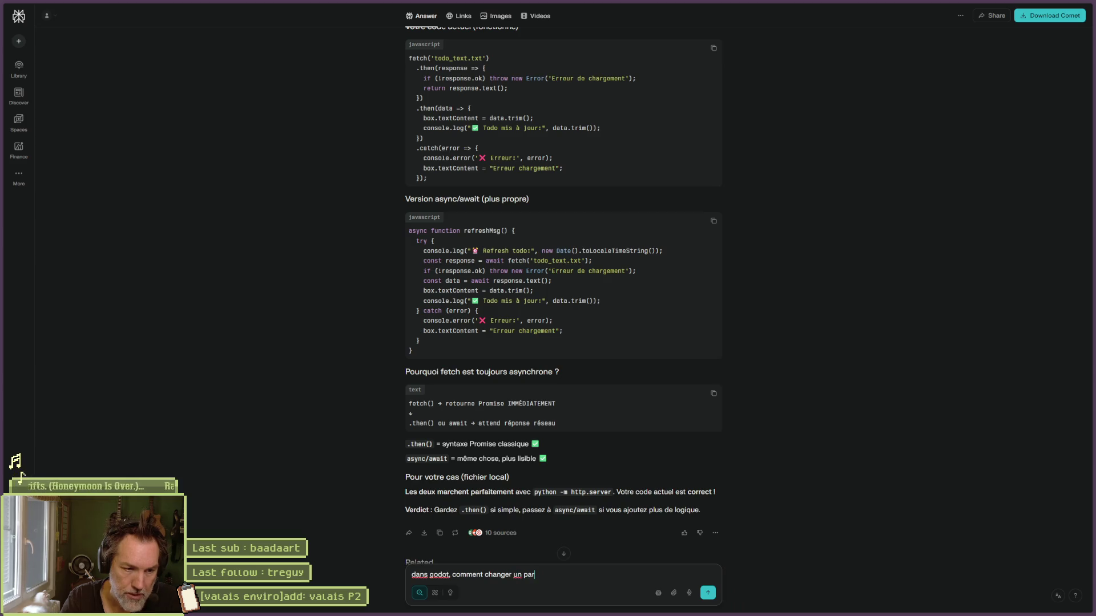
pyautogui.write('ametre de shader ')
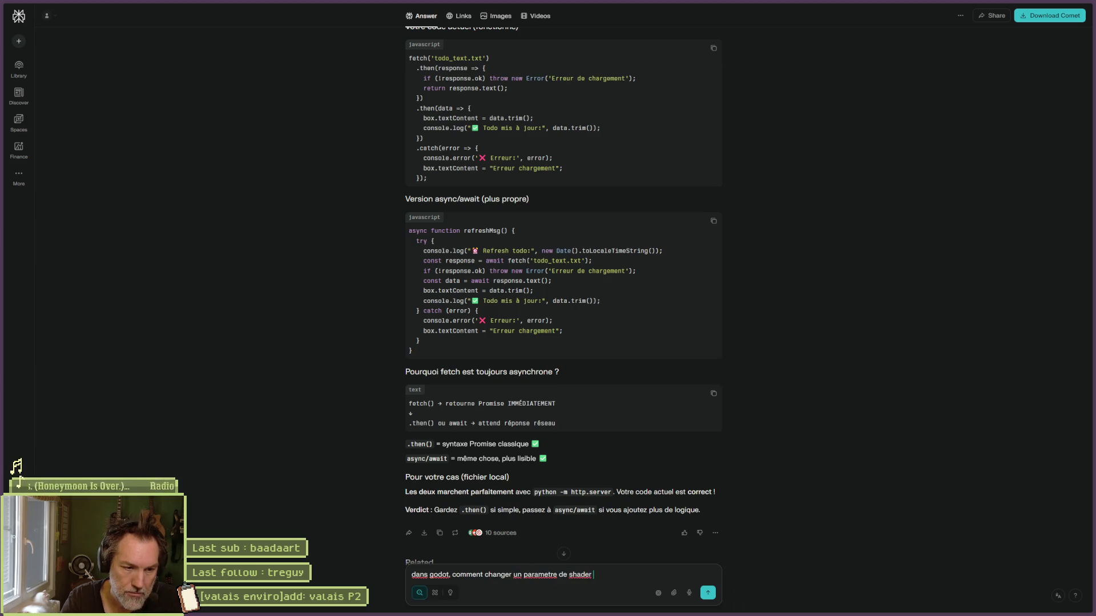
pyautogui.write('via un script')
pyautogui.press('Return')
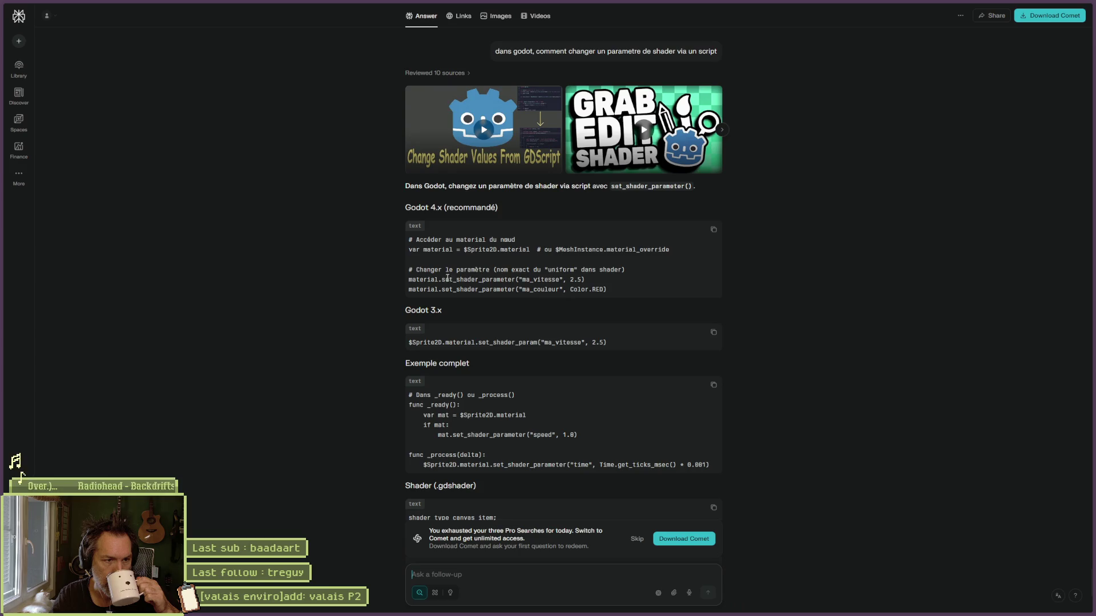
# Step: Read through the set_shader_parameter answer, then return to the Godot window
pyautogui.moveTo(442, 279); pyautogui.dragTo(581, 280)
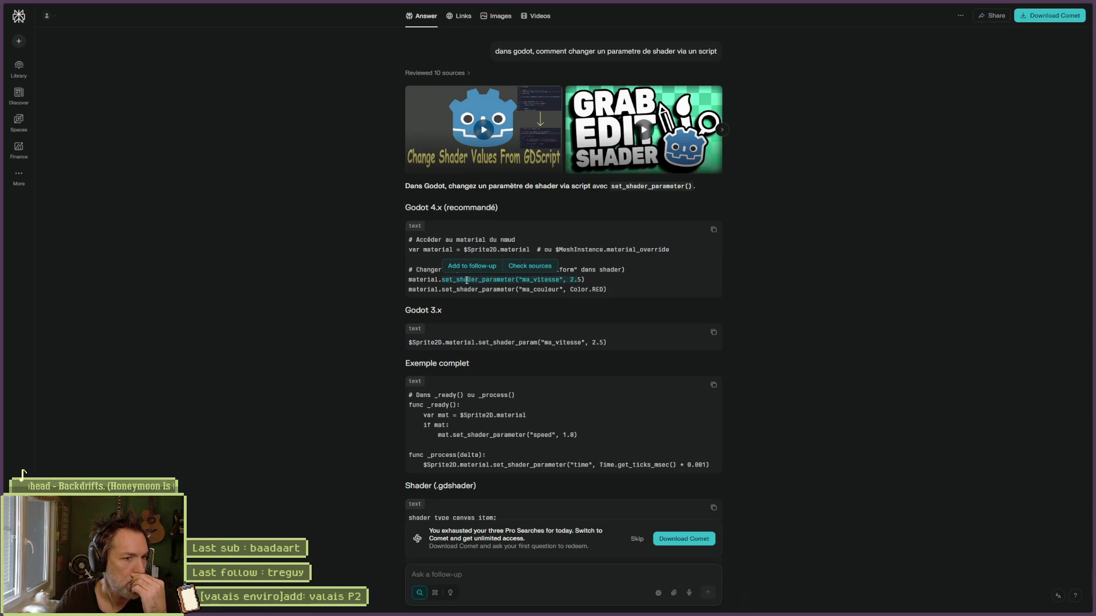
pyautogui.click(471, 294)
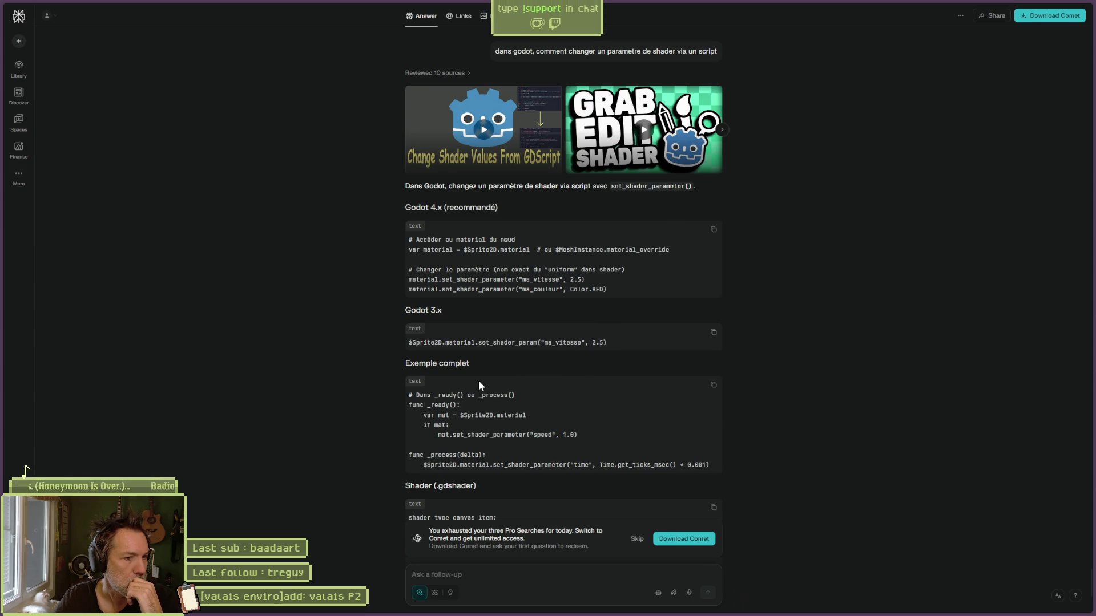
pyautogui.scroll(-3, 477, 424)
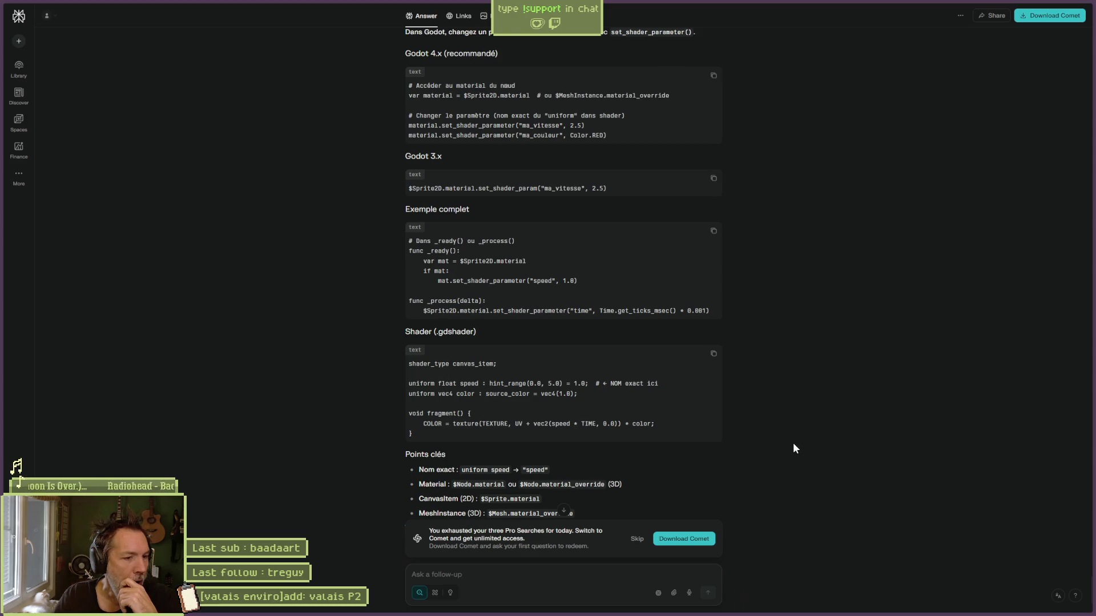
pyautogui.scroll(-2, 792, 443)
pyautogui.scroll(-1, 792, 443)
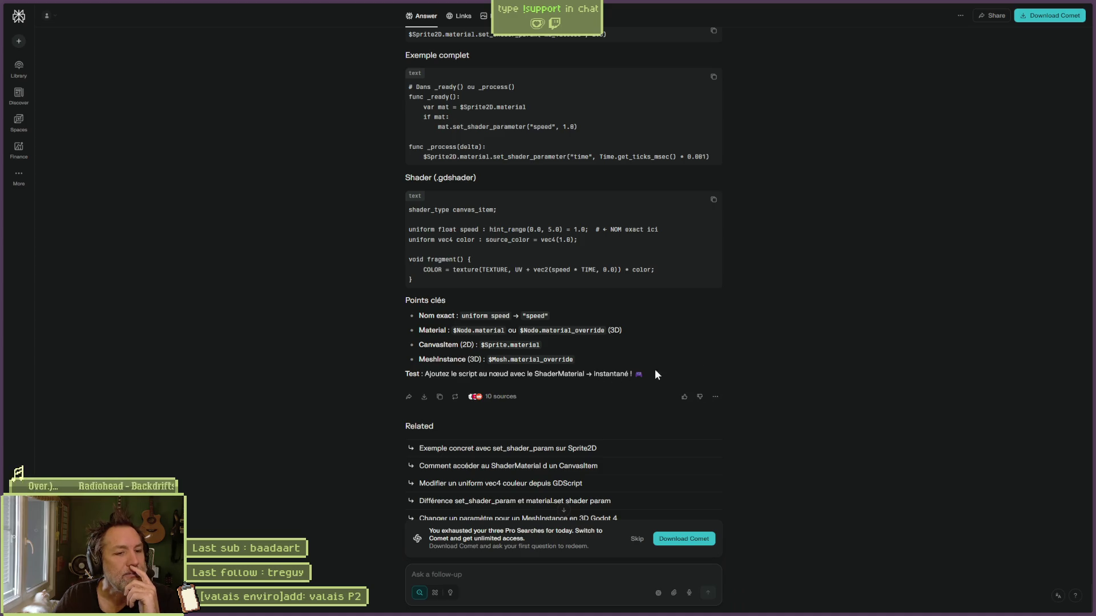
pyautogui.scroll(6, 785, 245)
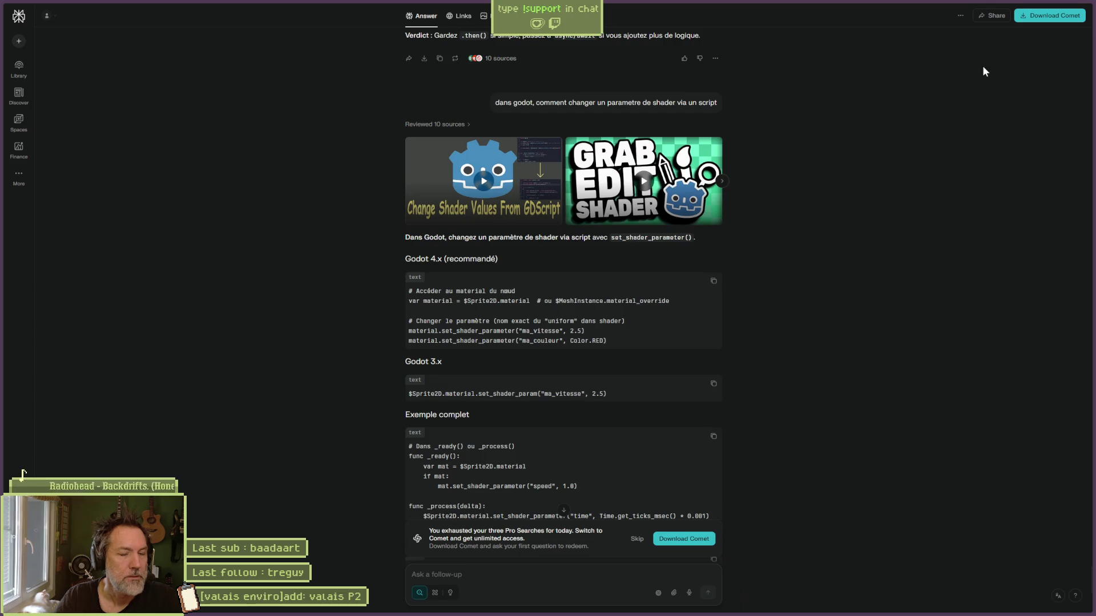
pyautogui.click(1048, 4)
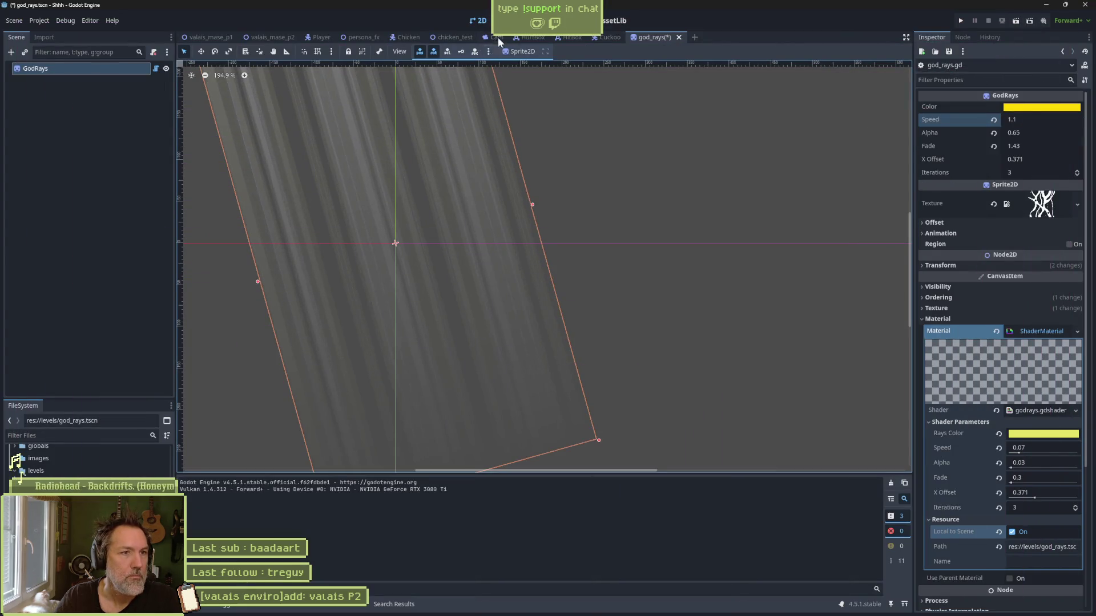
# Step: In god_rays.gd, add a new line 9 inside the speed setter reading material
pyautogui.hotkey('ctrl', 'F3')
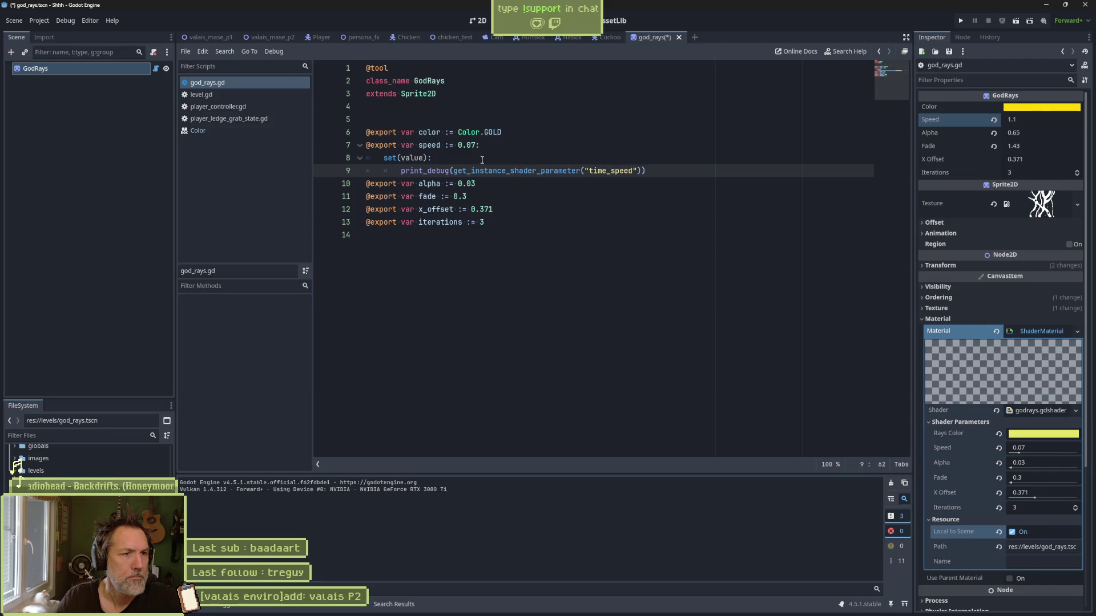
pyautogui.press('Up')
pyautogui.press('Return')
pyautogui.write('set')
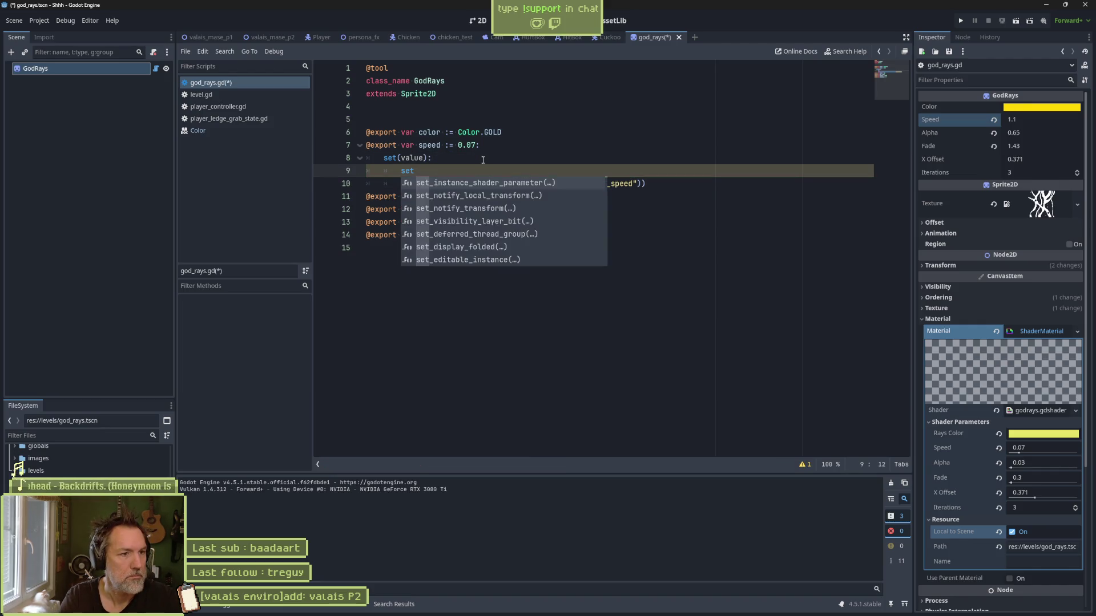
pyautogui.press('BackSpace')
pyautogui.press('BackSpace')
pyautogui.press('BackSpace')
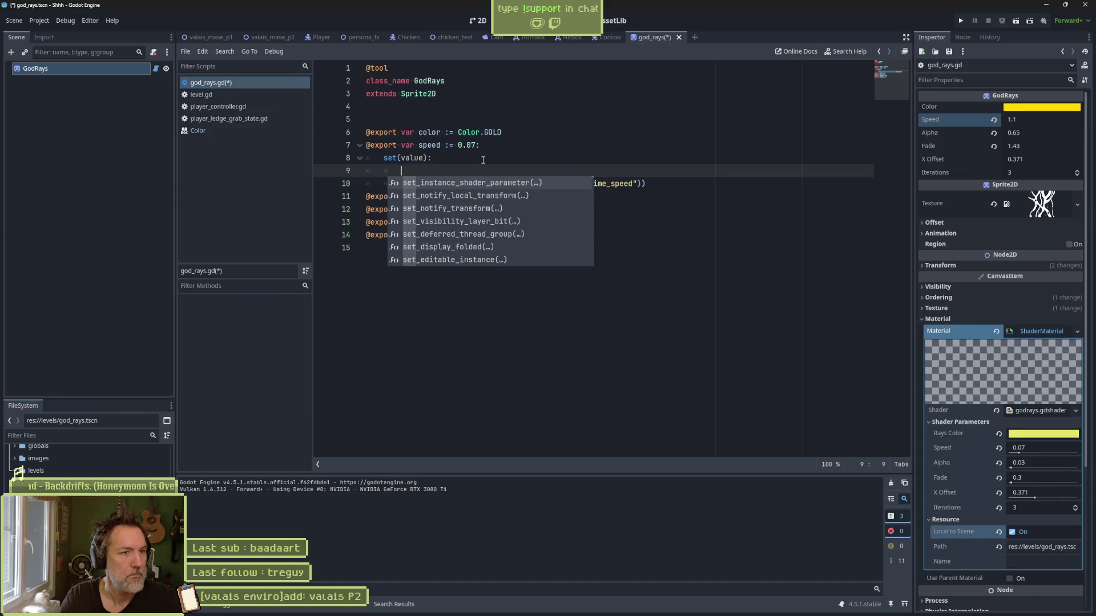
pyautogui.write('material.set_')
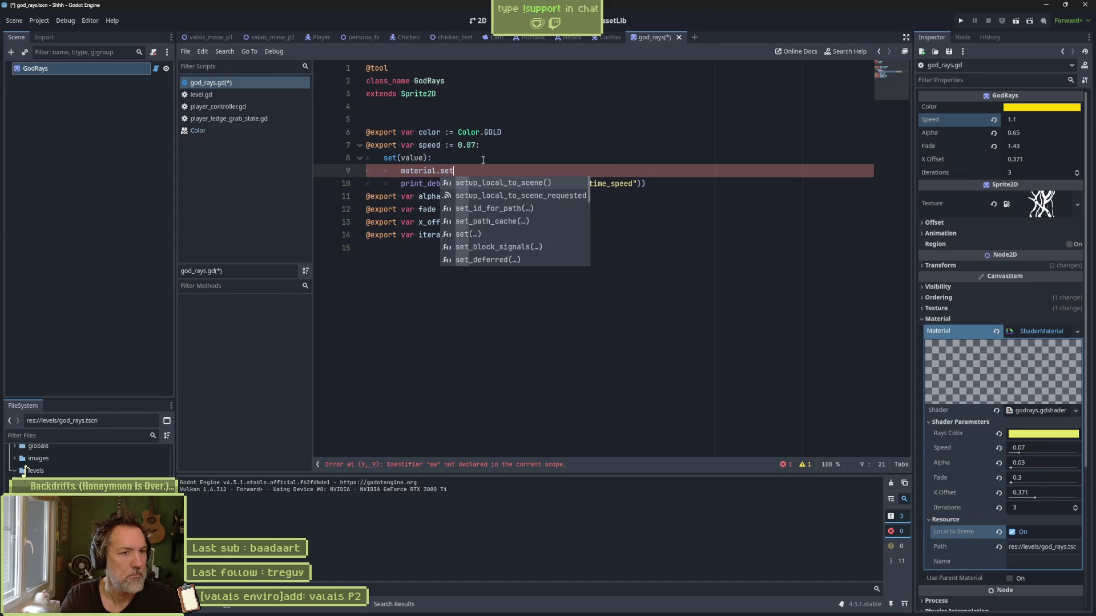
pyautogui.write('sh')
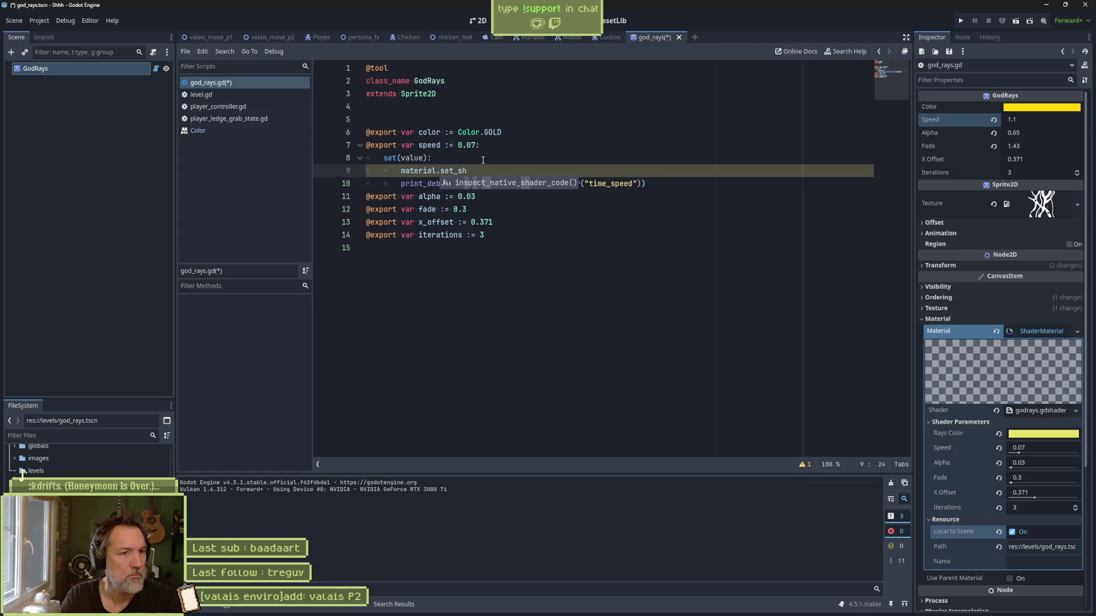
pyautogui.hotkey('ctrl', 'BackSpace')
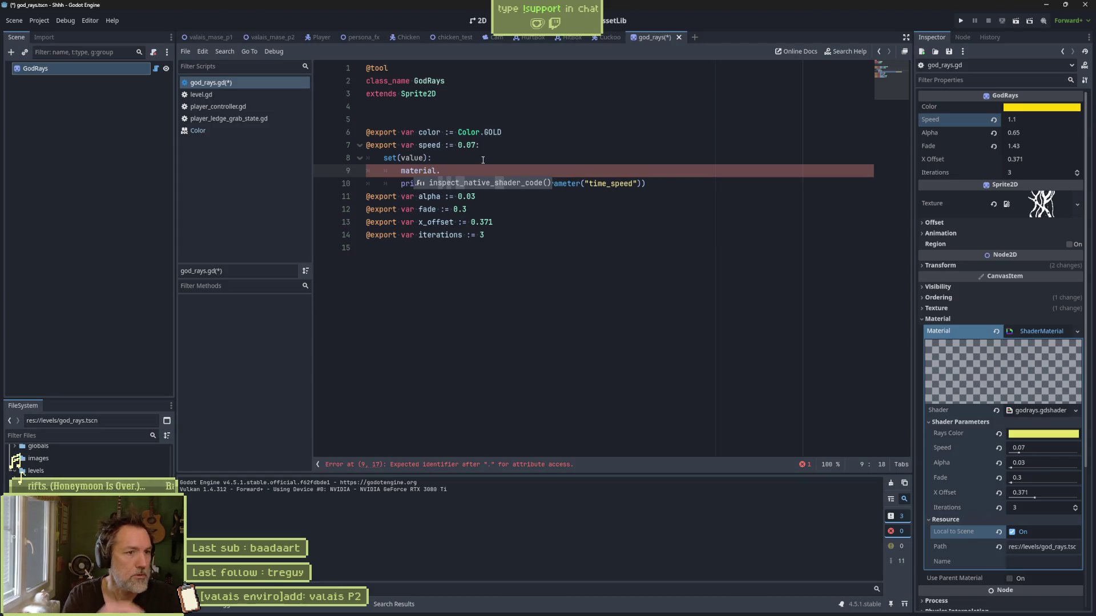
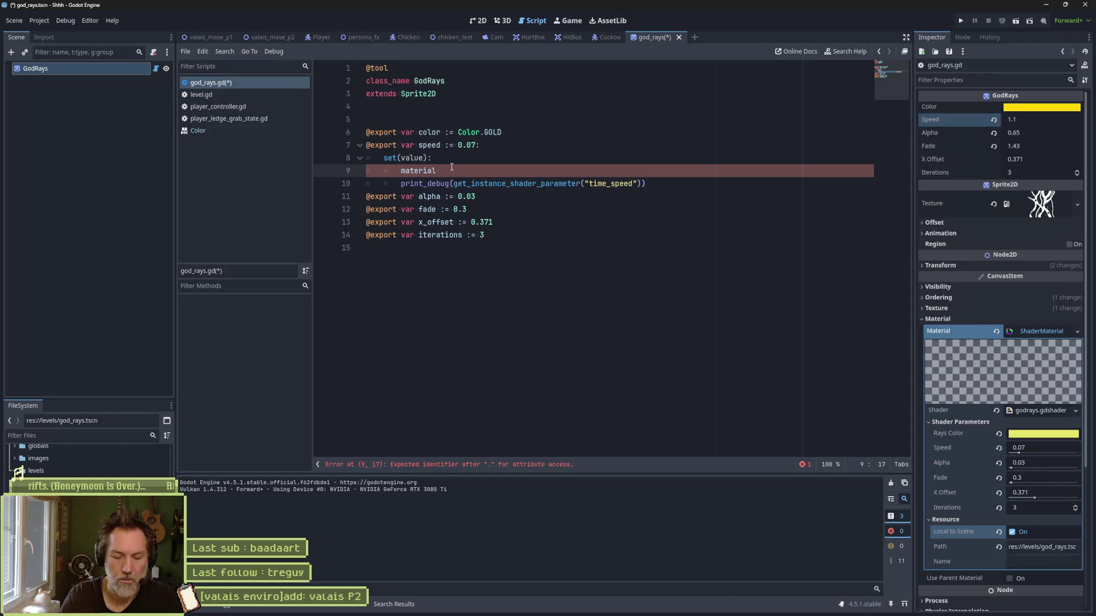
# Step: Pick set() from the material's autocomplete list so line 9 reads material.set()
pyautogui.hotkey('ctrl', 'space')
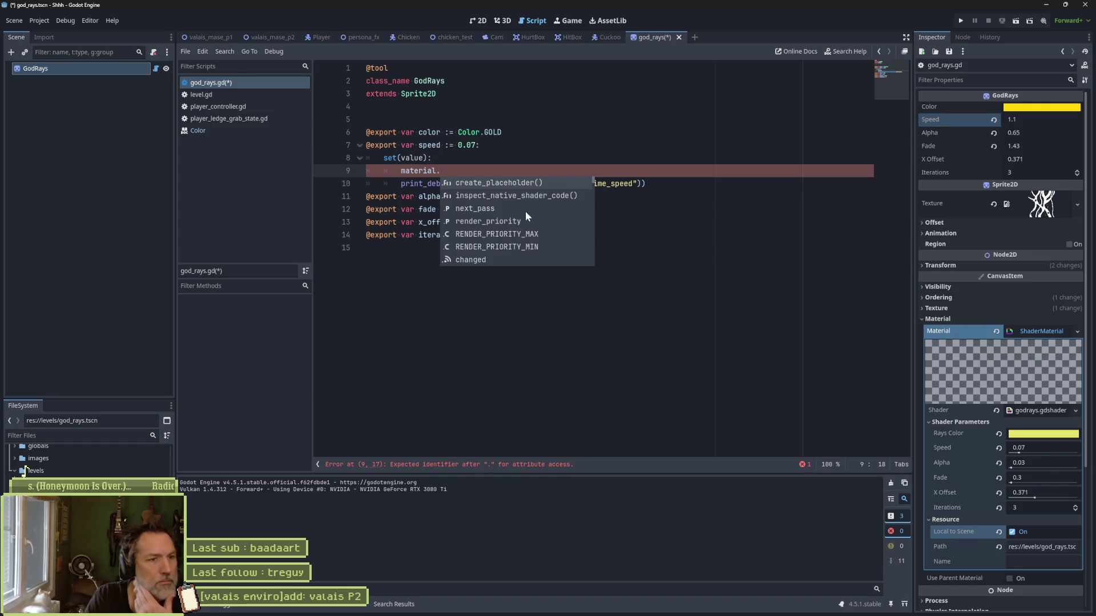
pyautogui.scroll(-7, 535, 221)
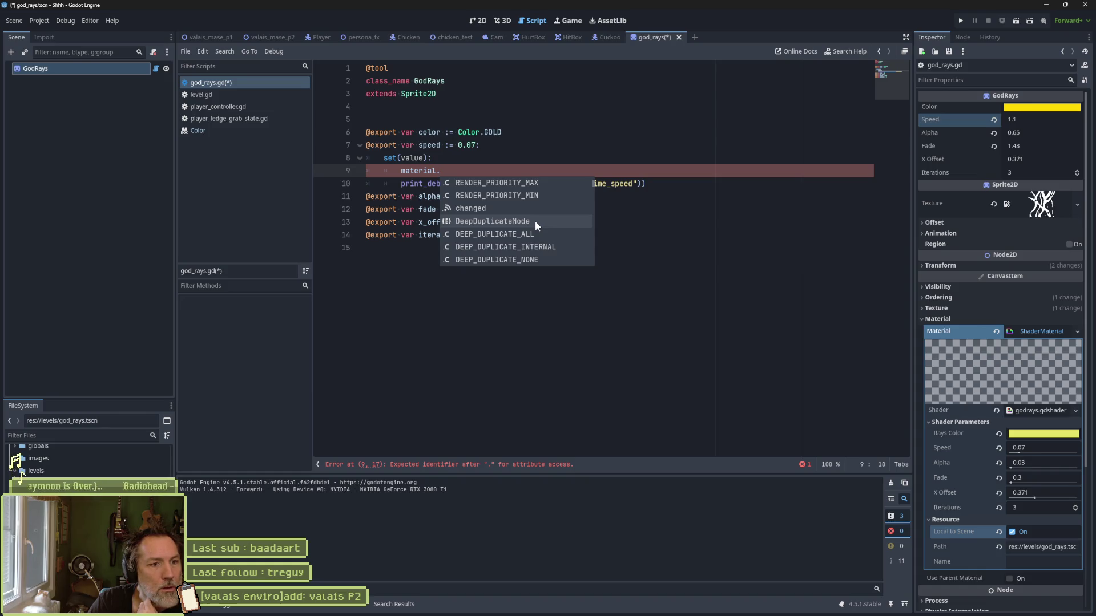
pyautogui.scroll(-5, 535, 221)
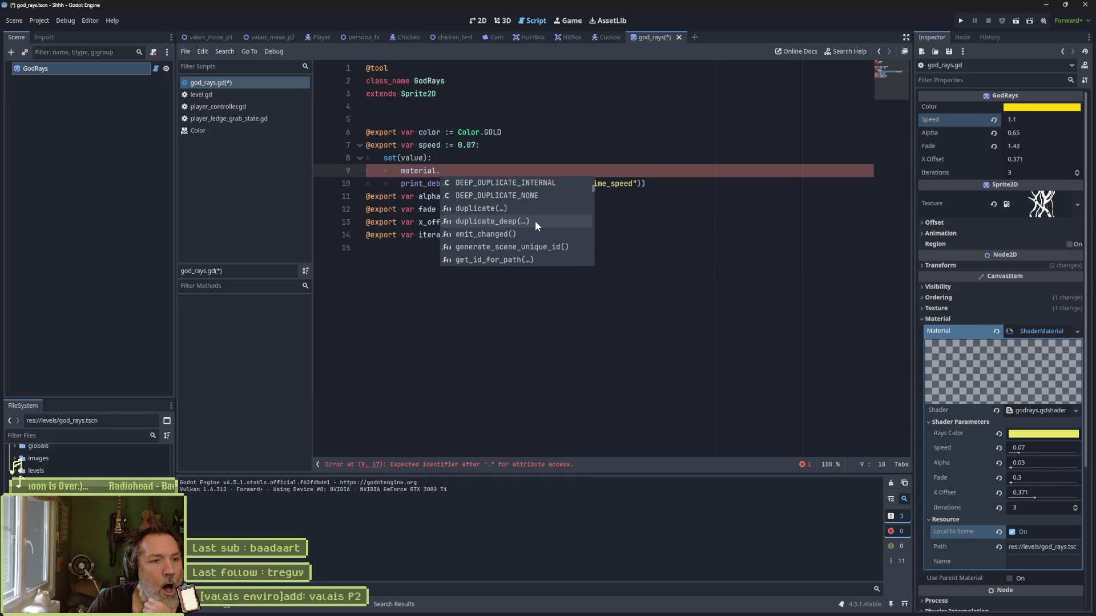
pyautogui.scroll(-4, 535, 221)
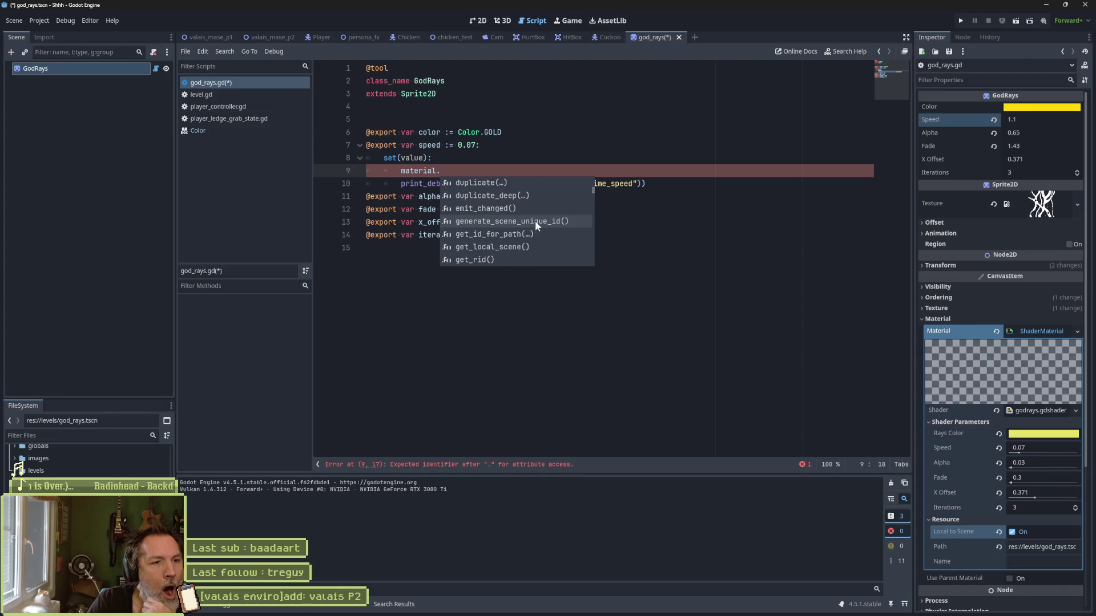
pyautogui.scroll(-1, 535, 225)
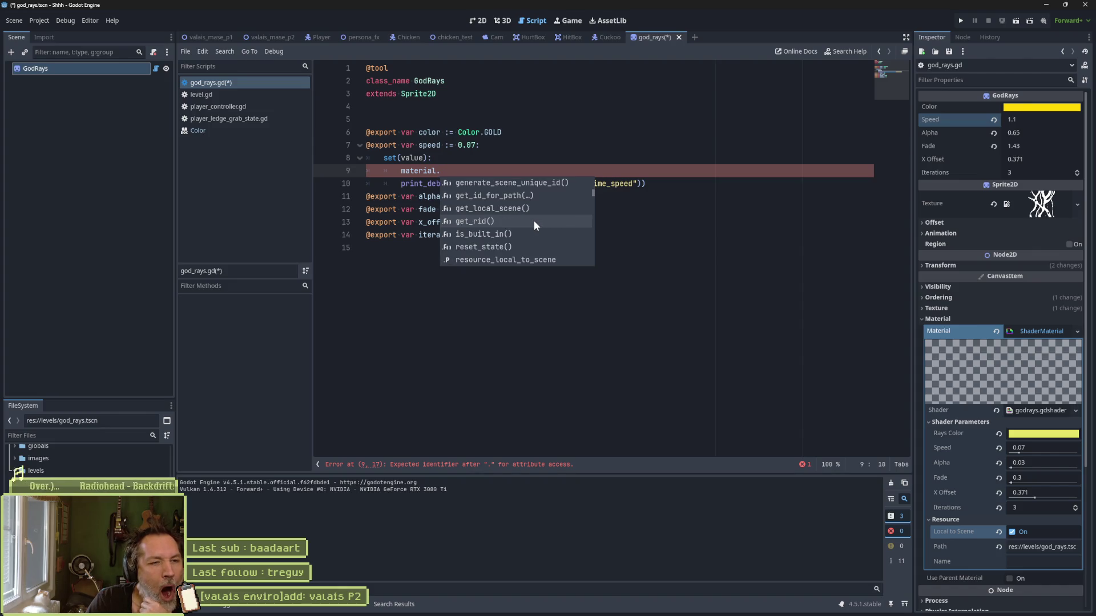
pyautogui.scroll(-2, 533, 223)
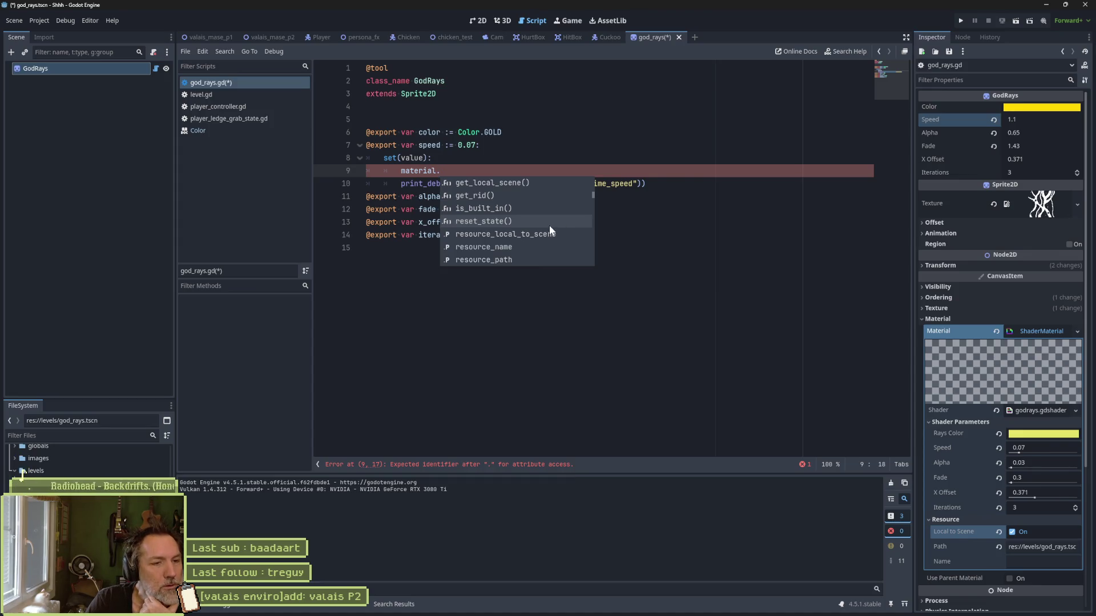
pyautogui.scroll(-2, 552, 224)
pyautogui.scroll(-3, 554, 226)
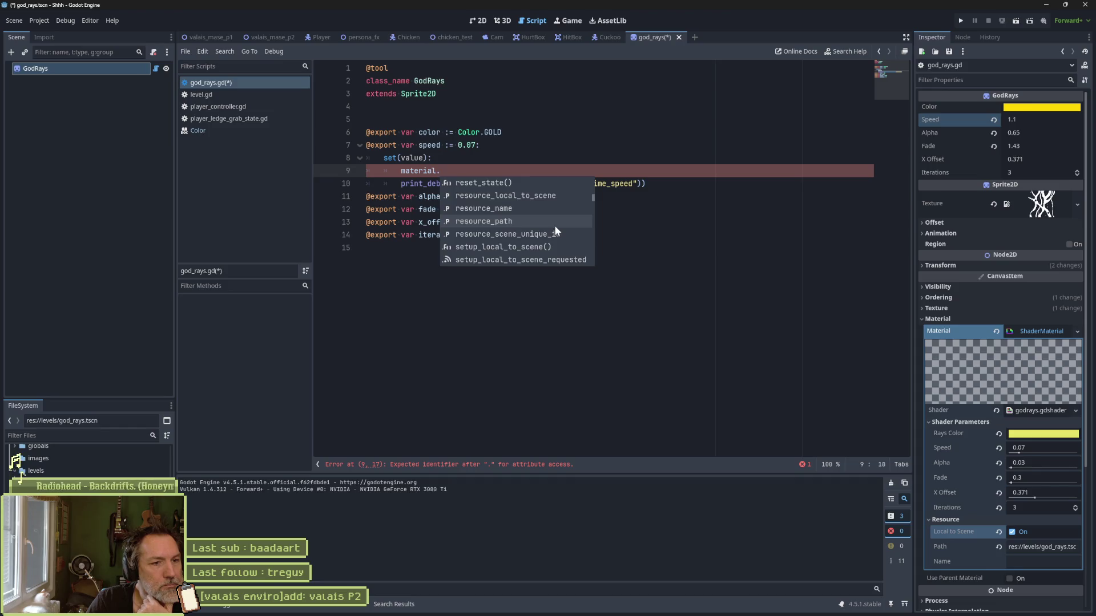
pyautogui.scroll(-4, 554, 224)
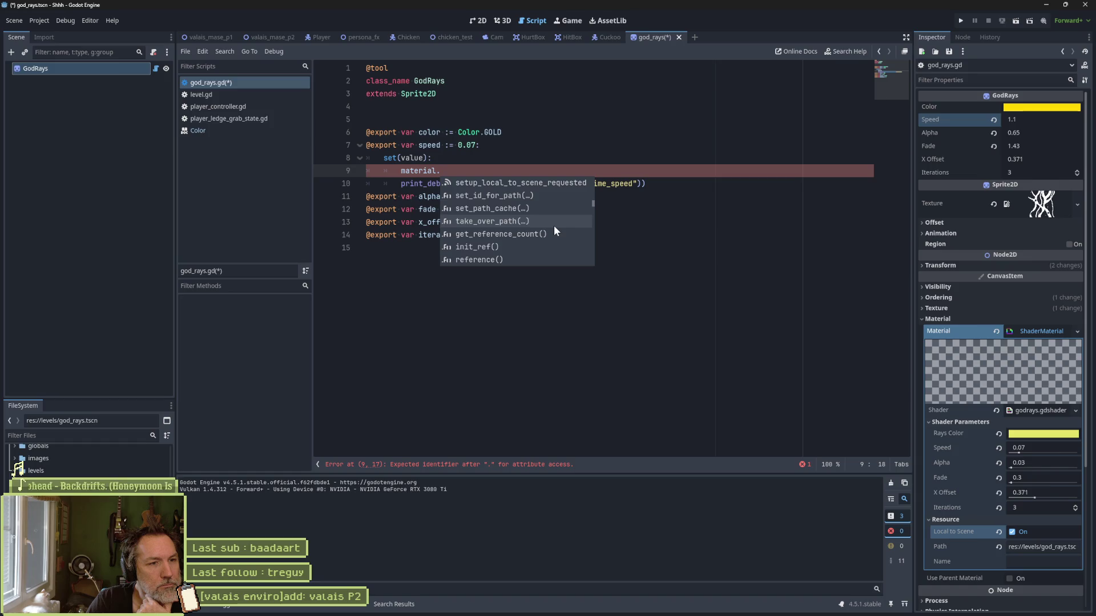
pyautogui.scroll(-3, 553, 224)
pyautogui.scroll(-4, 554, 229)
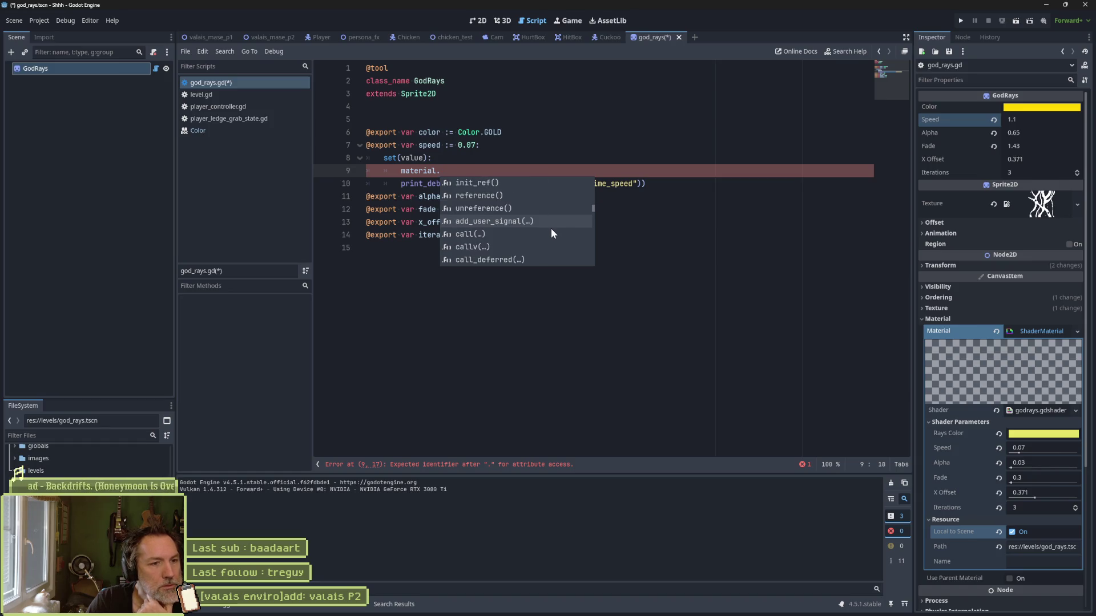
pyautogui.scroll(-6, 551, 228)
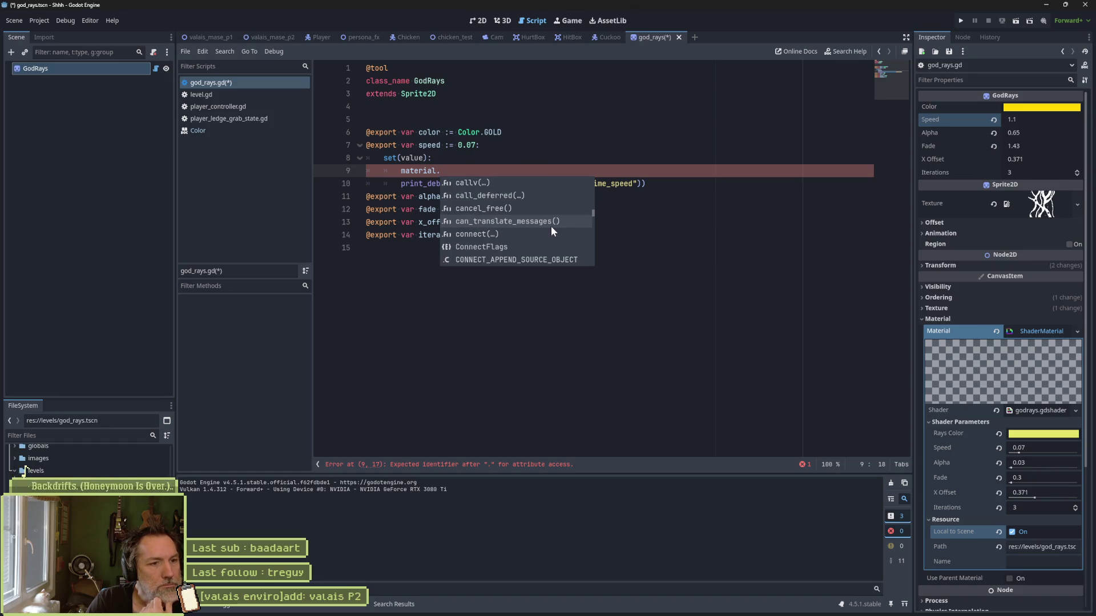
pyautogui.scroll(-6, 551, 225)
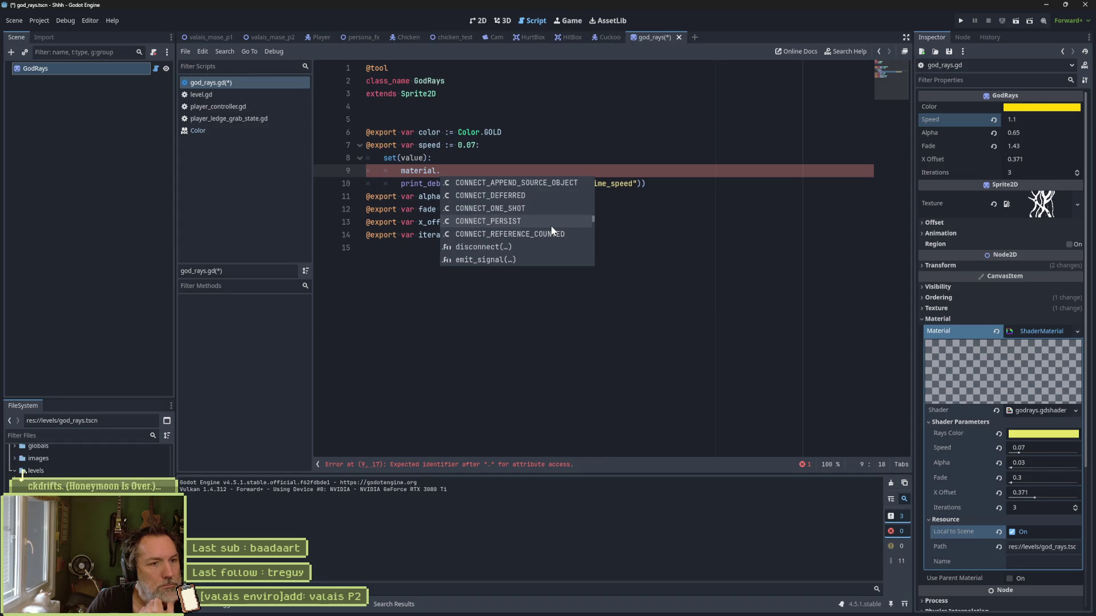
pyautogui.scroll(-6, 550, 224)
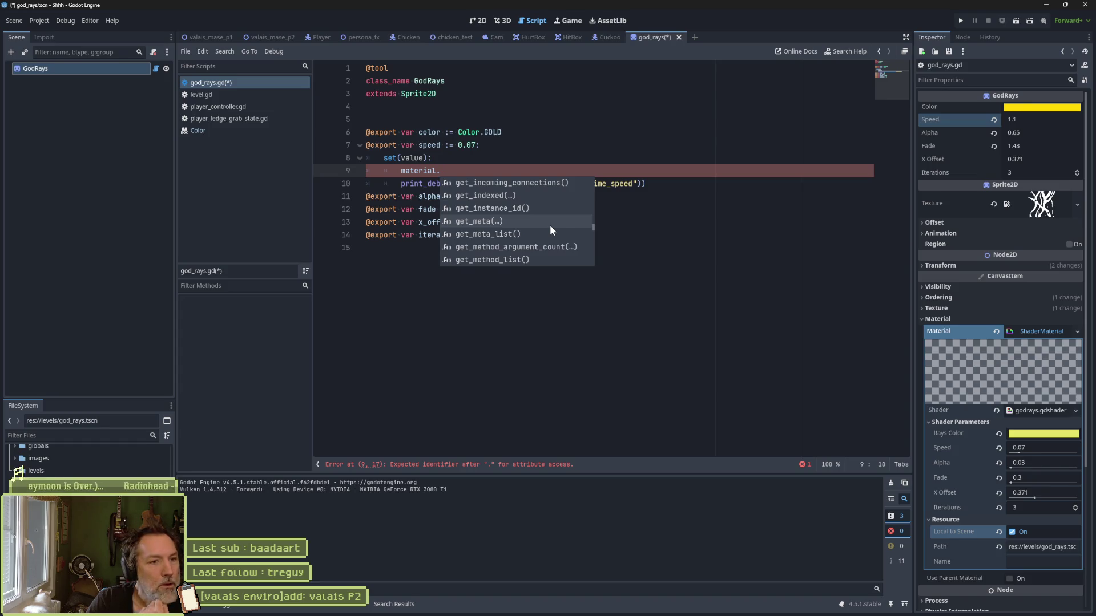
pyautogui.scroll(-3, 550, 225)
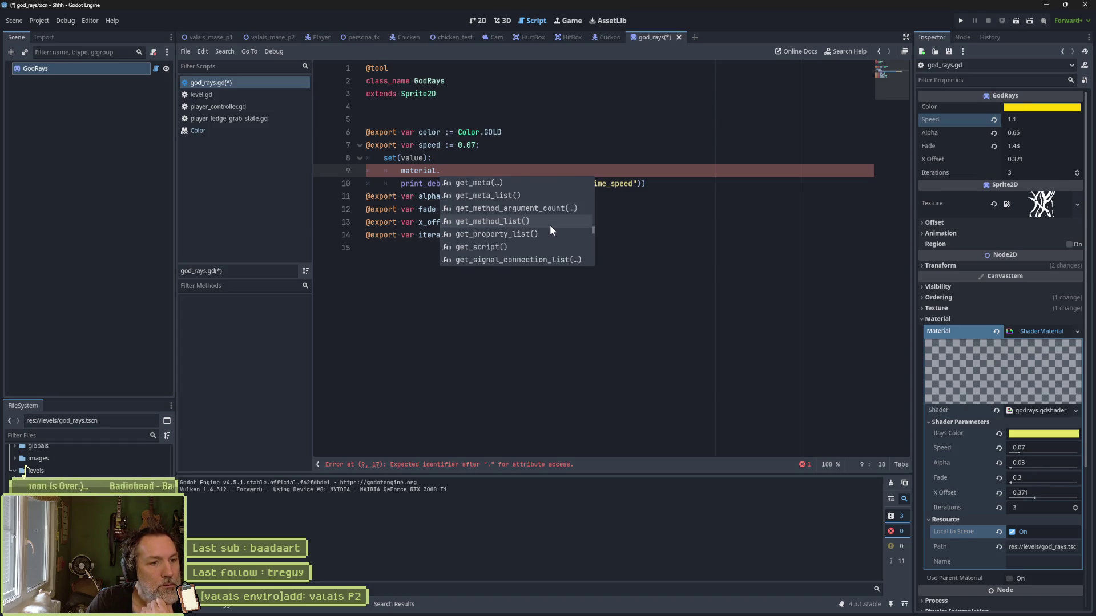
pyautogui.scroll(-2, 550, 225)
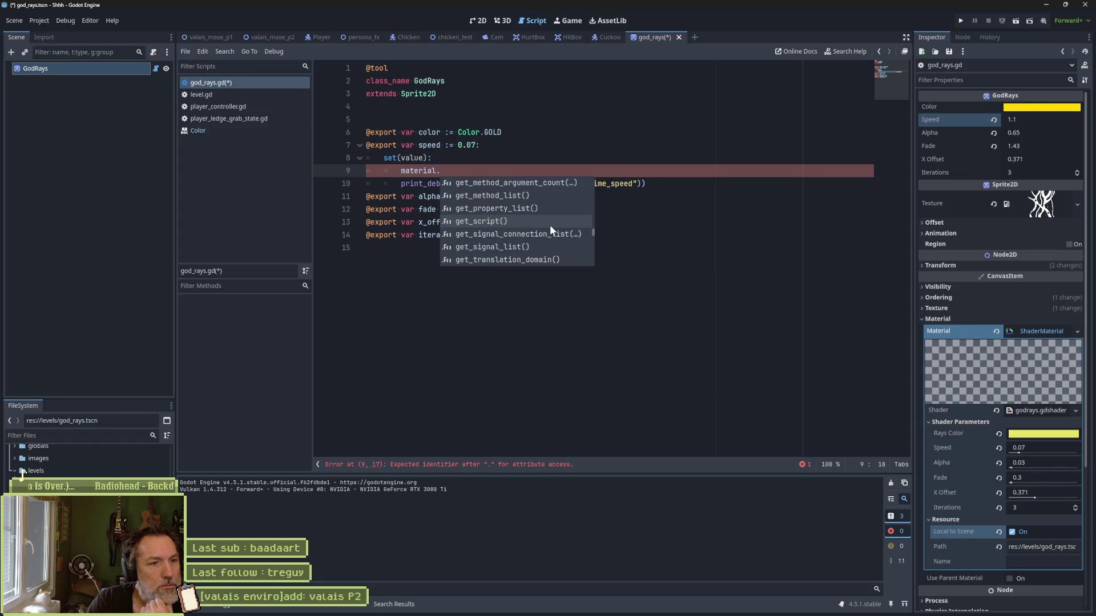
pyautogui.scroll(-7, 554, 227)
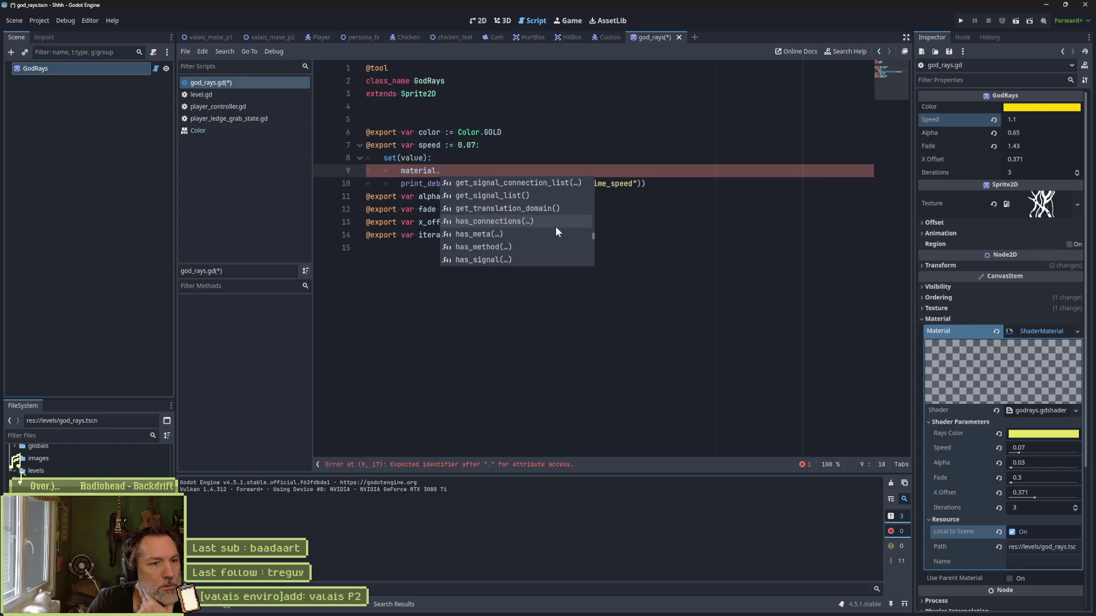
pyautogui.scroll(-5, 554, 227)
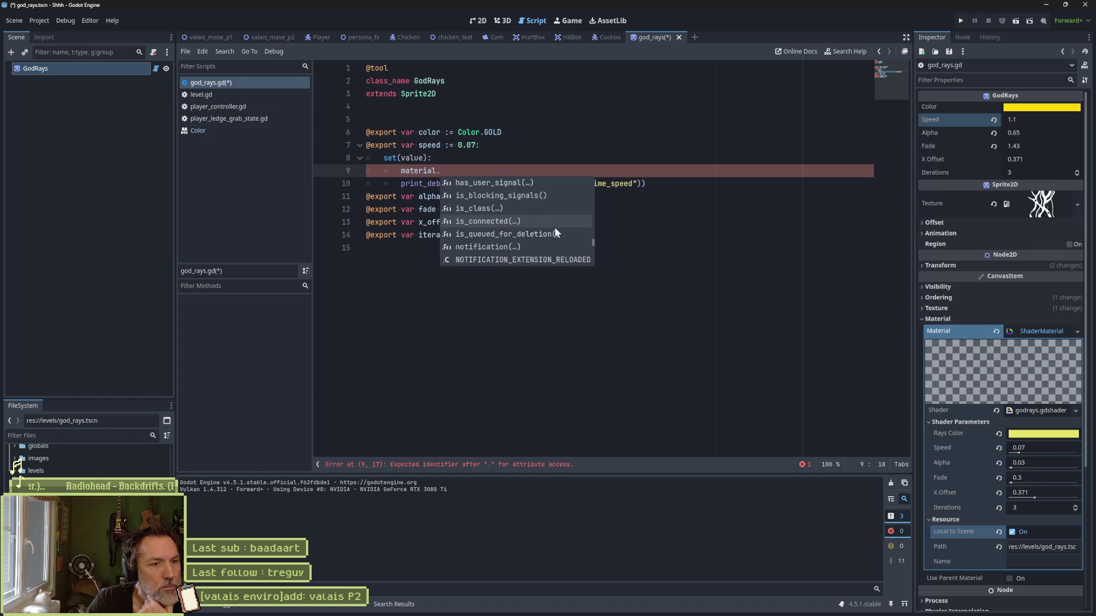
pyautogui.scroll(-5, 553, 227)
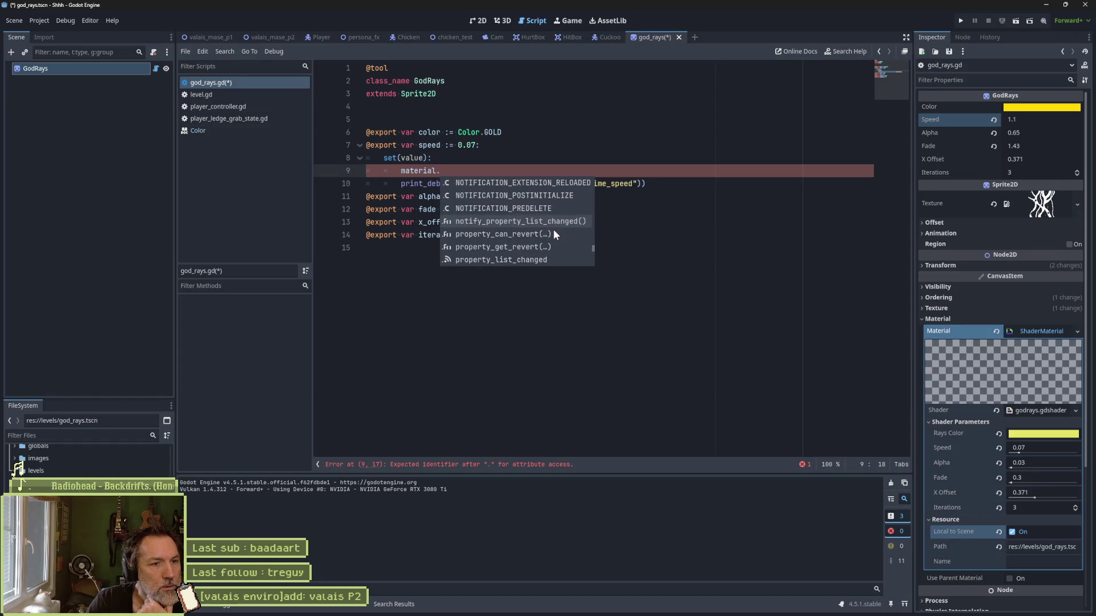
pyautogui.scroll(-2, 553, 231)
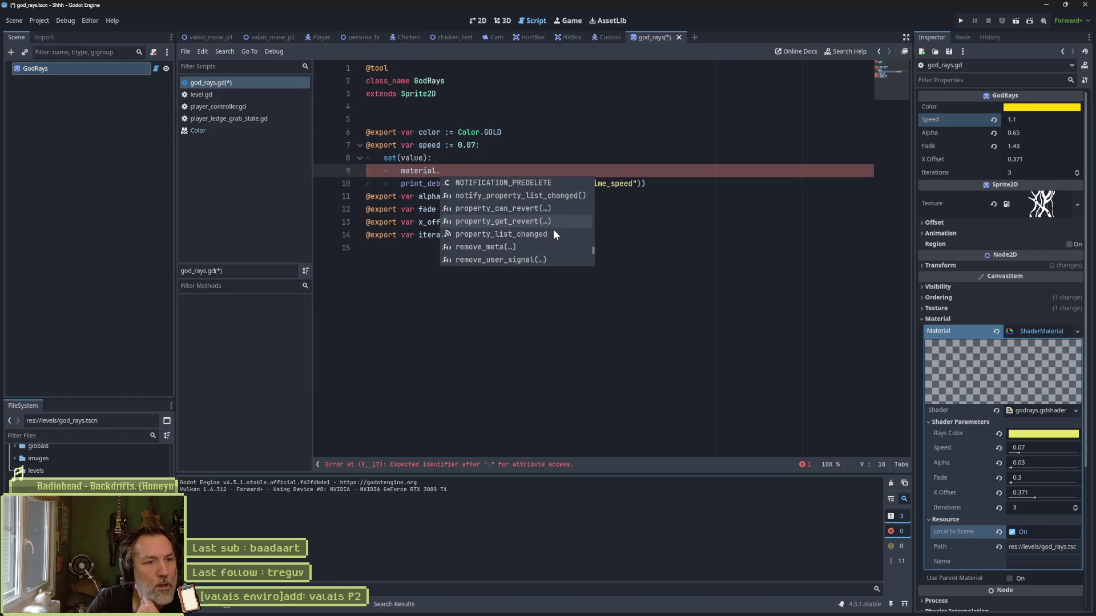
pyautogui.scroll(-5, 553, 229)
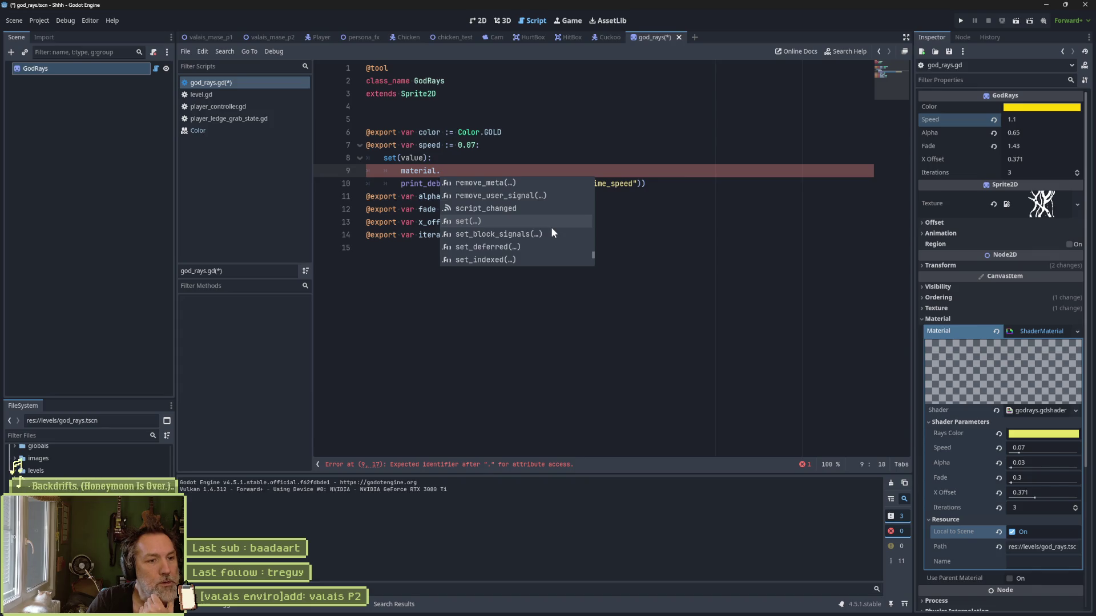
pyautogui.scroll(-4, 550, 227)
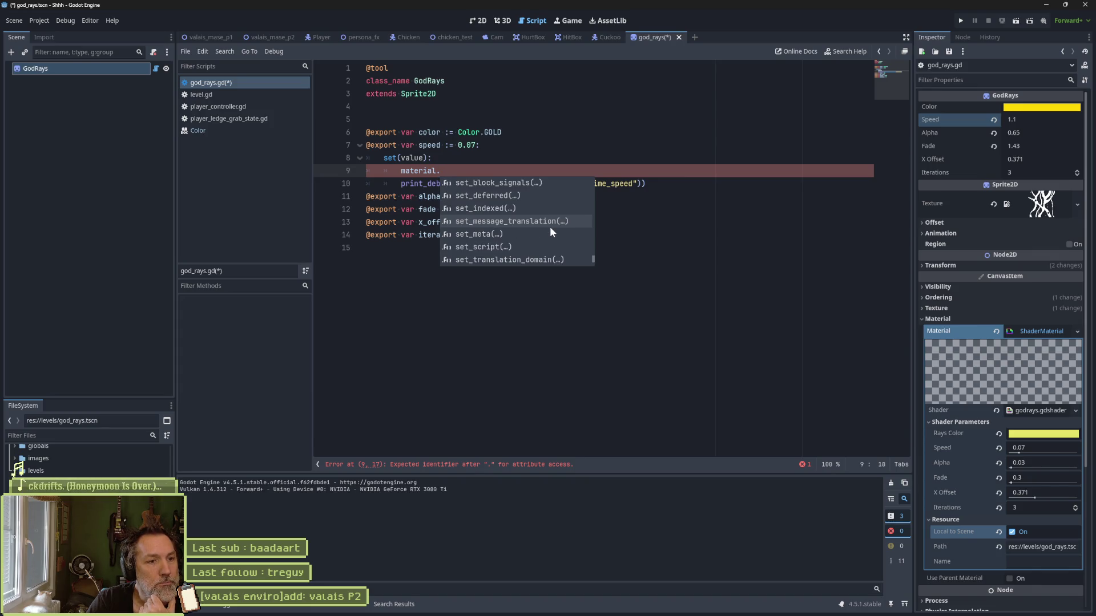
pyautogui.scroll(-2, 549, 227)
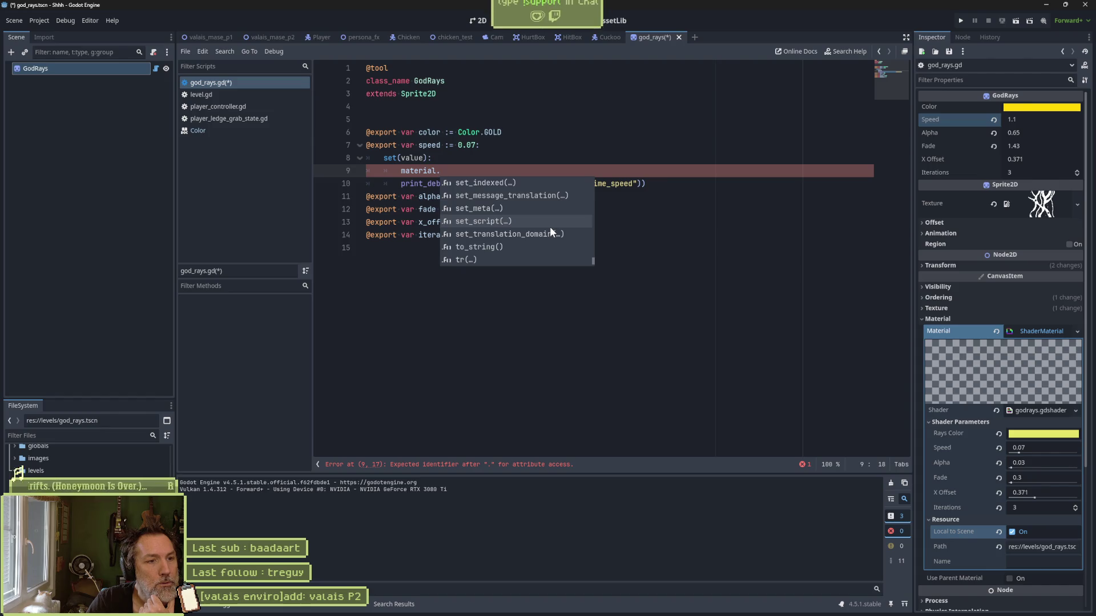
pyautogui.scroll(-5, 549, 227)
pyautogui.scroll(7, 549, 228)
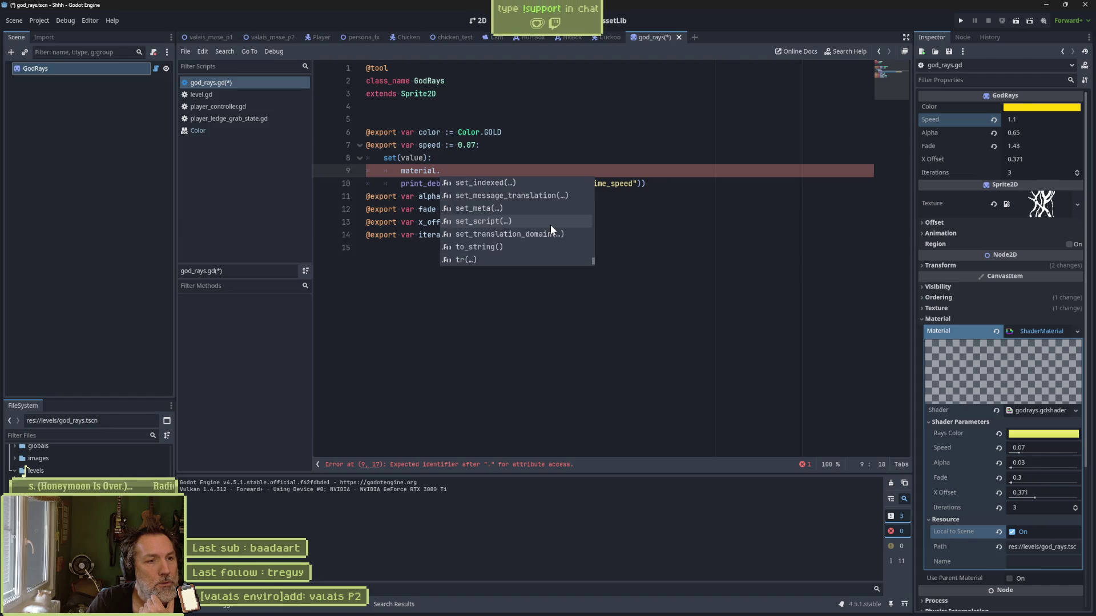
pyautogui.click(468, 208)
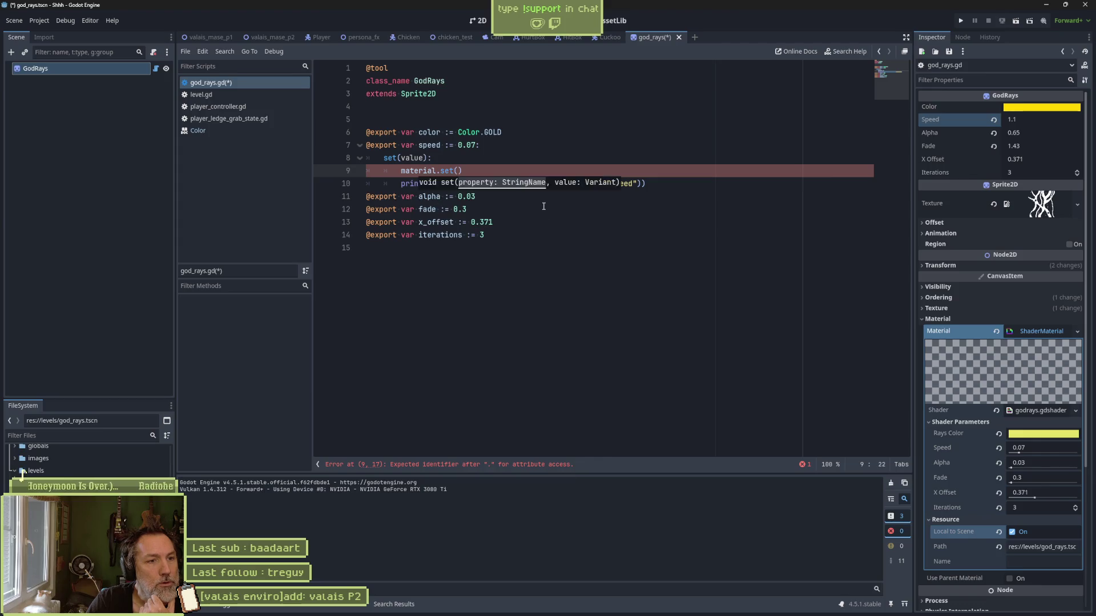
pyautogui.keyDown('ctrl'); pyautogui.click(444, 172); pyautogui.keyUp('ctrl')
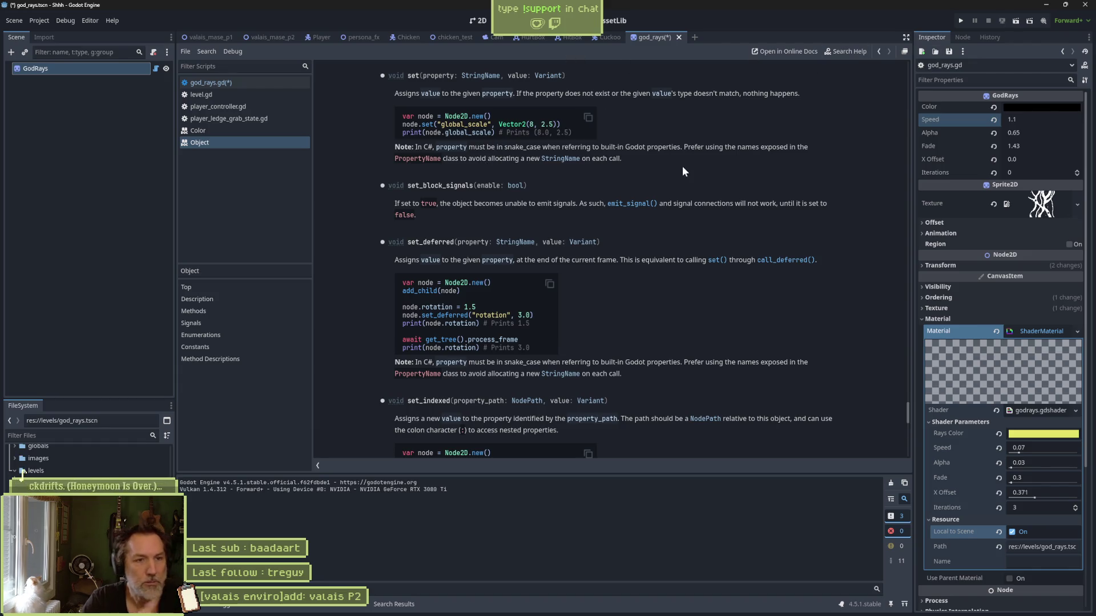
pyautogui.hotkey('ctrl', 'w')
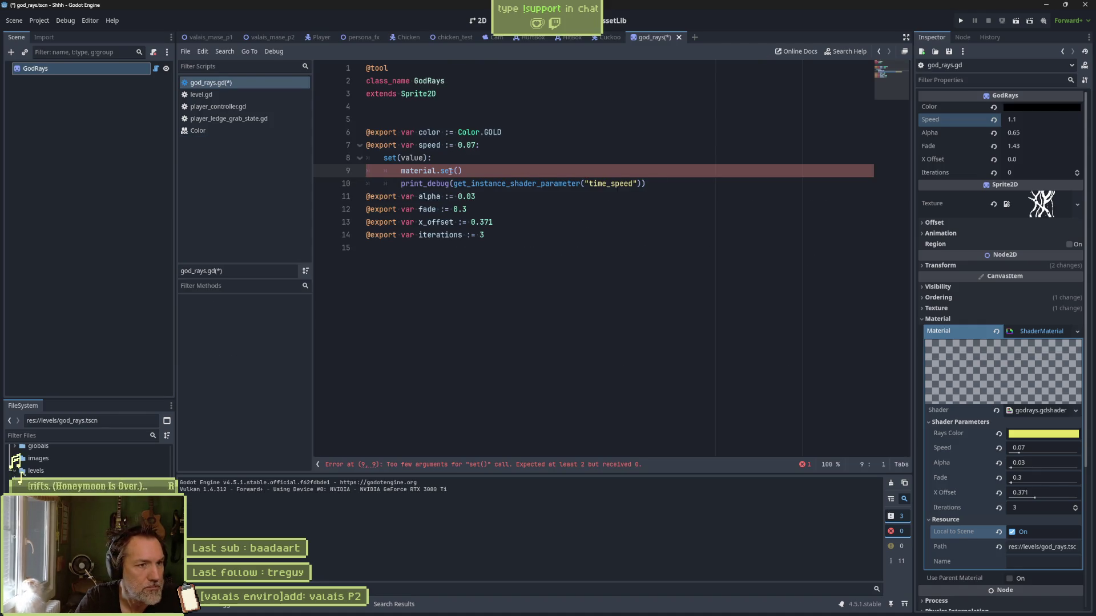
# Step: Change the call to material.get("time_speed") by pasting the time_speed name between the quotes
pyautogui.doubleClick(443, 171)
pyautogui.write('get("')
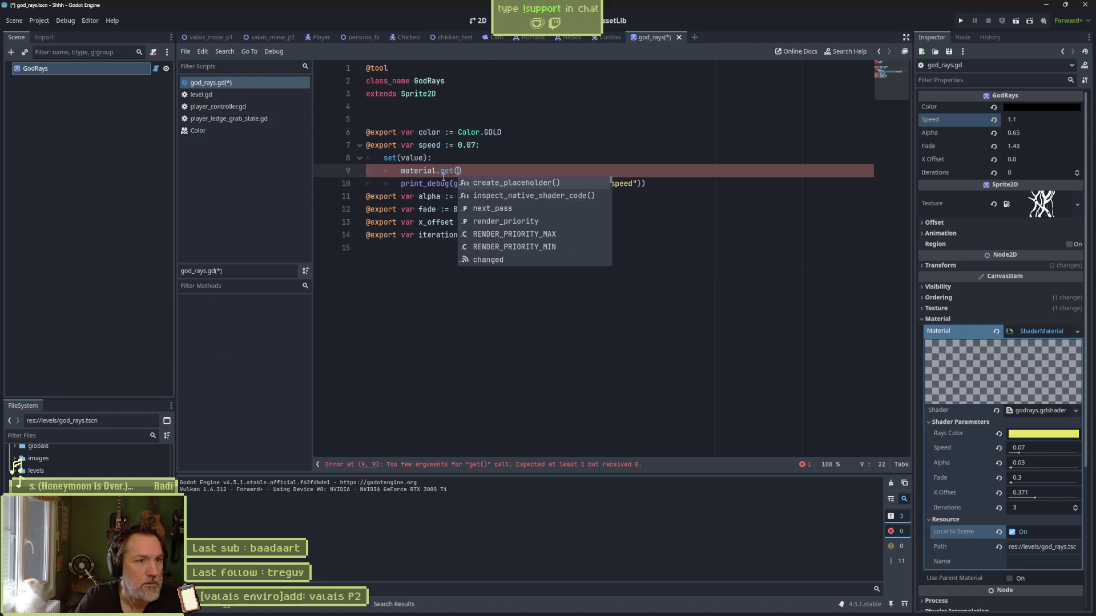
pyautogui.doubleClick(610, 184)
pyautogui.hotkey('ctrl', 'c')
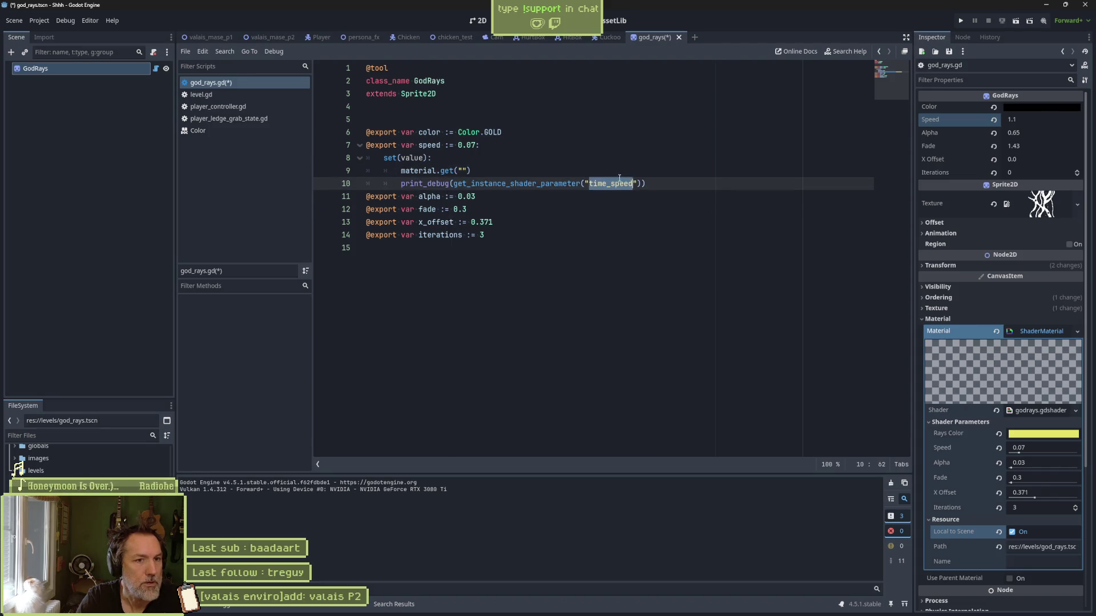
pyautogui.click(465, 170)
pyautogui.hotkey('ctrl', 'v')
# Step: Move the material.get call into print_debug, delete the empty line, save, and lower Speed to 1.035
pyautogui.click(402, 170)
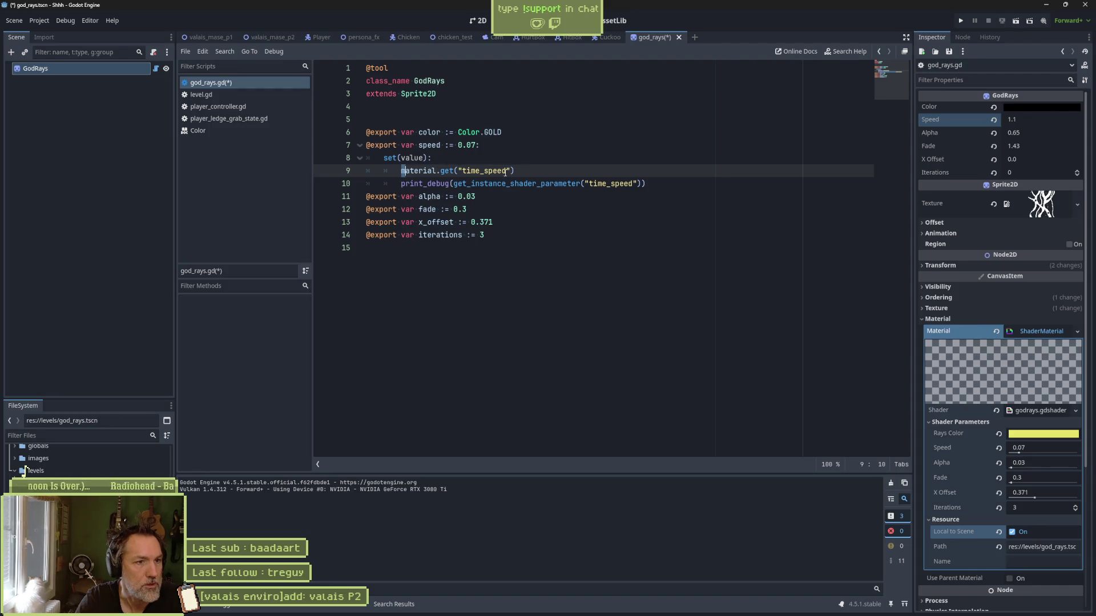
pyautogui.moveTo(516, 170)
pyautogui.mouseDown()
pyautogui.moveTo(401, 170)
pyautogui.moveTo(642, 184)
pyautogui.mouseUp()
pyautogui.press('BackSpace')
pyautogui.write('material.get("time_speed")')
pyautogui.click(558, 170)
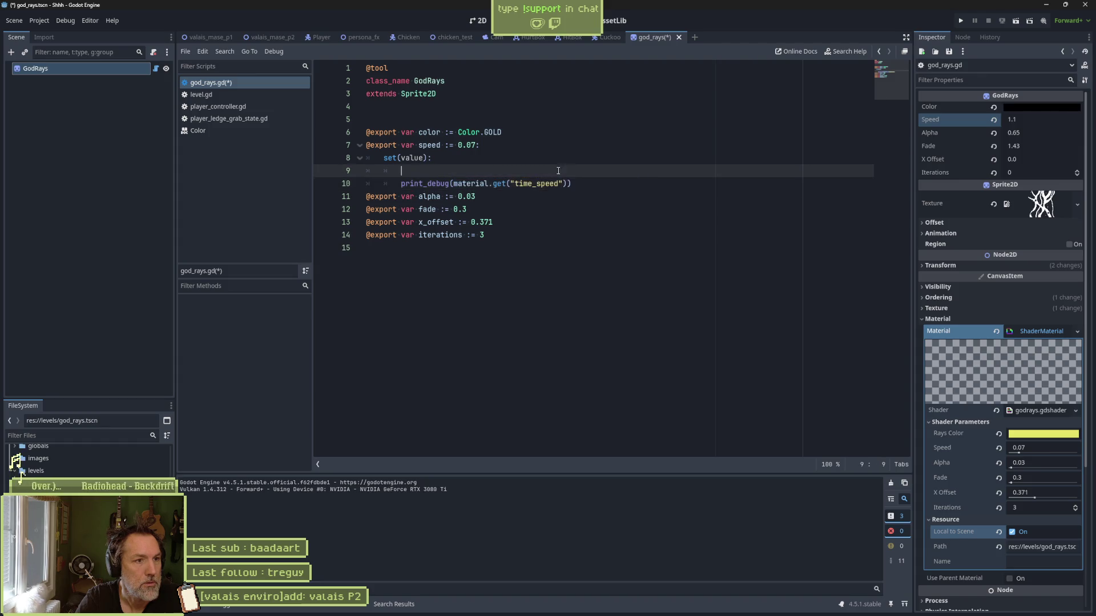
pyautogui.hotkey('ctrl', 'shift', 'k')
pyautogui.hotkey('ctrl', 's')
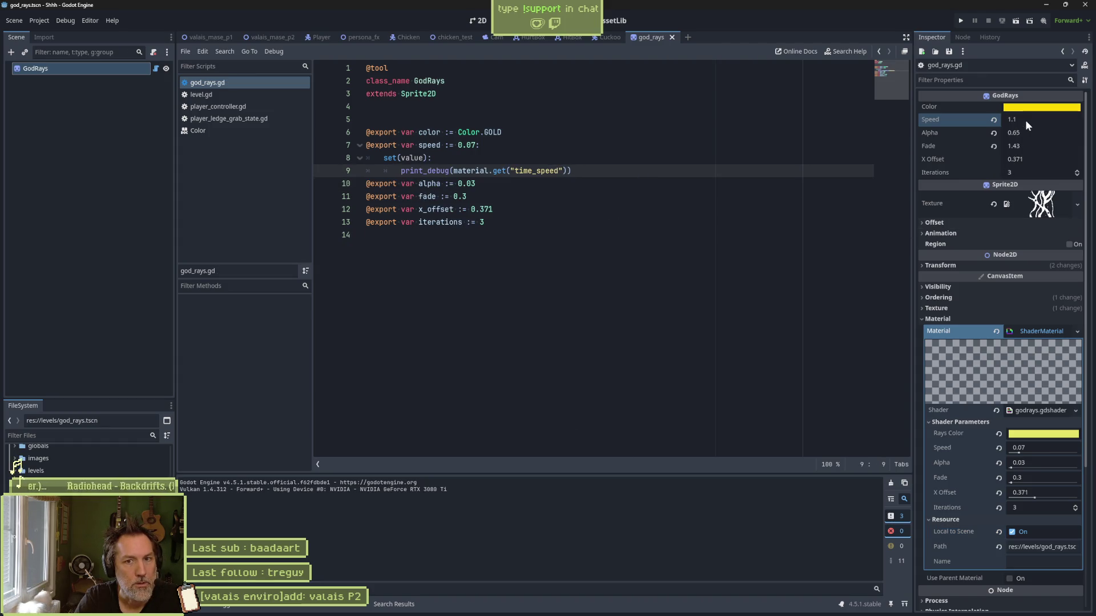
pyautogui.moveTo(1031, 117); pyautogui.dragTo(993, 117)
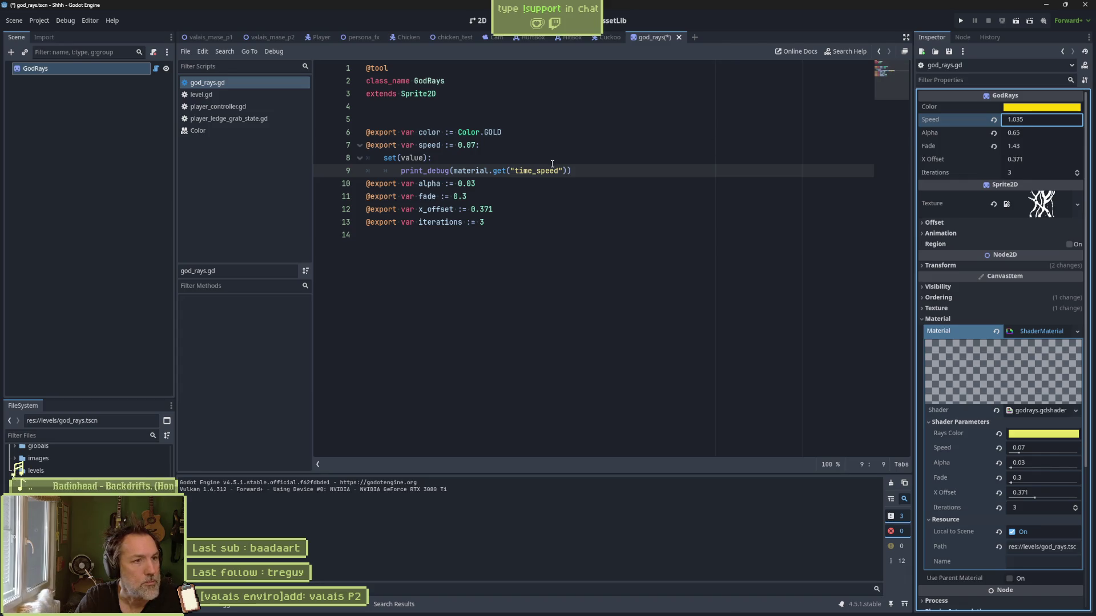
# Step: Save the god_rays scene and set the GodRays Speed to 0.69 in the 2D view
pyautogui.hotkey('ctrl', 's')
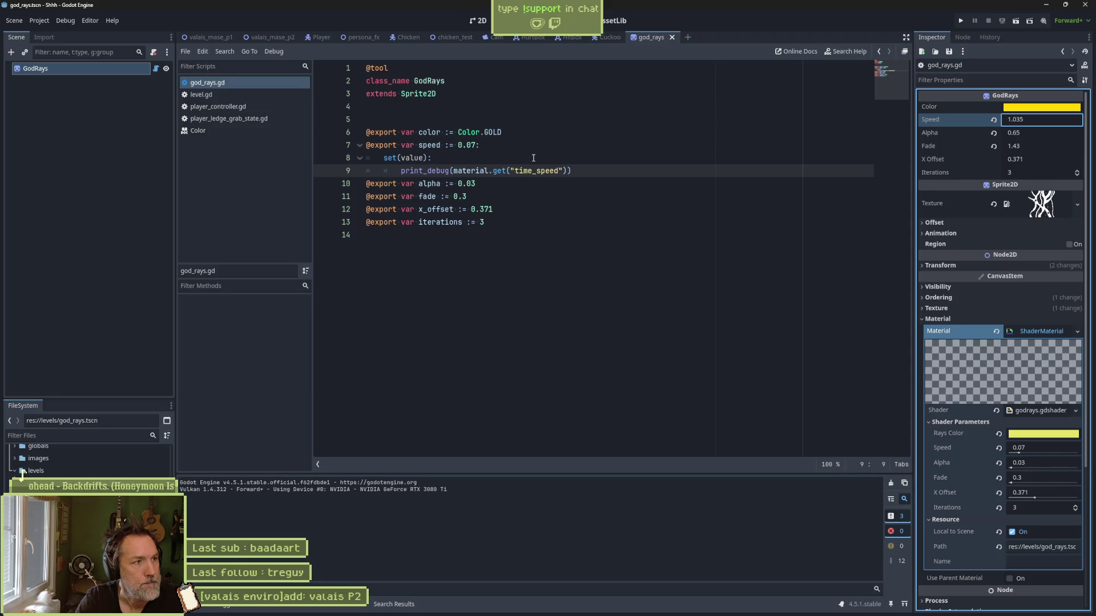
pyautogui.click(477, 21)
pyautogui.doubleClick(1027, 120)
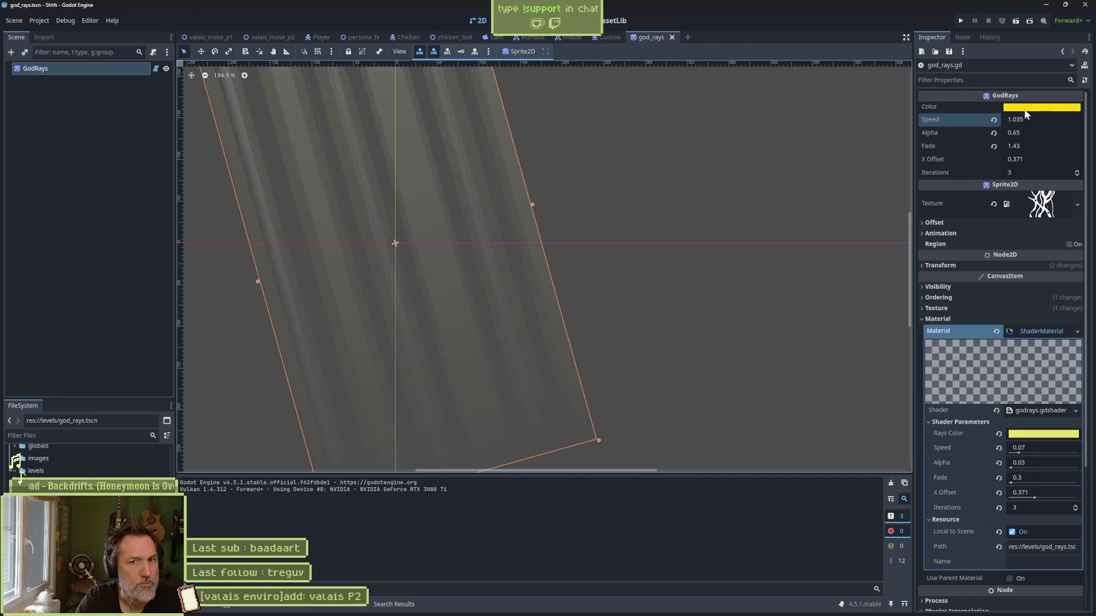
pyautogui.write('0.69')
pyautogui.press('Return')
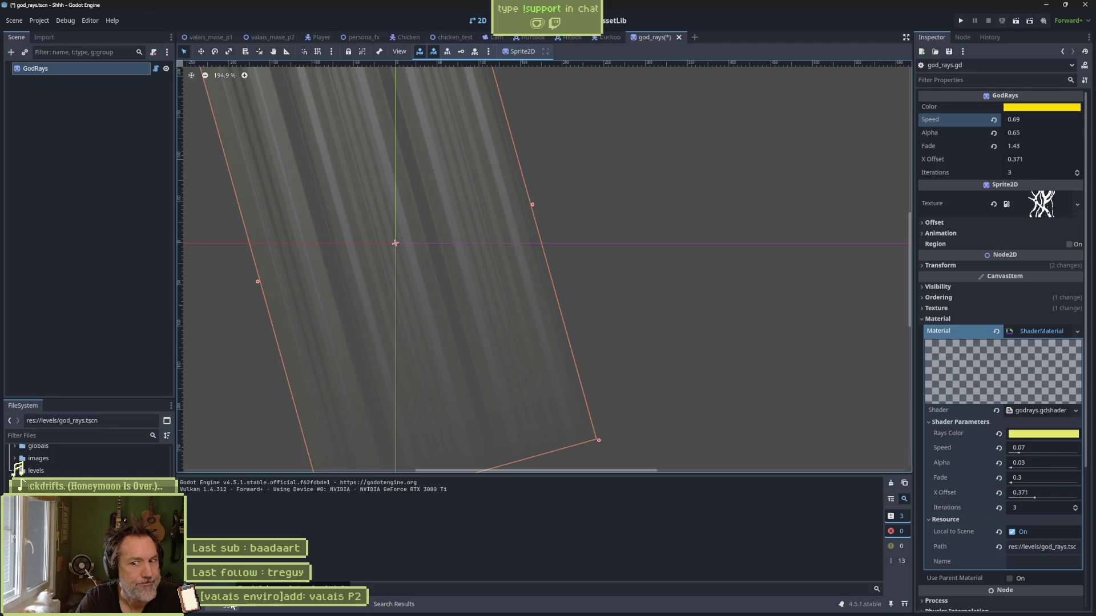
# Step: Add a test print_debug("asdfas line in the speed setter, save, and nudge Speed
pyautogui.click(535, 22)
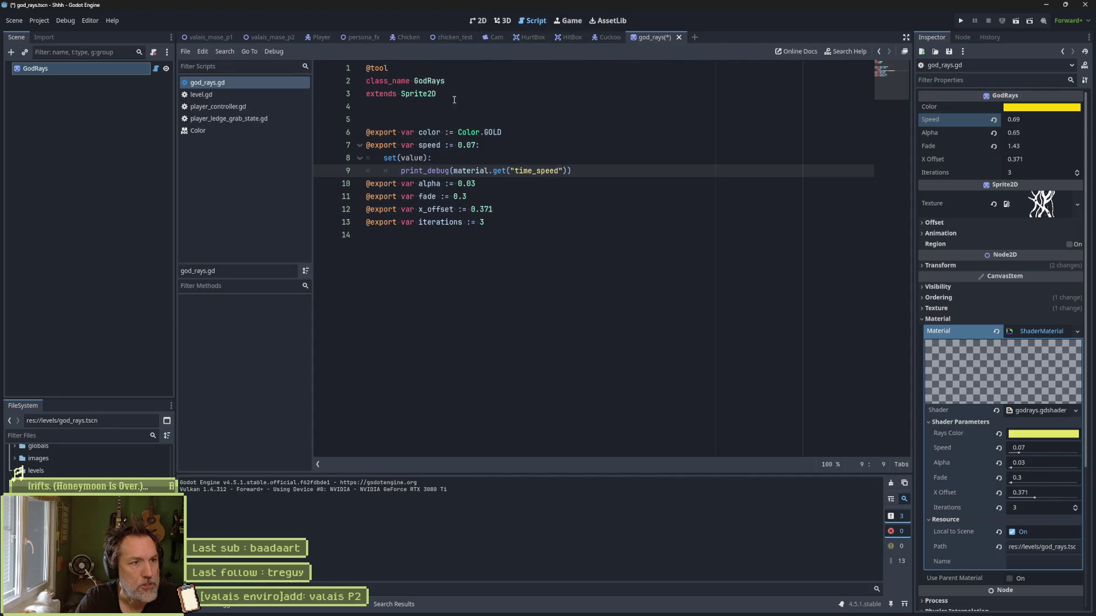
pyautogui.click(503, 150)
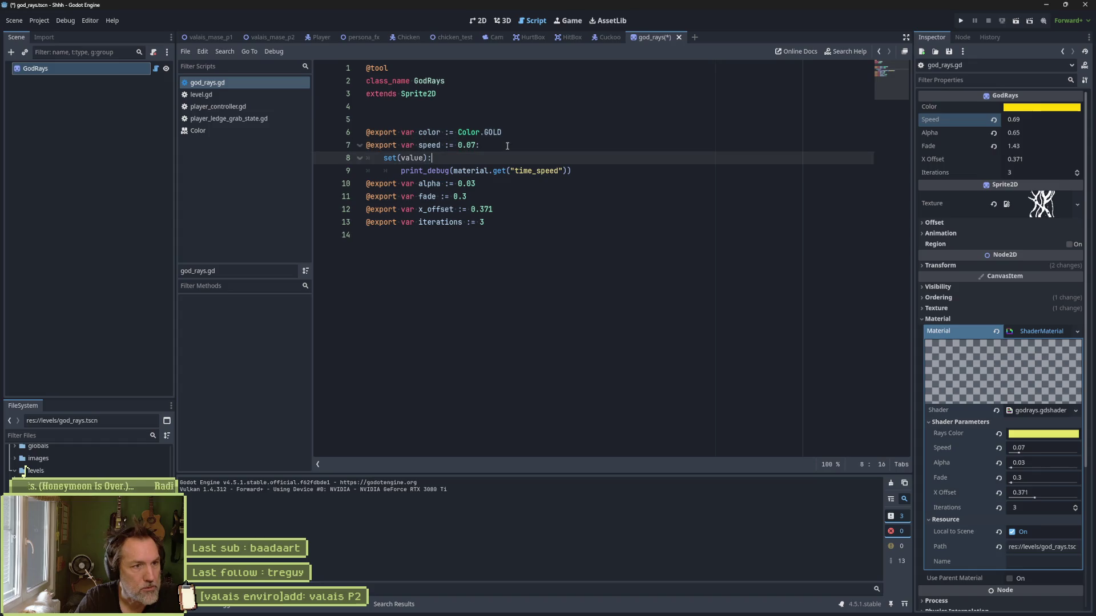
pyautogui.press('Down')
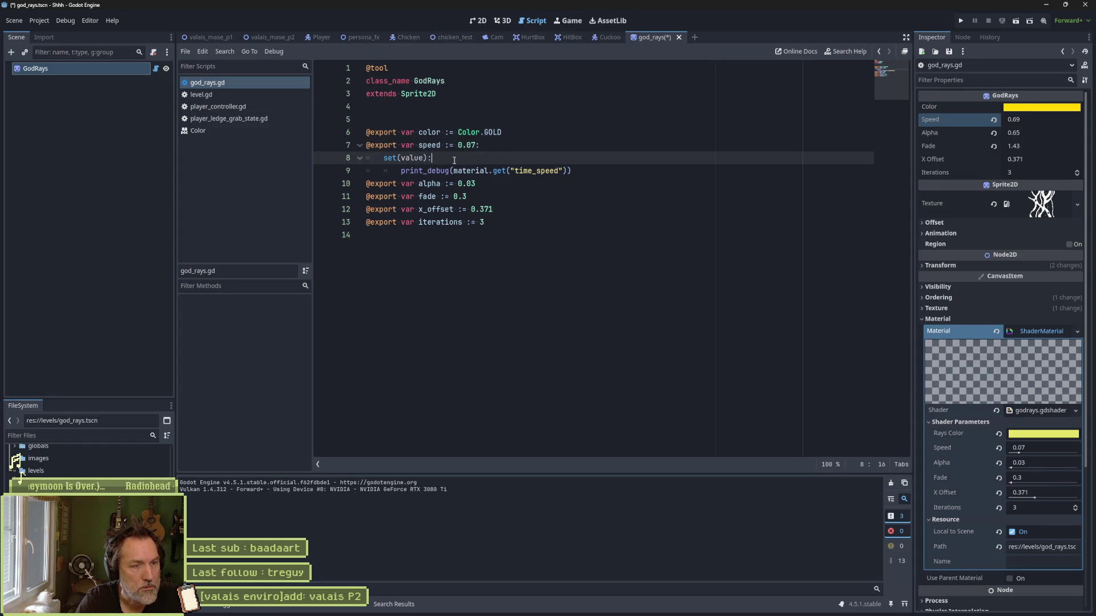
pyautogui.press('Return')
pyautogui.write('print_debu')
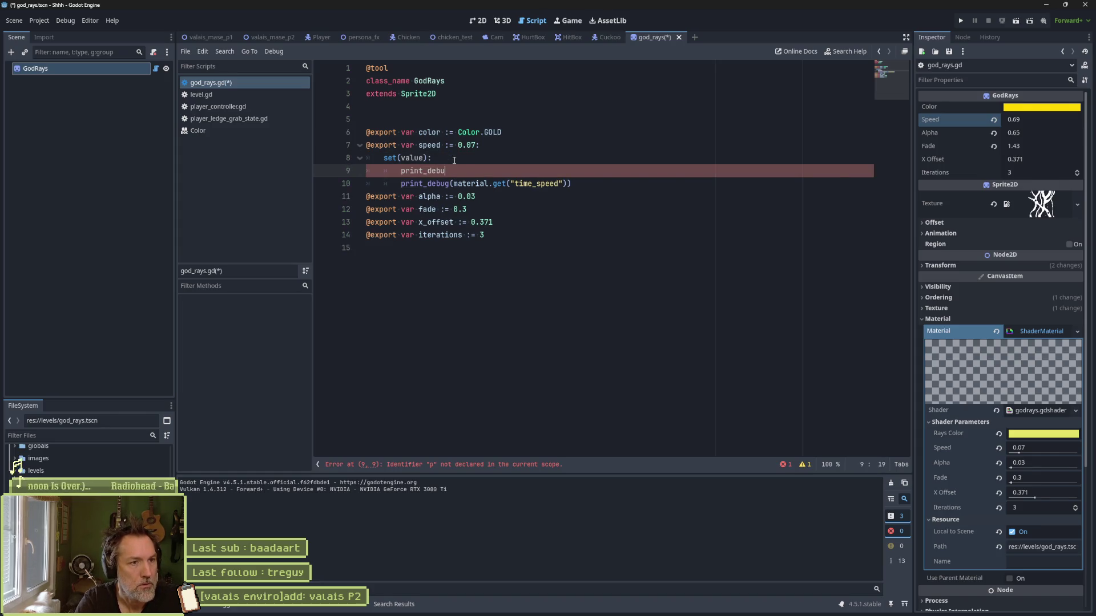
pyautogui.write('g')
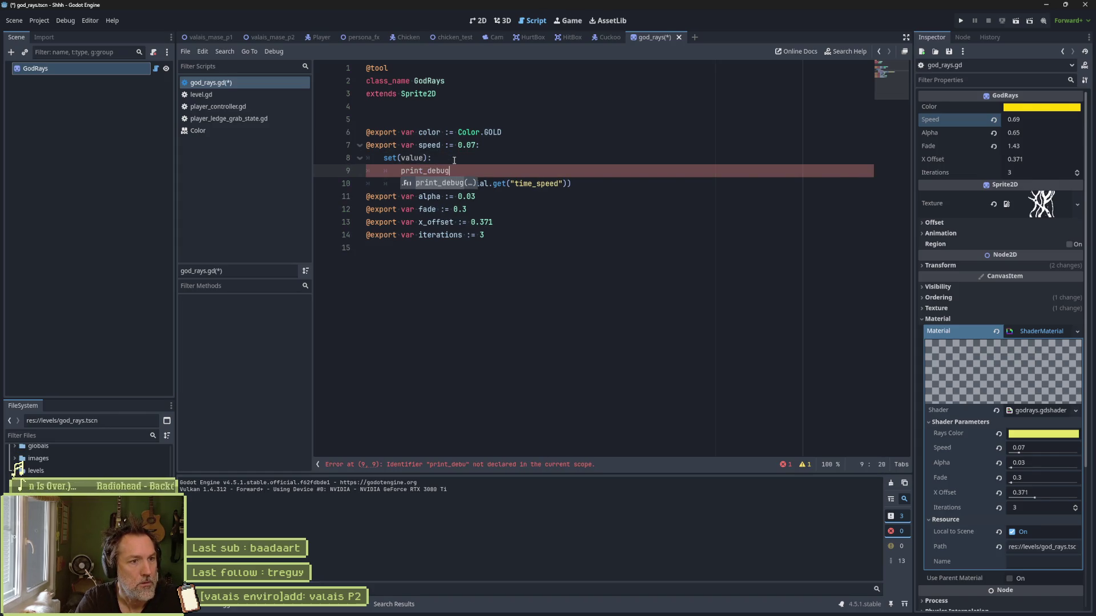
pyautogui.write('("asdfa')
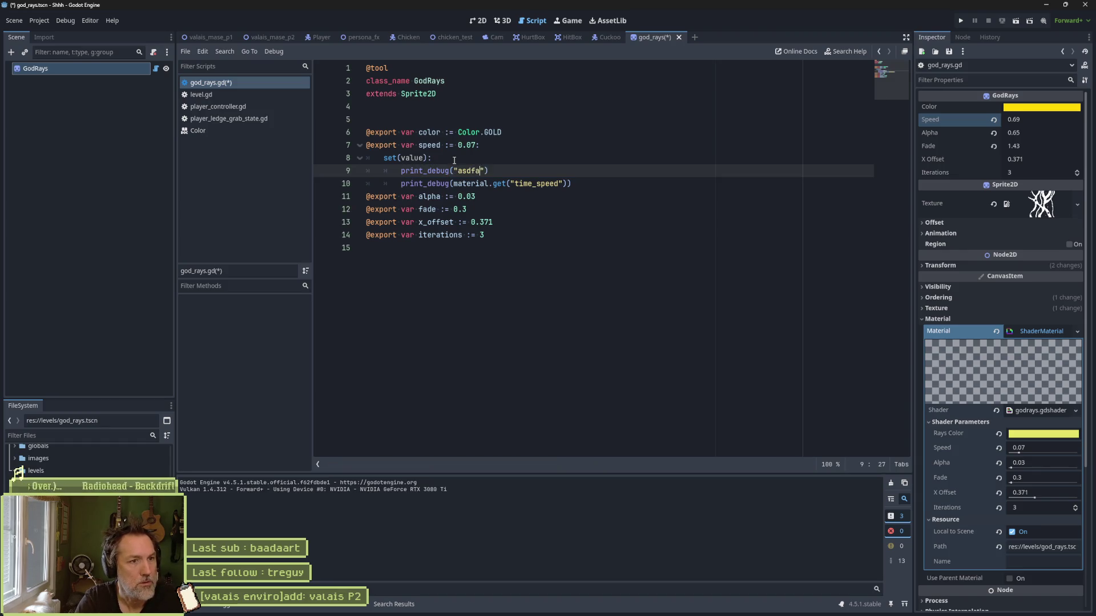
pyautogui.write('s')
pyautogui.hotkey('ctrl', 's')
pyautogui.moveTo(1044, 116); pyautogui.dragTo(1045, 120)
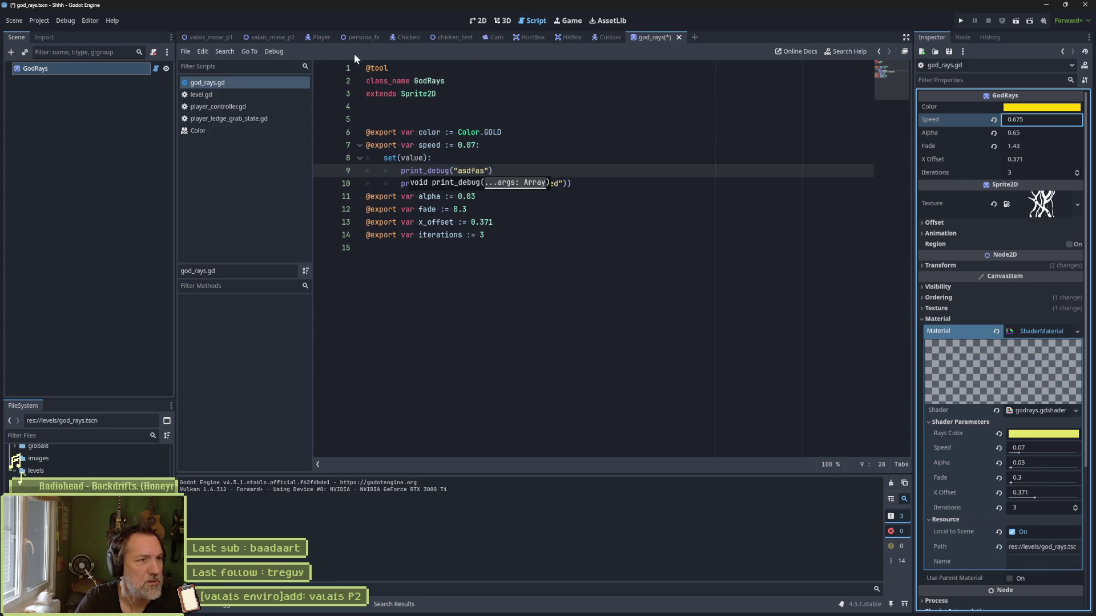
# Step: Edit GodRays Speed in the valais_mase_p2 level scene to test the setter
pyautogui.click(270, 37)
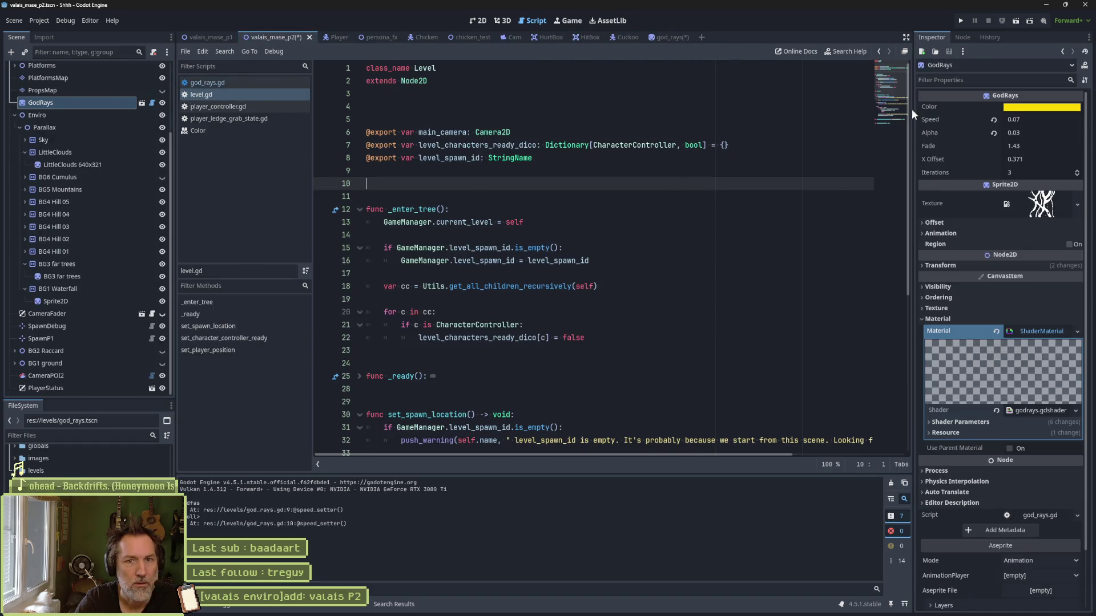
pyautogui.click(1040, 119)
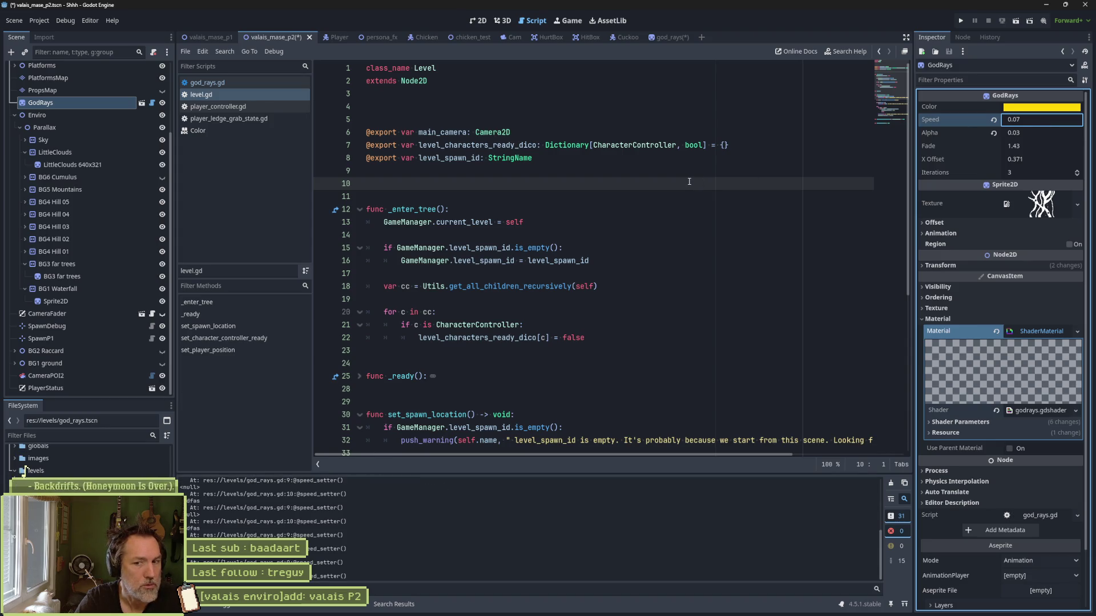
pyautogui.click(474, 21)
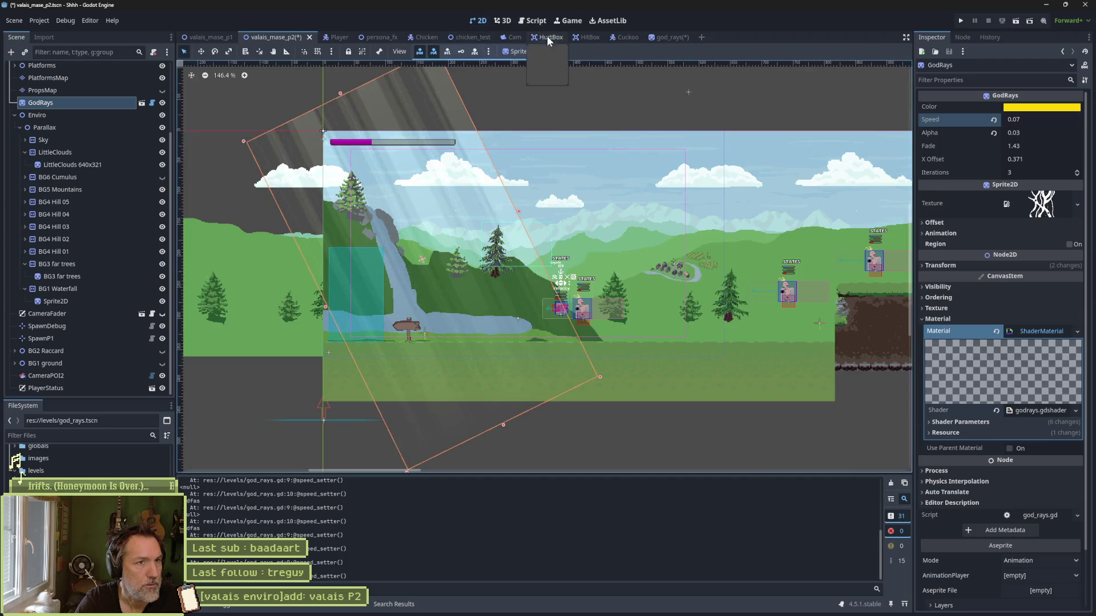
pyautogui.click(533, 21)
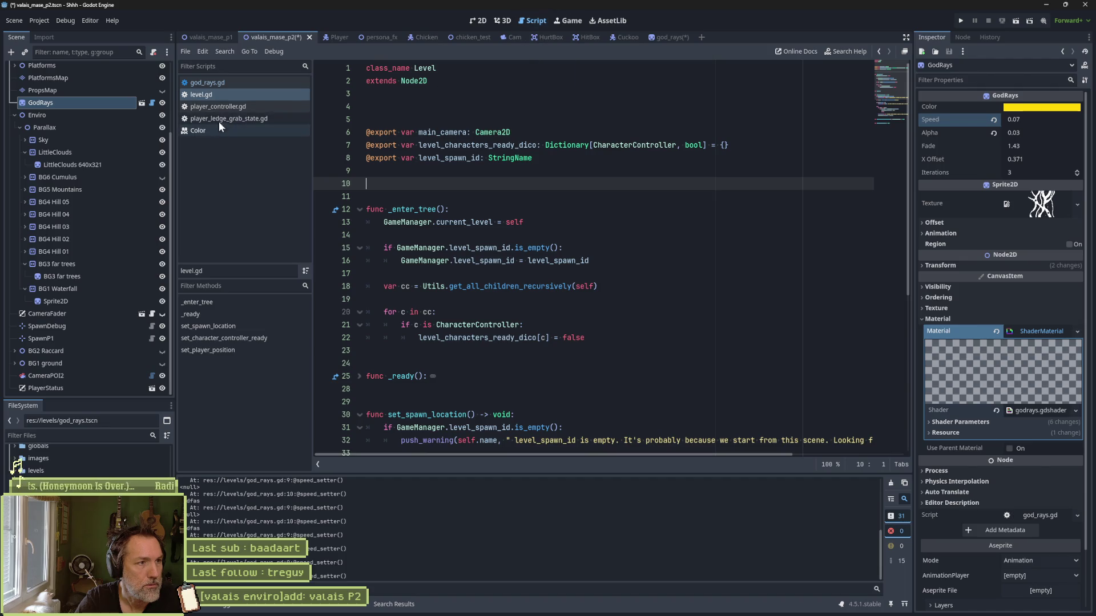
# Step: Delete the temporary test print from god_rays.gd, save, and open godrays.gdshader
pyautogui.click(222, 82)
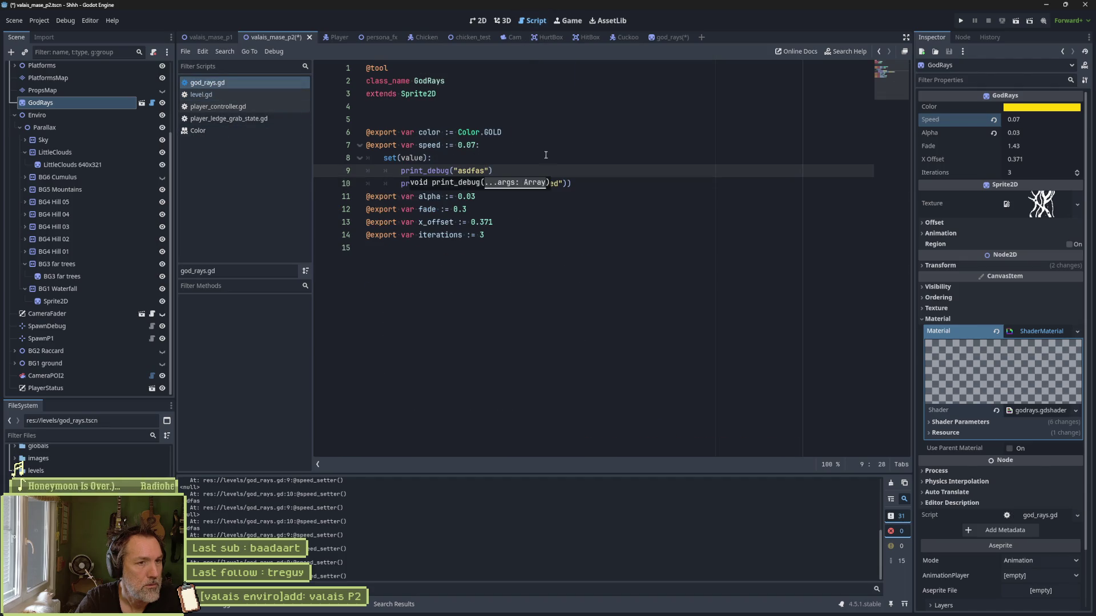
pyautogui.press('End')
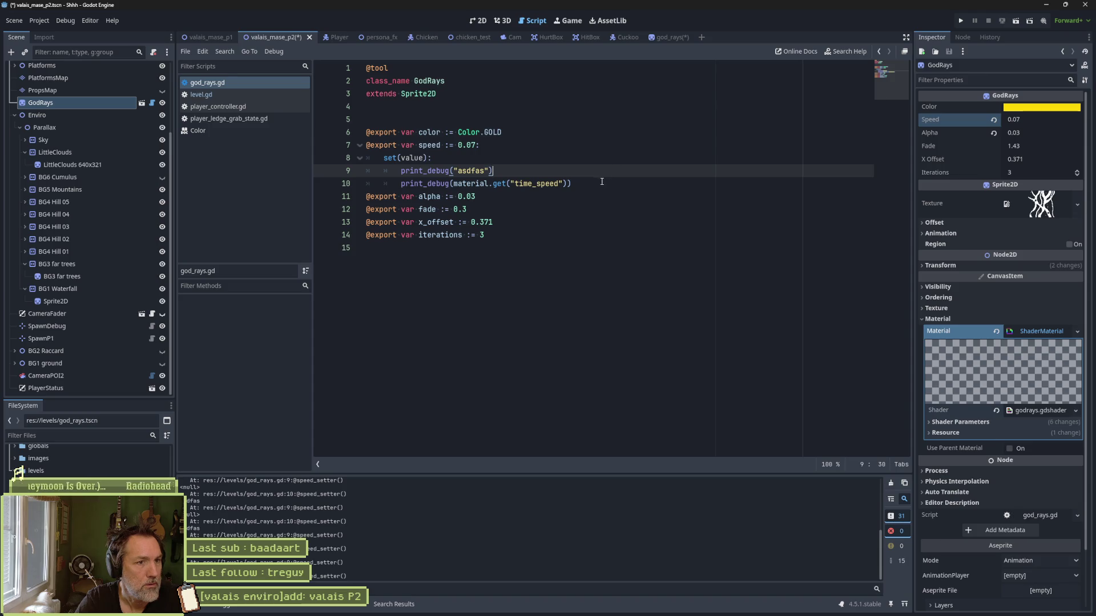
pyautogui.hotkey('ctrl', 'shift', 'k')
pyautogui.hotkey('ctrl', 's')
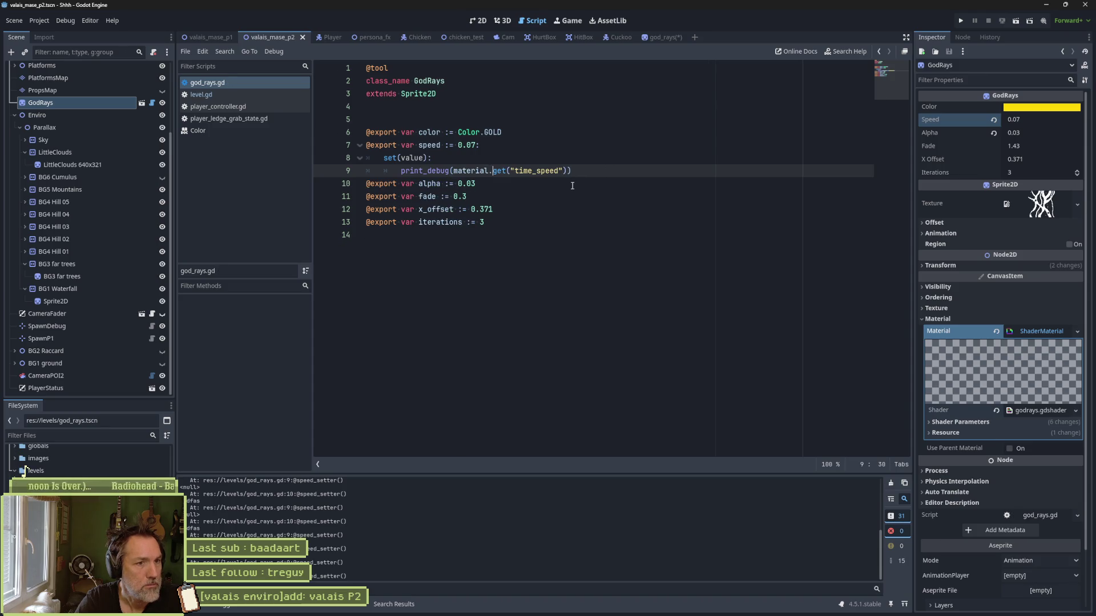
pyautogui.click(321, 610)
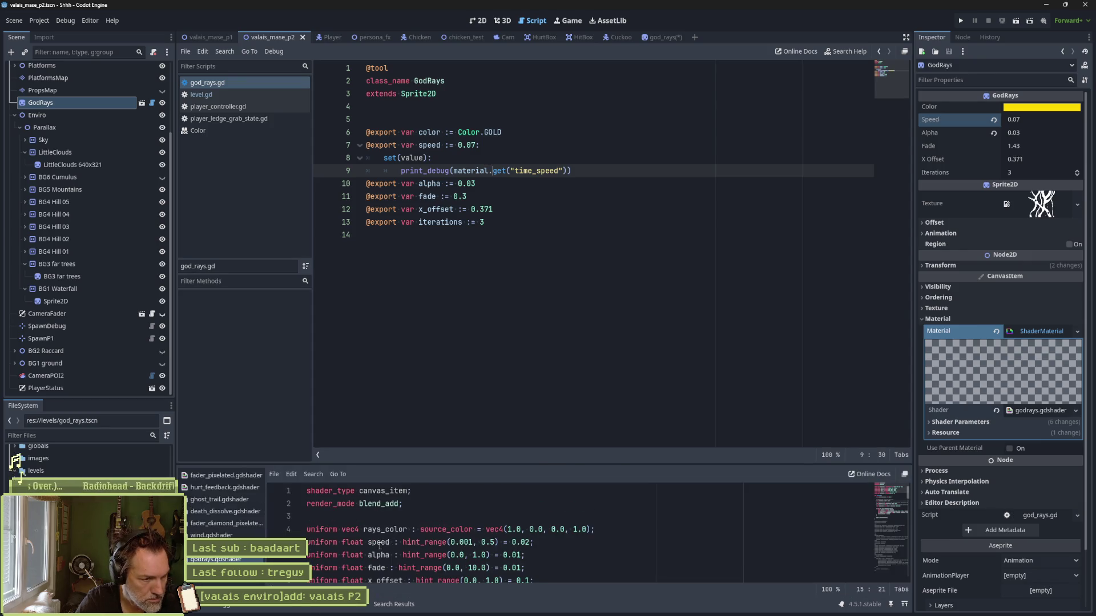
# Step: Replace time_speed with the shader's speed uniform name and test by editing GodRays Speed
pyautogui.doubleClick(383, 542)
pyautogui.hotkey('ctrl', 'c')
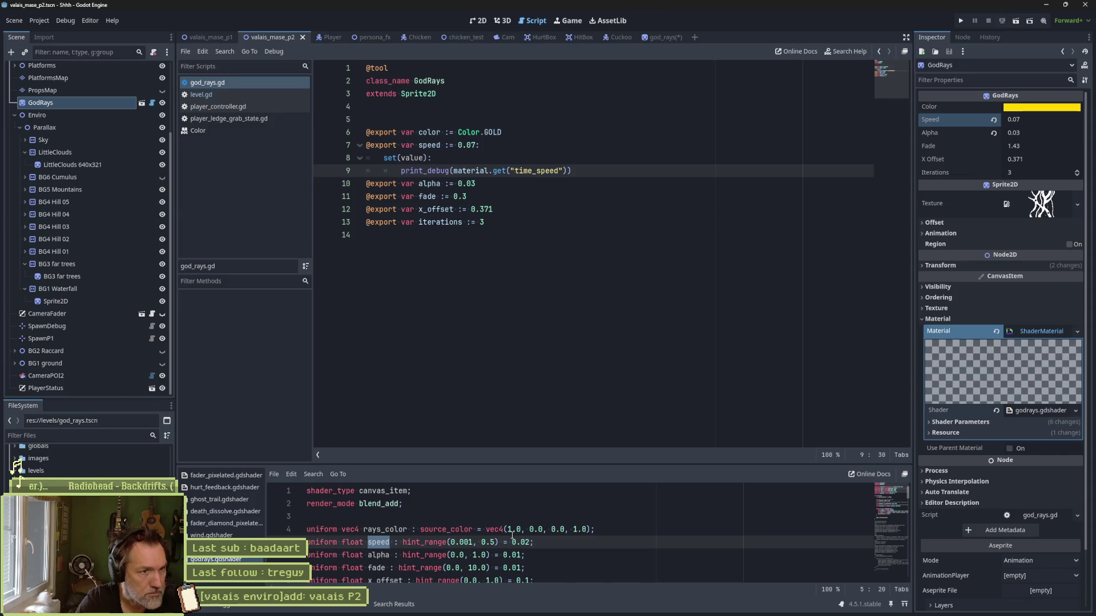
pyautogui.doubleClick(538, 171)
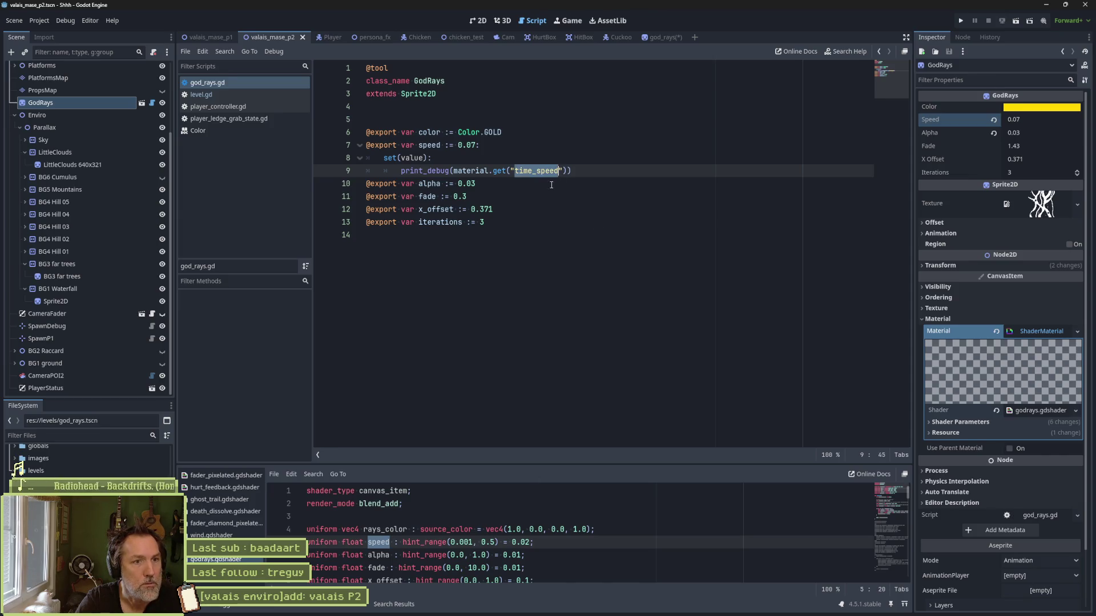
pyautogui.hotkey('ctrl', 'v')
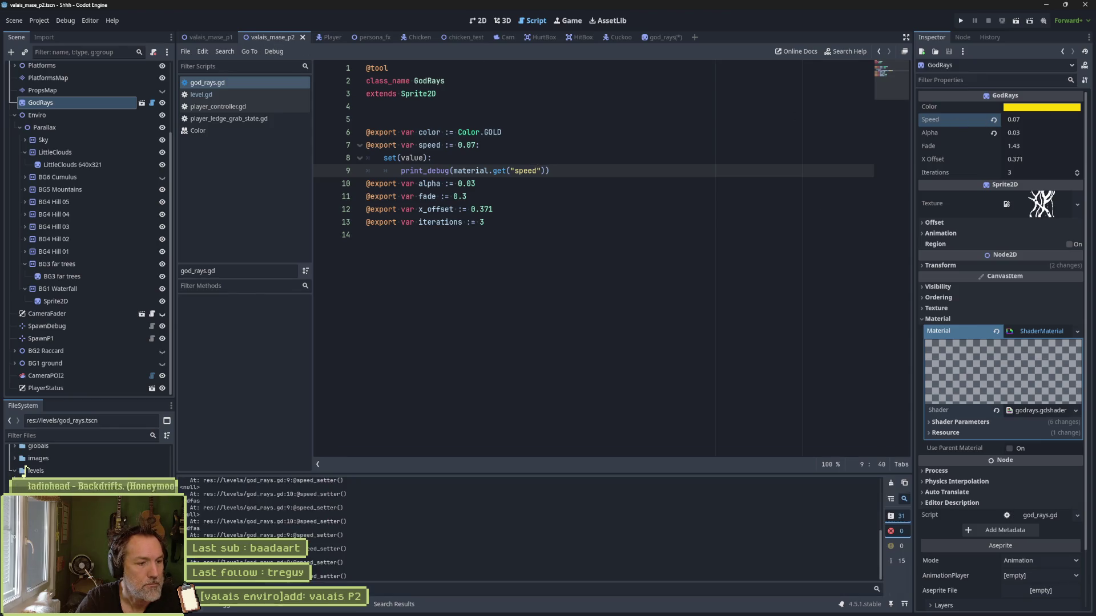
pyautogui.click(1029, 120)
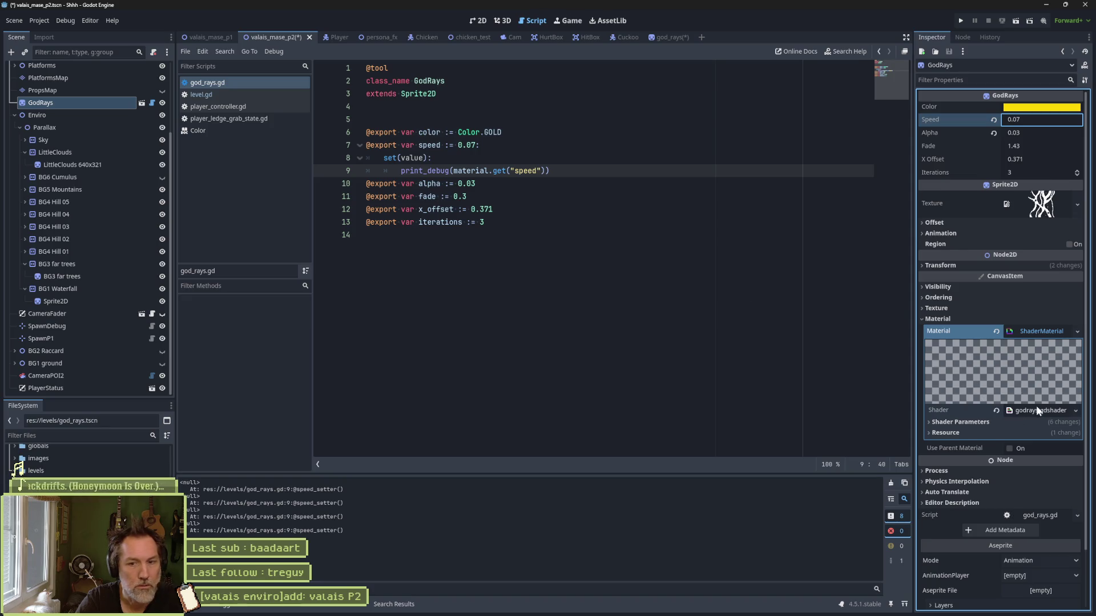
pyautogui.click(987, 423)
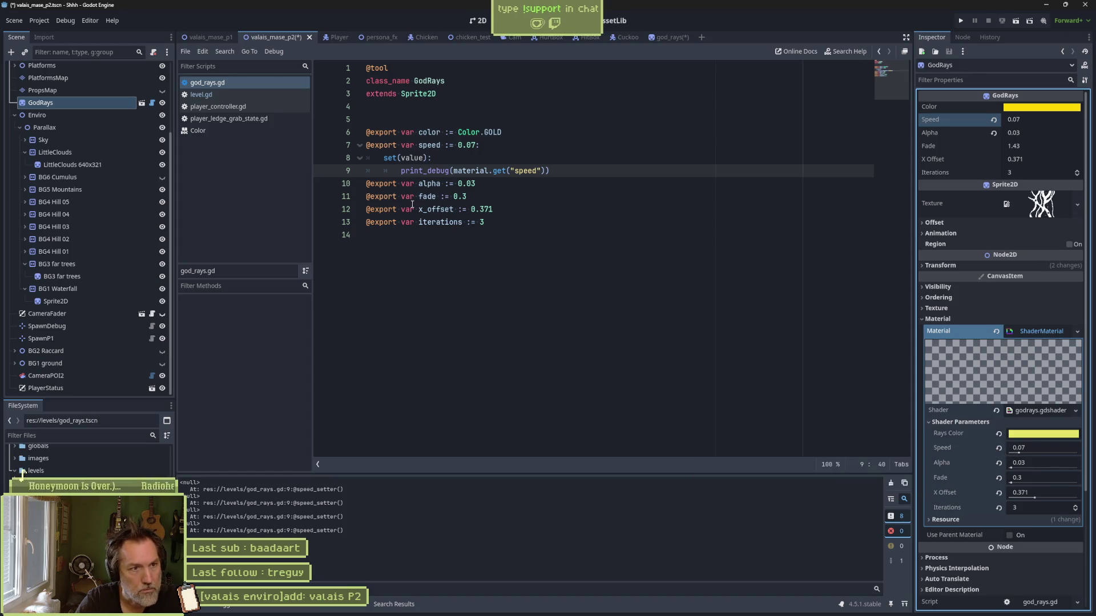
# Step: Change the call to material.get_shader_parameter("speed"), save, retest Speed, and copy the expression
pyautogui.click(505, 171)
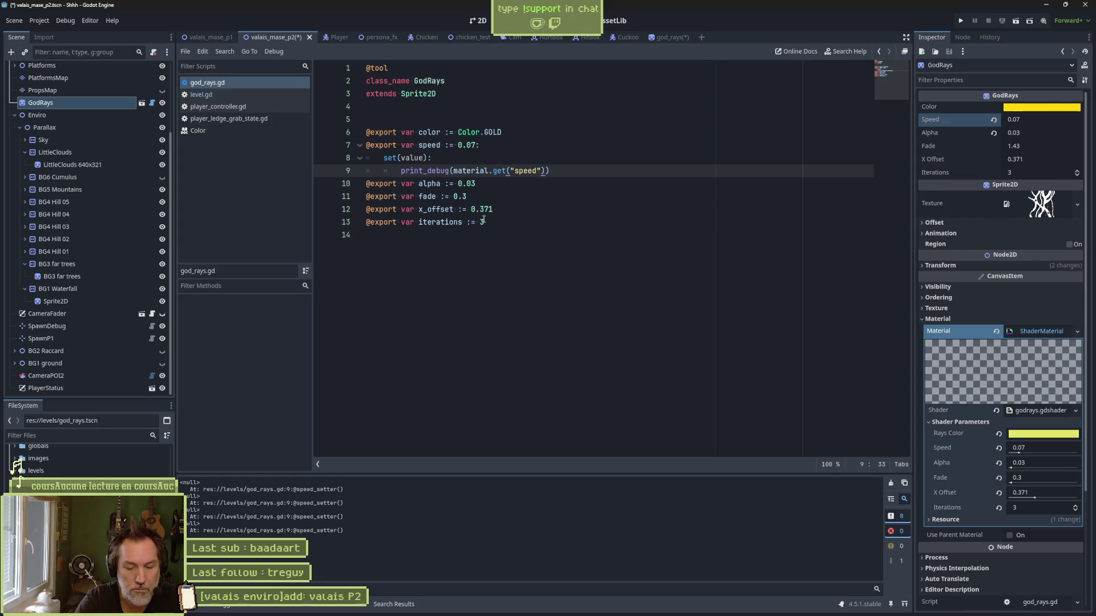
pyautogui.write('_parameter')
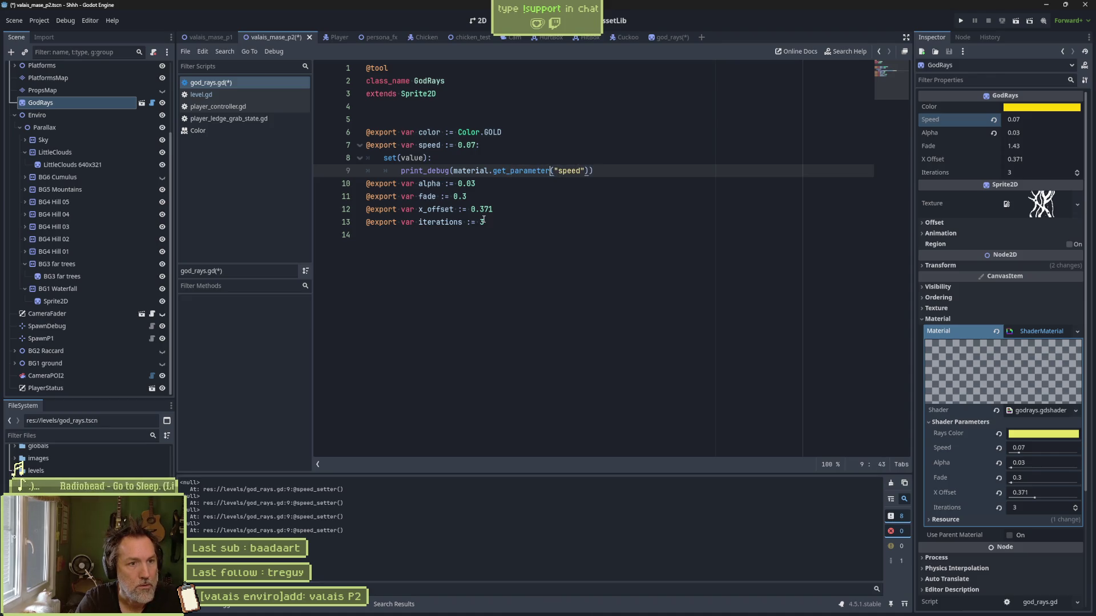
pyautogui.press('Left')
pyautogui.press('Left')
pyautogui.press('Left')
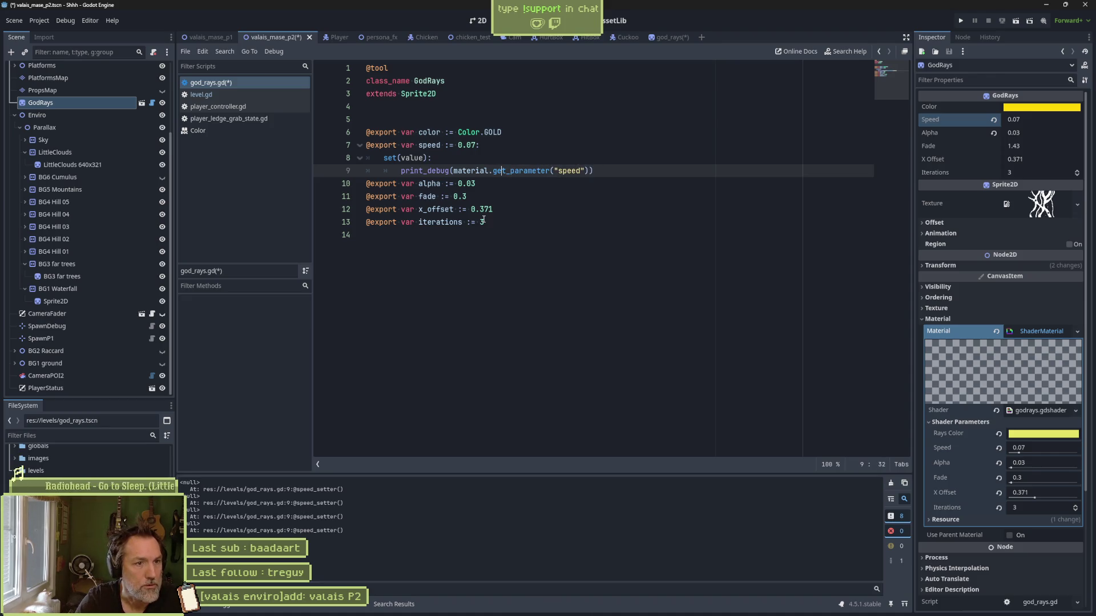
pyautogui.write('_shader')
pyautogui.hotkey('ctrl', 's')
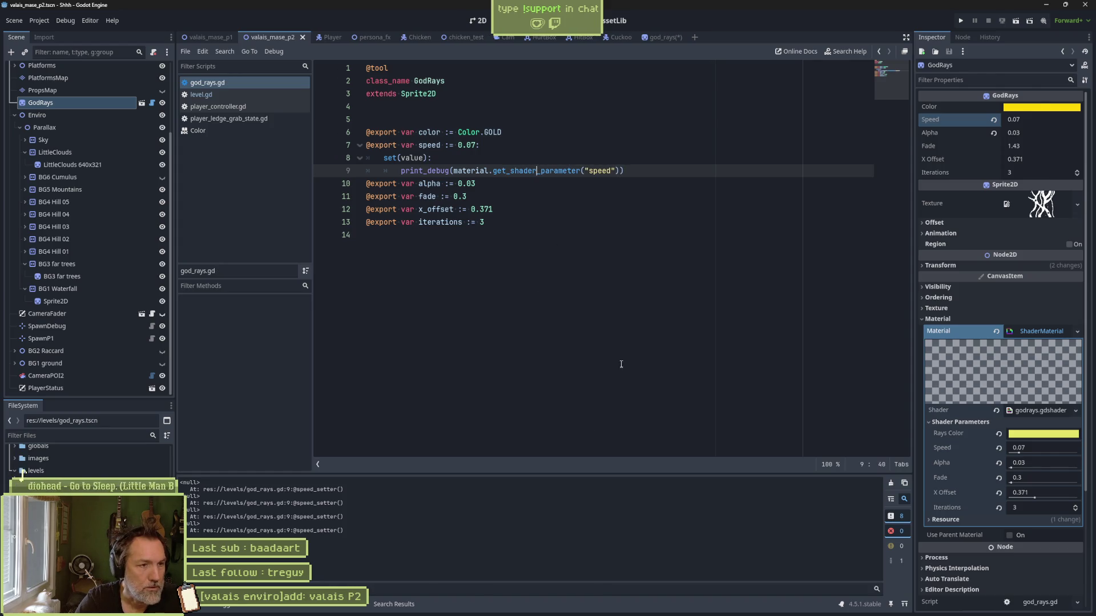
pyautogui.click(1035, 119)
pyautogui.press('Return')
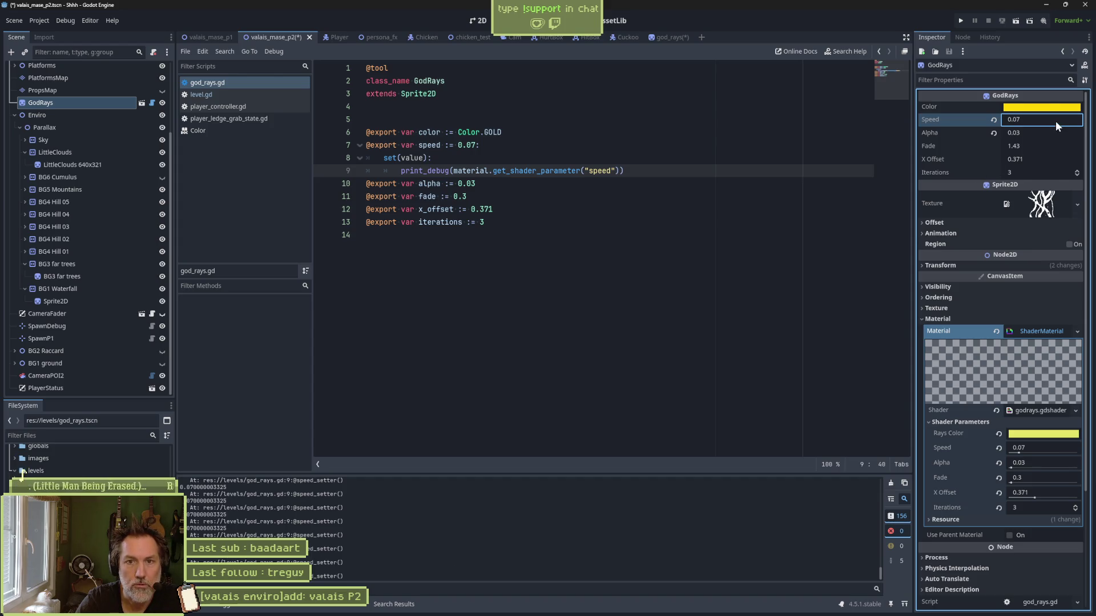
pyautogui.click(488, 160)
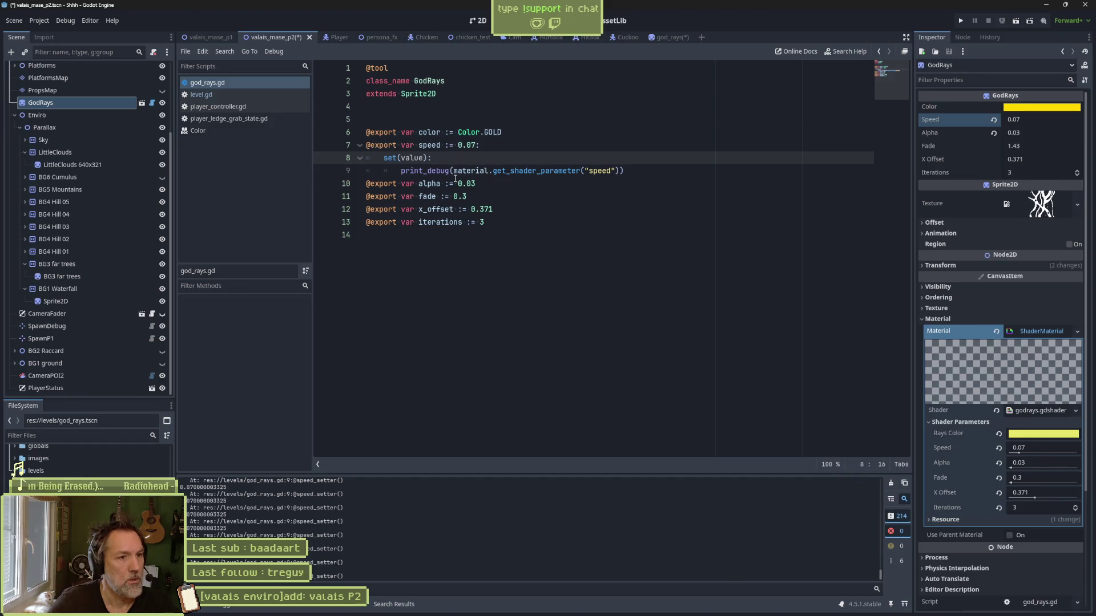
pyautogui.moveTo(453, 170); pyautogui.dragTo(596, 170)
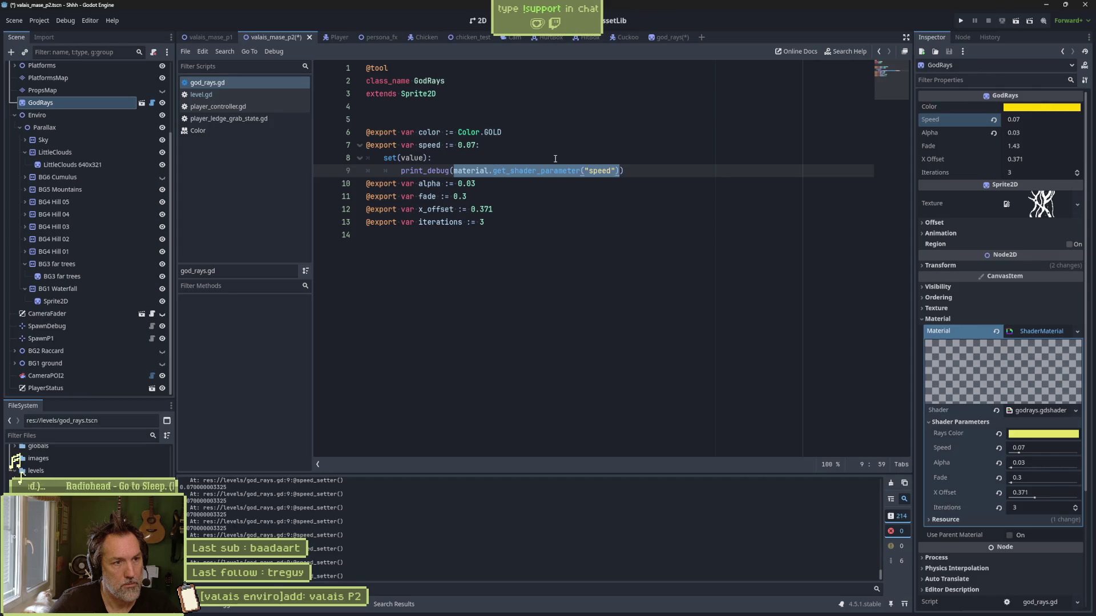
pyautogui.hotkey('ctrl', 'c')
pyautogui.click(633, 170)
# Step: Replace the debug print with material.set_shader_parameter("speed", value) in the speed setter and save
pyautogui.press('Return')
pyautogui.hotkey('ctrl', 'v')
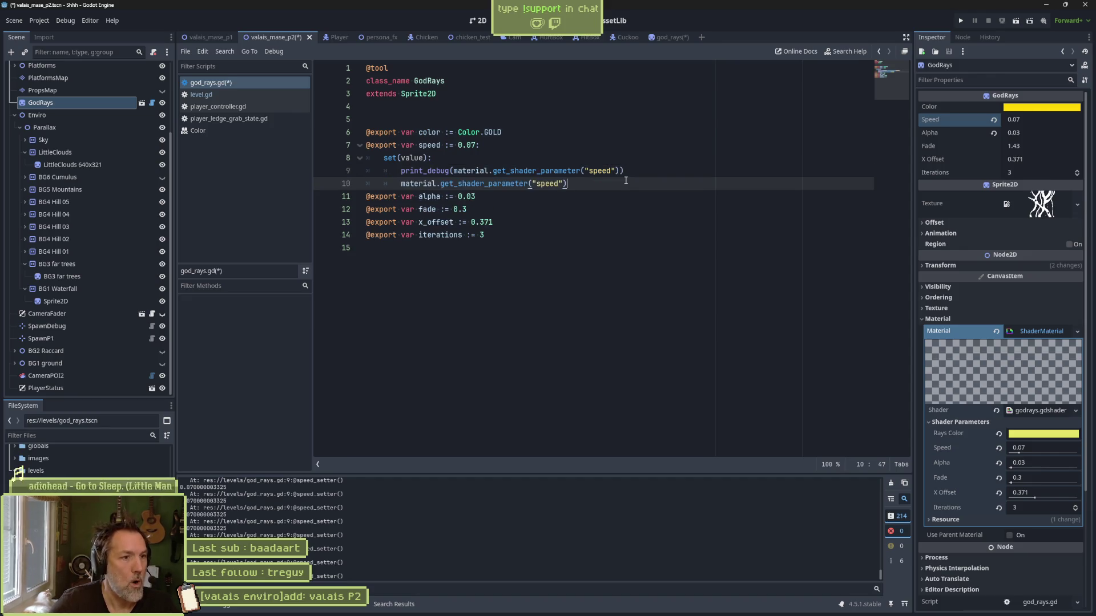
pyautogui.press('BackSpace')
pyautogui.write('s')
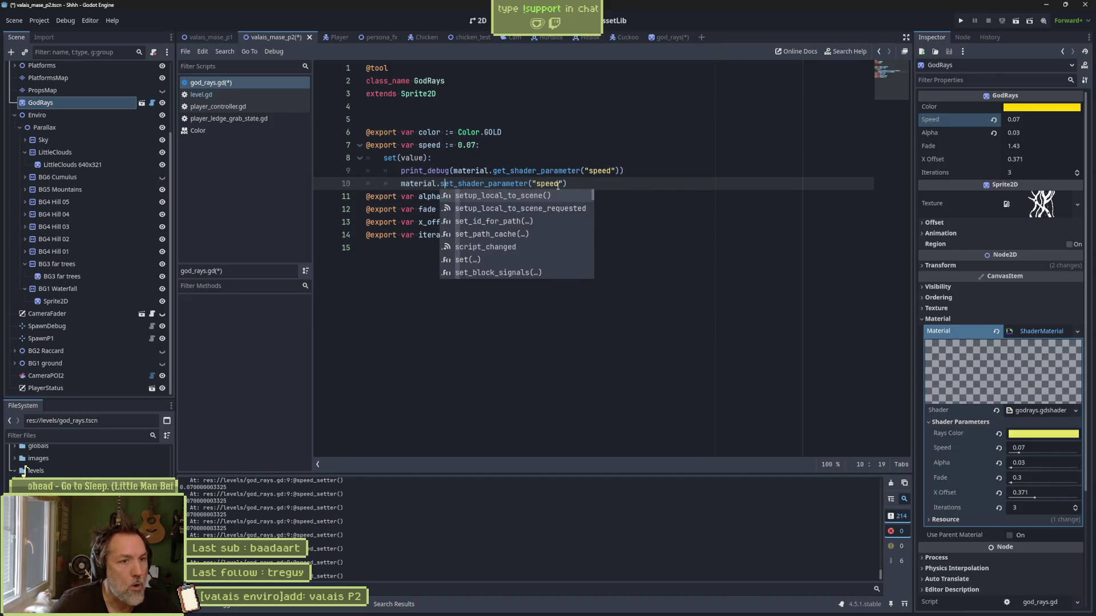
pyautogui.click(561, 184)
pyautogui.write(', value')
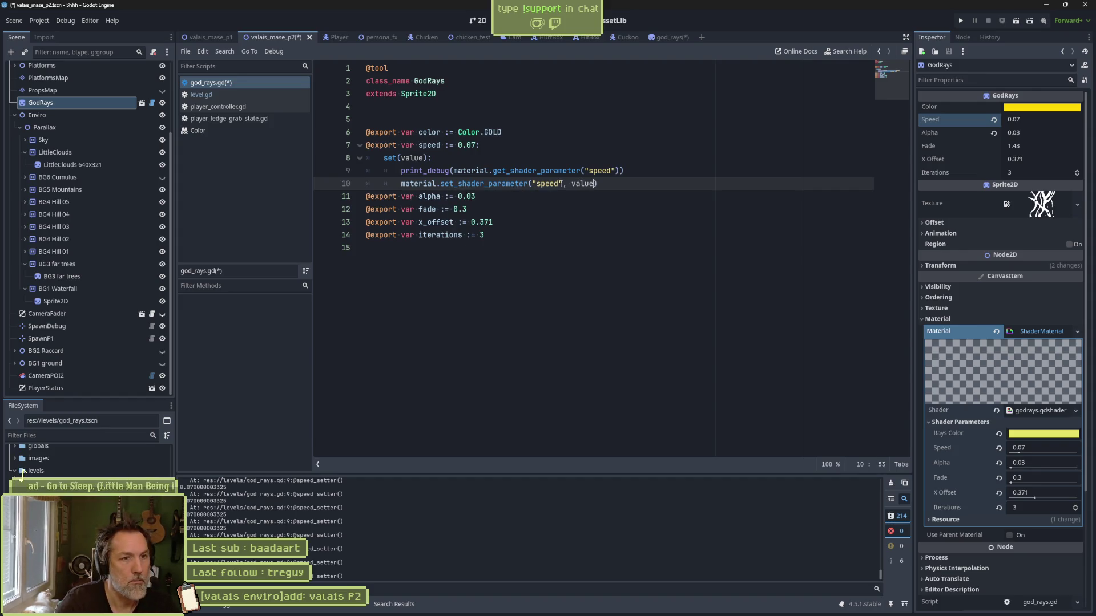
pyautogui.hotkey('ctrl', 's')
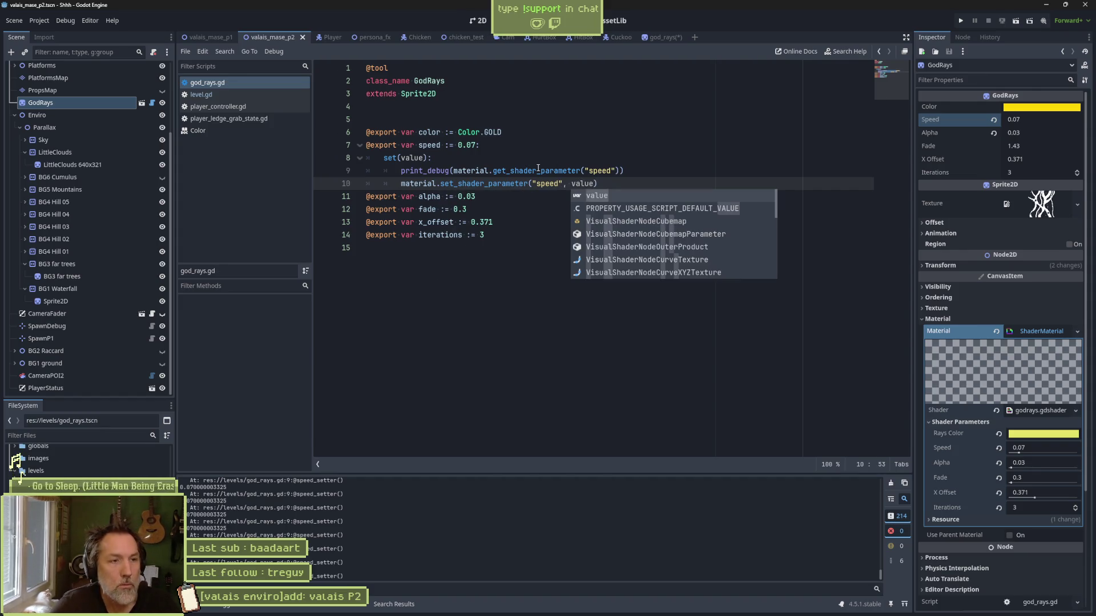
pyautogui.click(1037, 121)
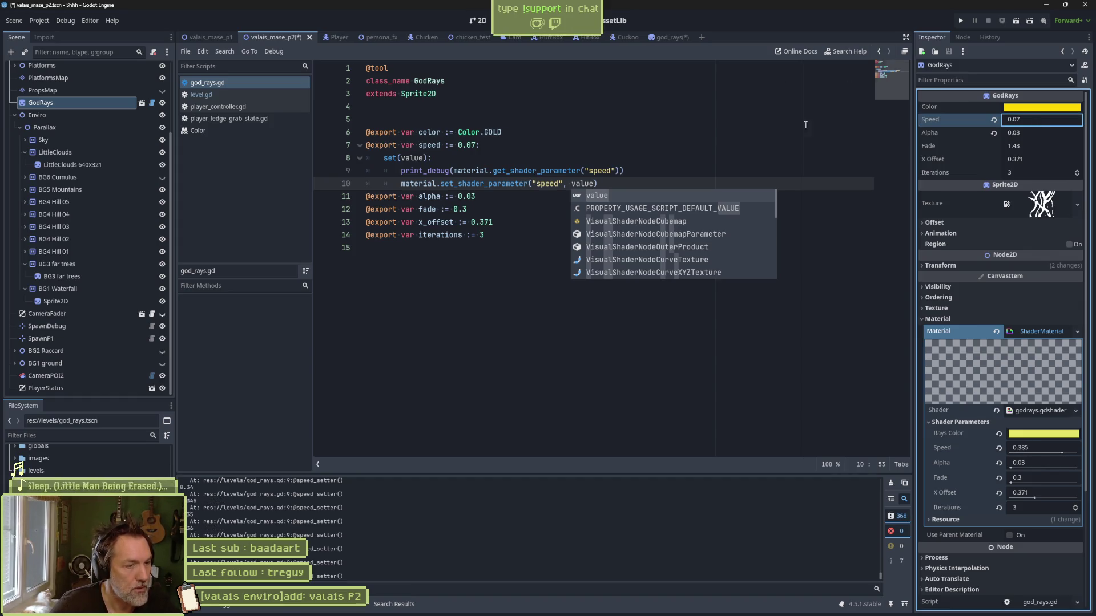
pyautogui.click(516, 171)
pyautogui.hotkey('ctrl', 'shift', 'k')
pyautogui.hotkey('ctrl', 's')
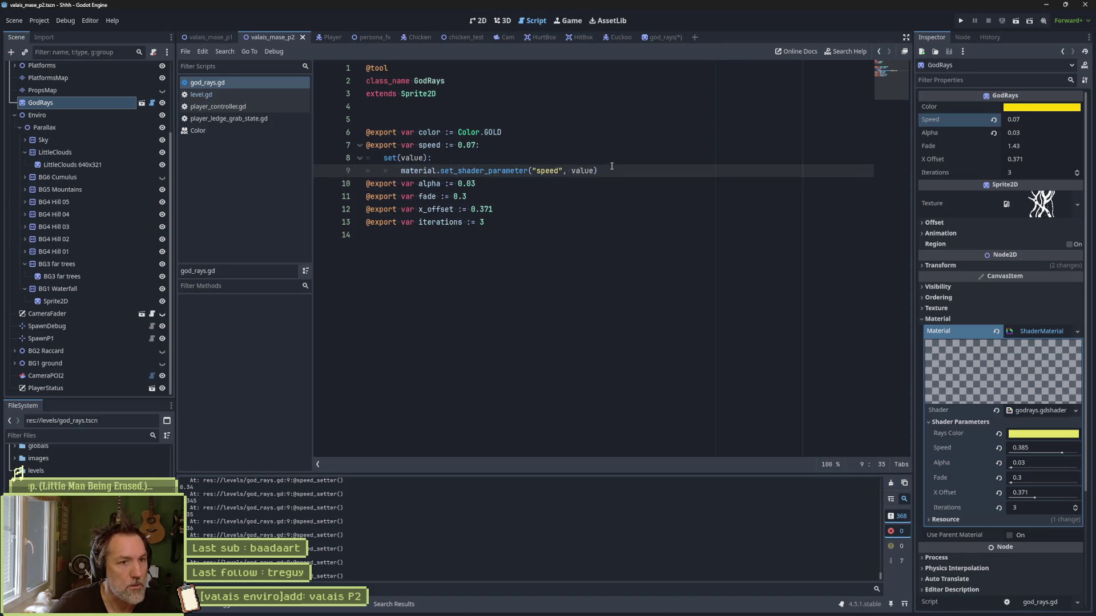
# Step: Copy the speed setter under the color, alpha, fade, x_offset and iterations exports
pyautogui.moveTo(602, 168); pyautogui.dragTo(477, 146)
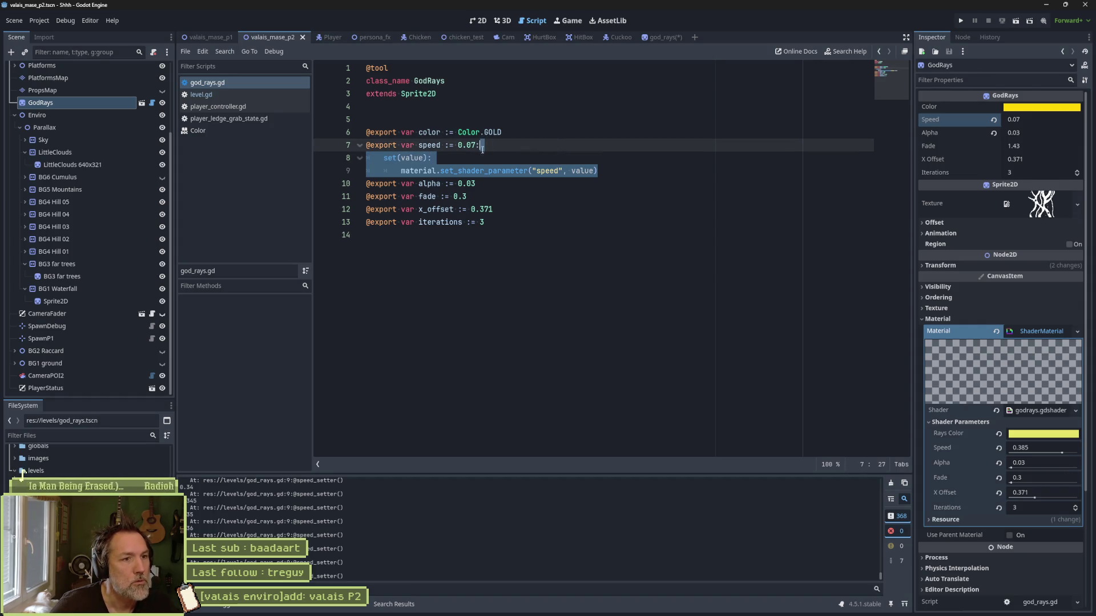
pyautogui.hotkey('ctrl', 'c')
pyautogui.click(526, 133)
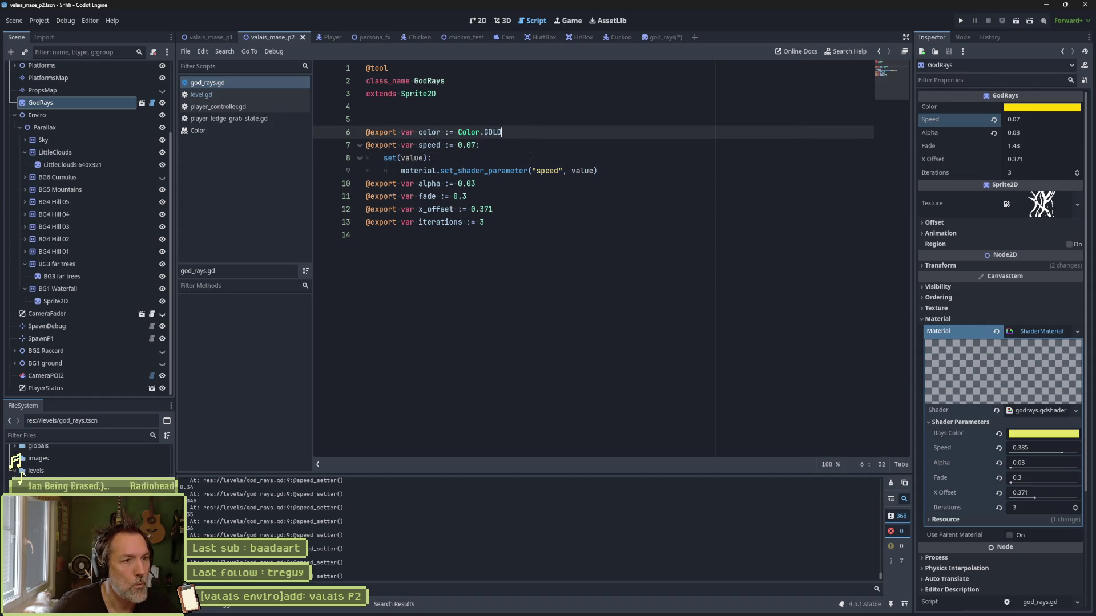
pyautogui.hotkey('ctrl', 'v')
pyautogui.click(526, 214)
pyautogui.hotkey('ctrl', 'v')
pyautogui.click(502, 248)
pyautogui.hotkey('ctrl', 'v')
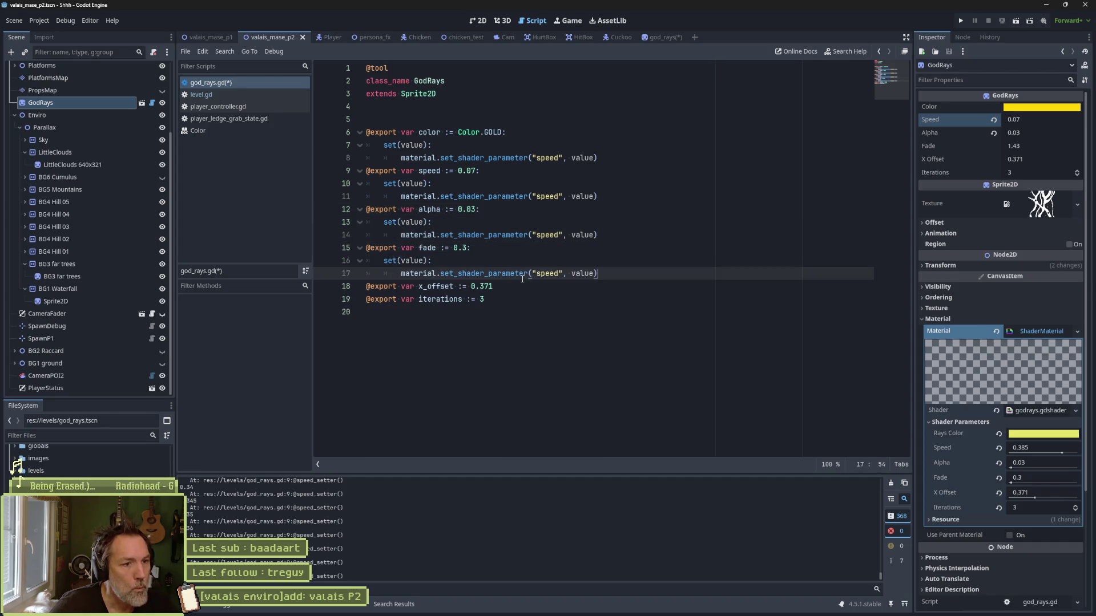
pyautogui.click(514, 286)
pyautogui.hotkey('ctrl', 'v')
pyautogui.click(502, 327)
pyautogui.hotkey('ctrl', 'v')
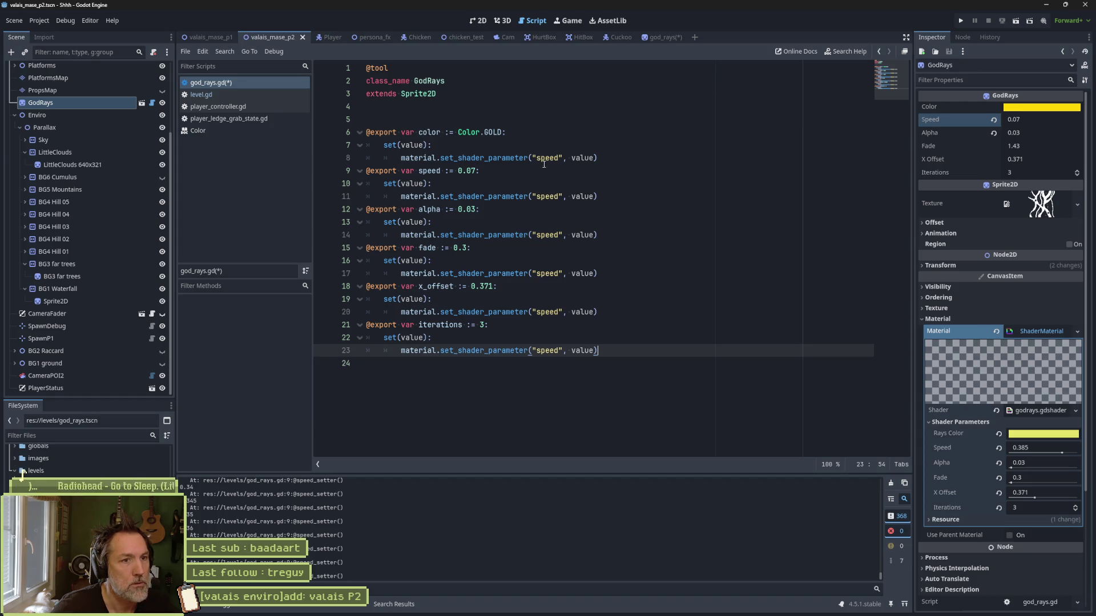
# Step: Rename the pasted setters' parameters to rays_color, alpha, fade, x_offset and iterations, then save
pyautogui.doubleClick(539, 157)
pyautogui.write('rays_color')
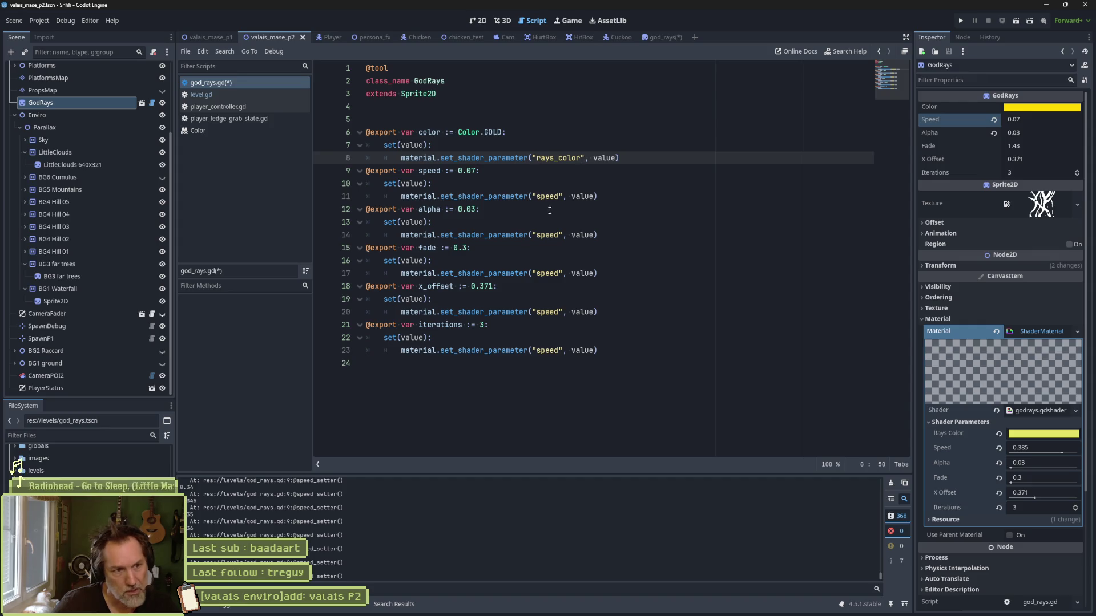
pyautogui.doubleClick(547, 235)
pyautogui.write('alpha')
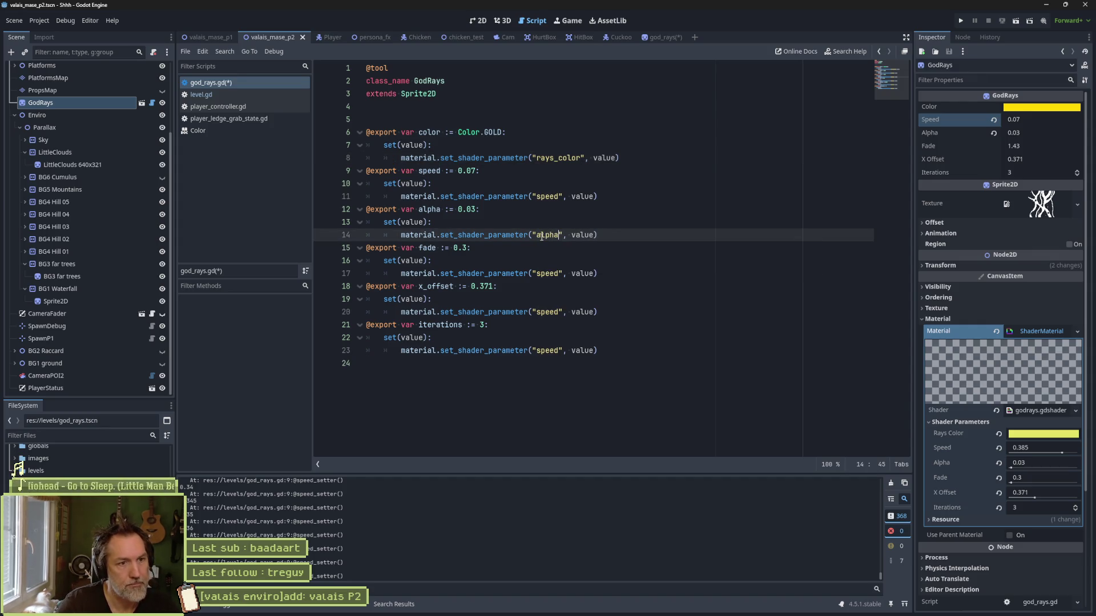
pyautogui.doubleClick(434, 248)
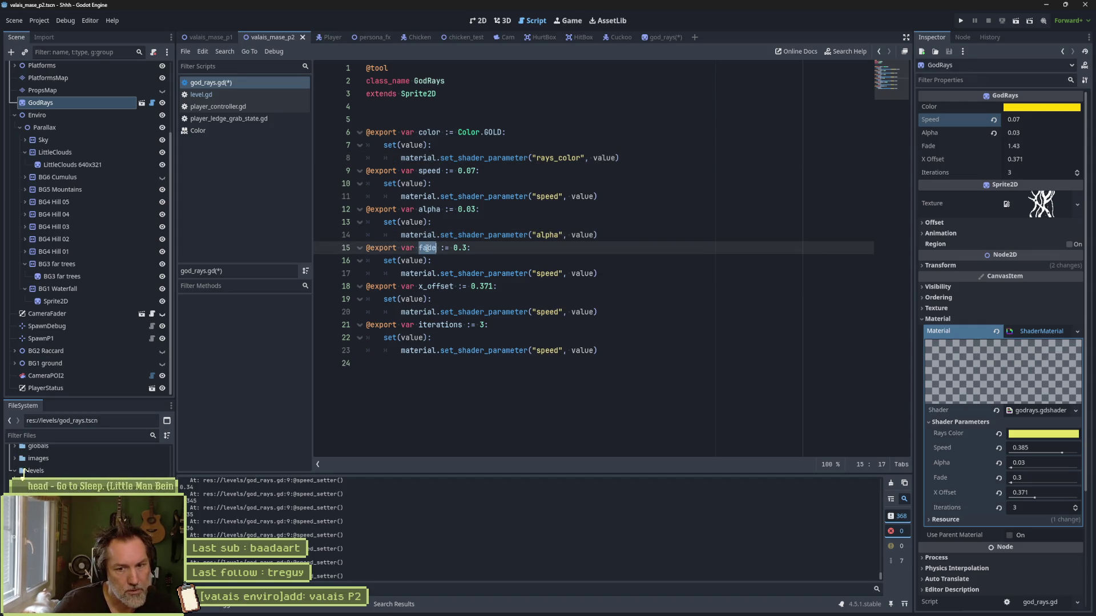
pyautogui.doubleClick(547, 273)
pyautogui.write('fade')
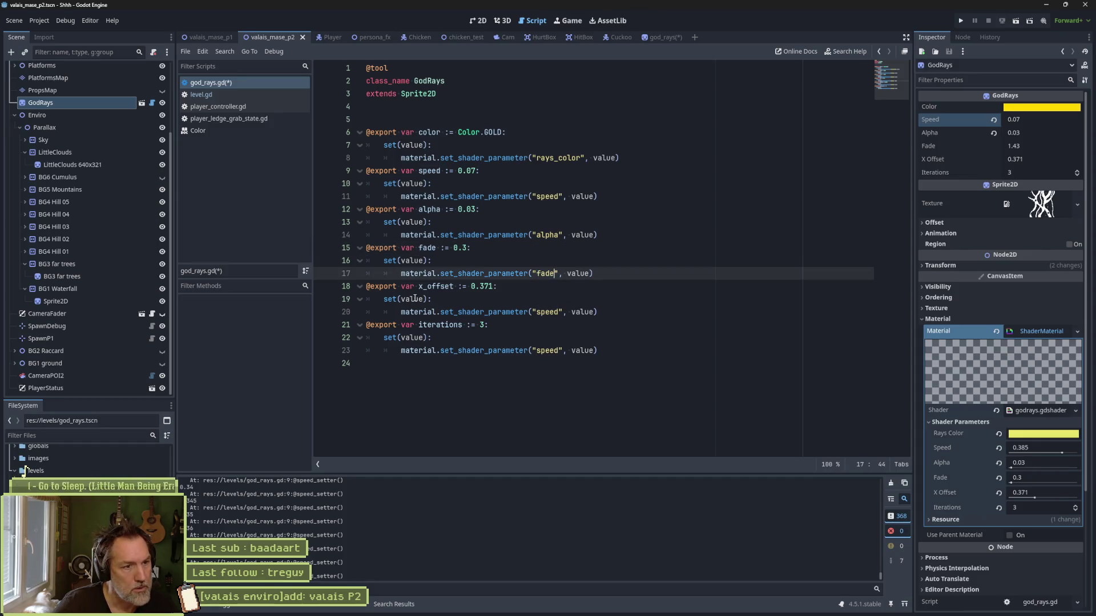
pyautogui.doubleClick(435, 286)
pyautogui.hotkey('ctrl', 'c')
pyautogui.doubleClick(546, 312)
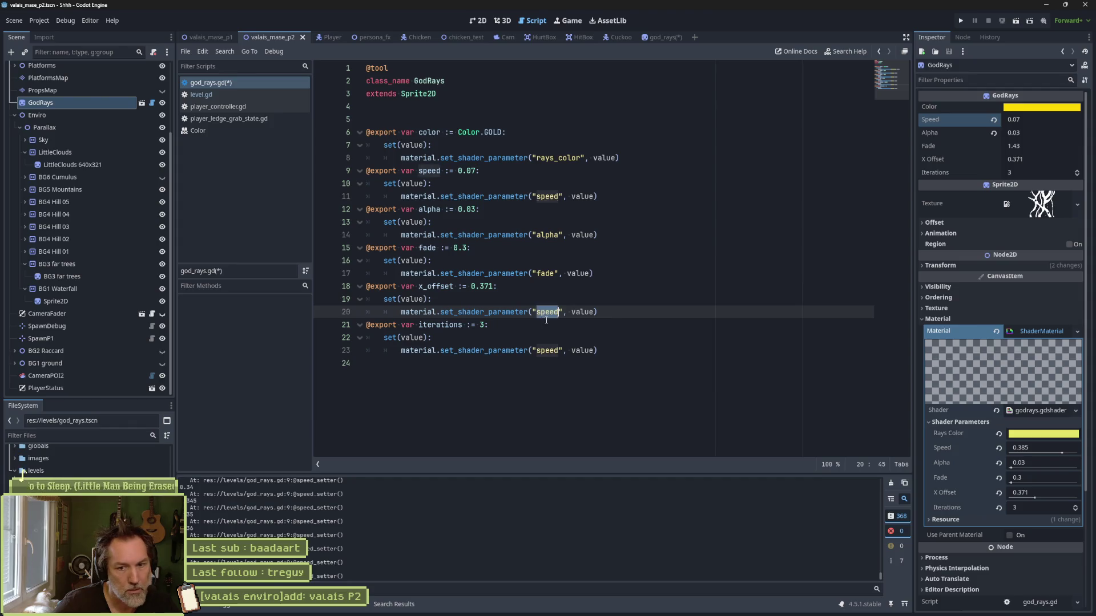
pyautogui.hotkey('ctrl', 'v')
pyautogui.doubleClick(438, 325)
pyautogui.hotkey('ctrl', 'c')
pyautogui.doubleClick(548, 350)
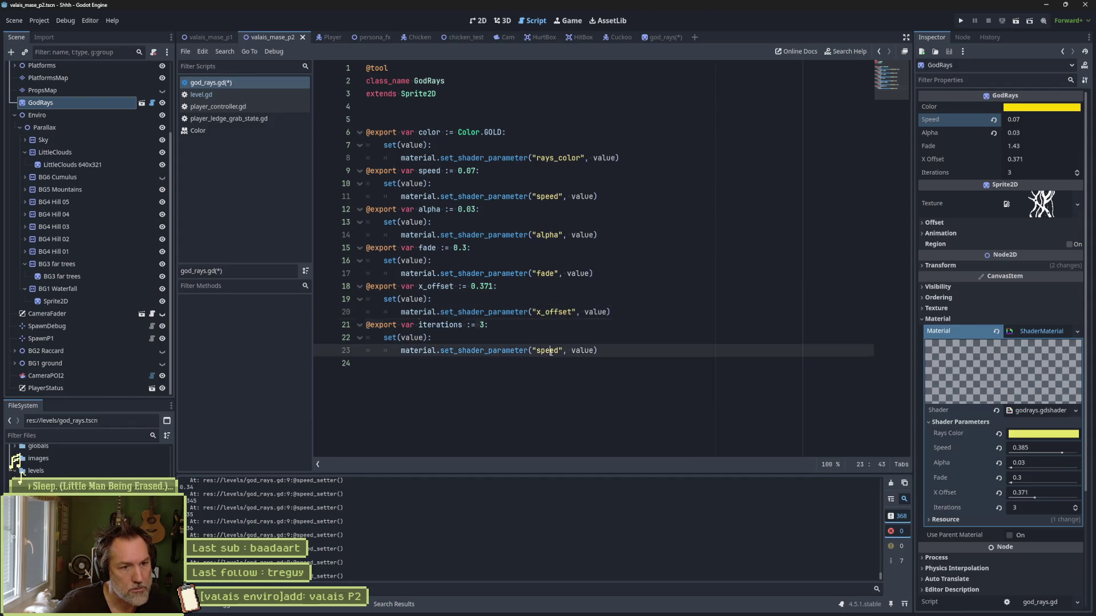
pyautogui.hotkey('ctrl', 'v')
pyautogui.hotkey('ctrl', 's')
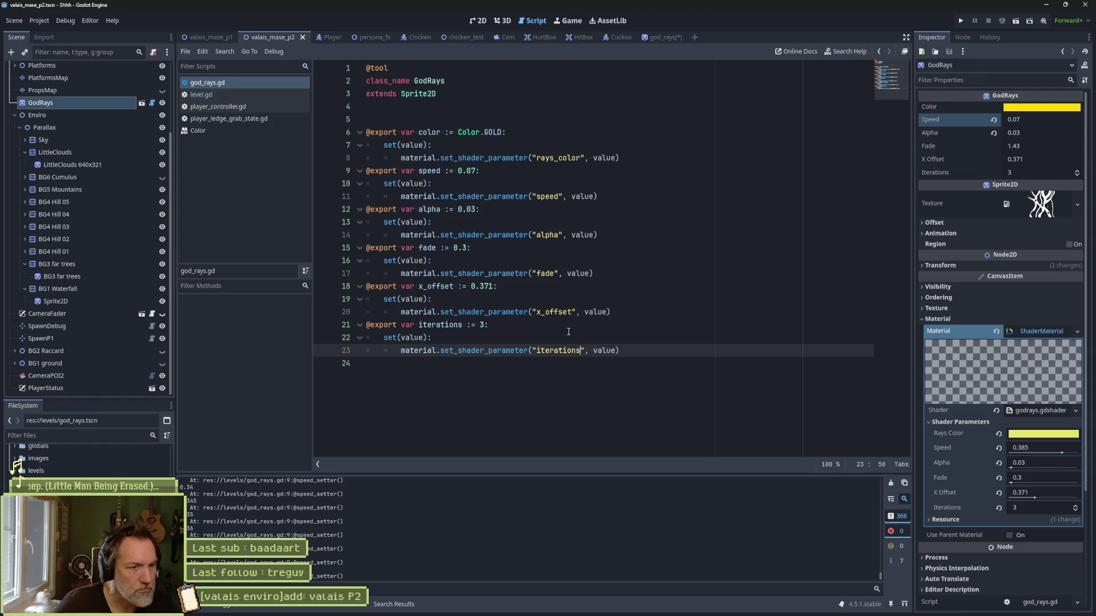
pyautogui.click(478, 21)
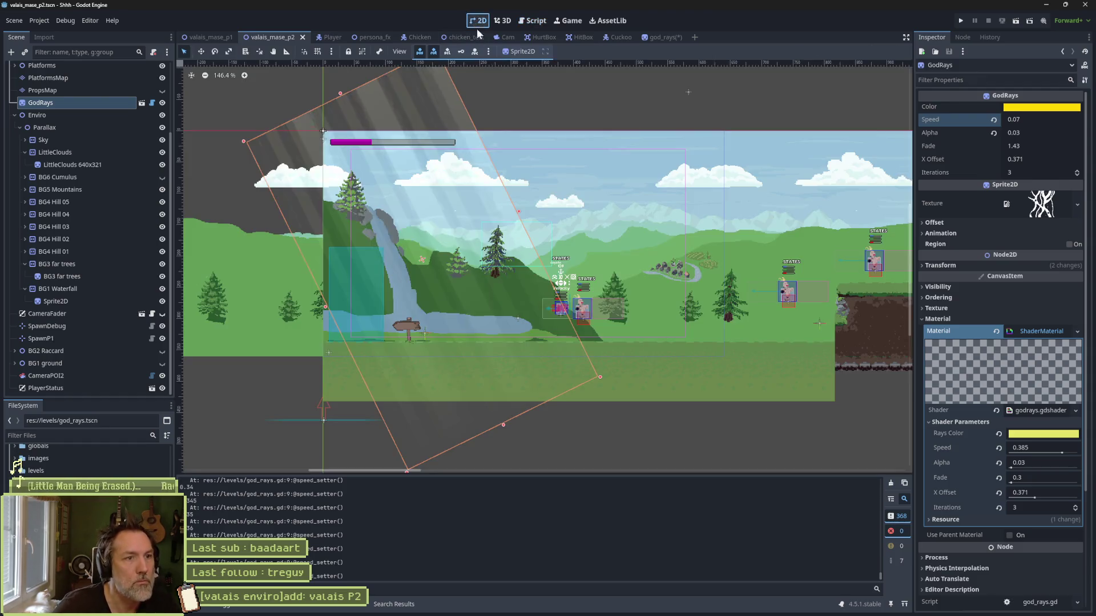
pyautogui.click(1048, 119)
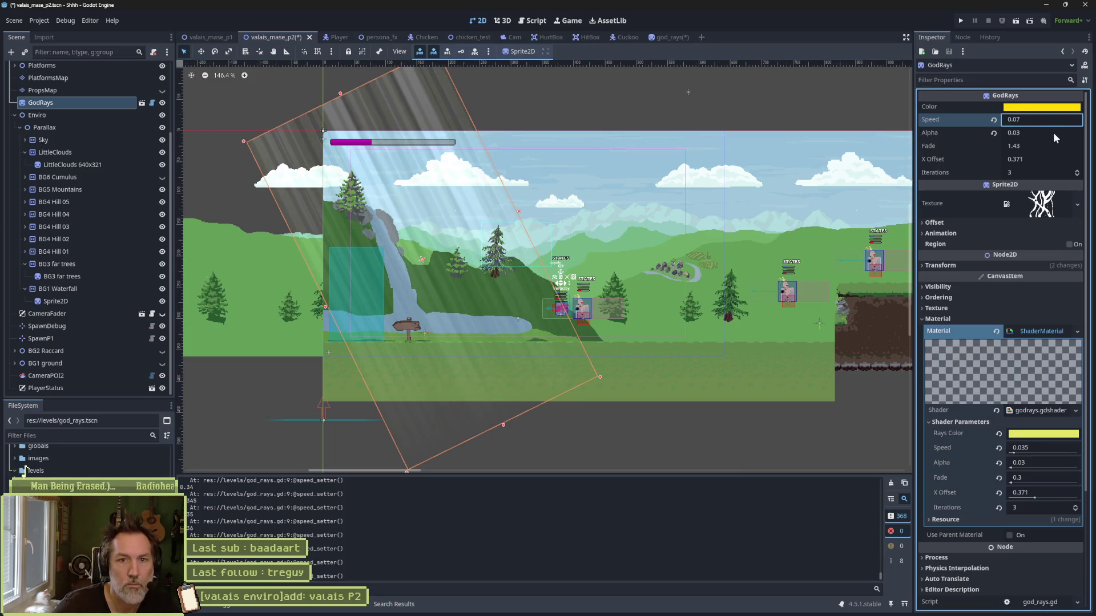
# Step: Try Alpha, Fade and X Offset values, revert the shader parameters, then undo the resets
pyautogui.press('Tab')
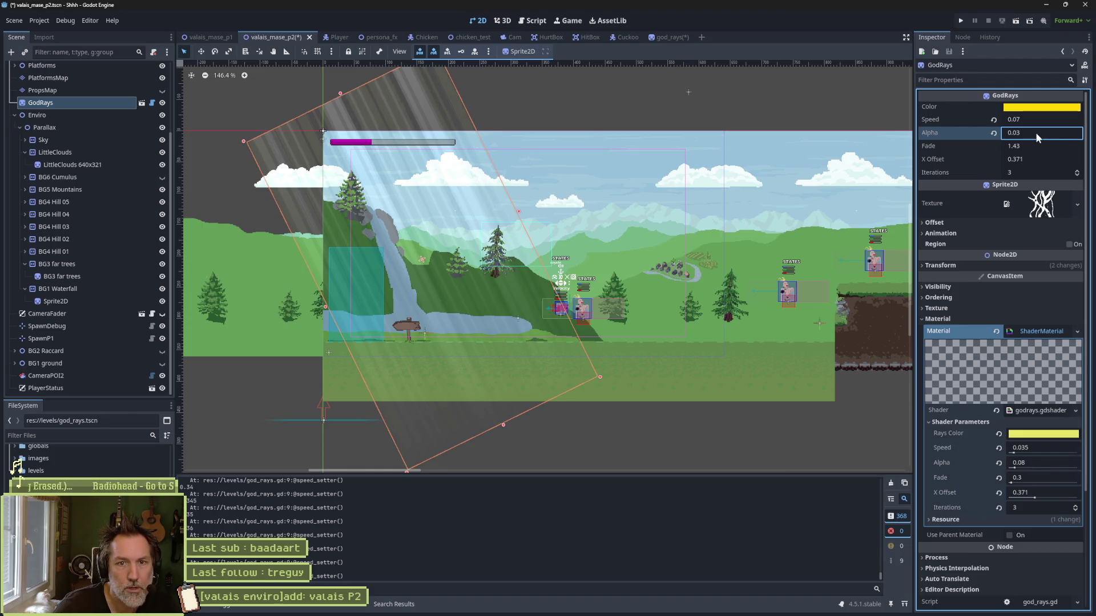
pyautogui.click(1041, 149)
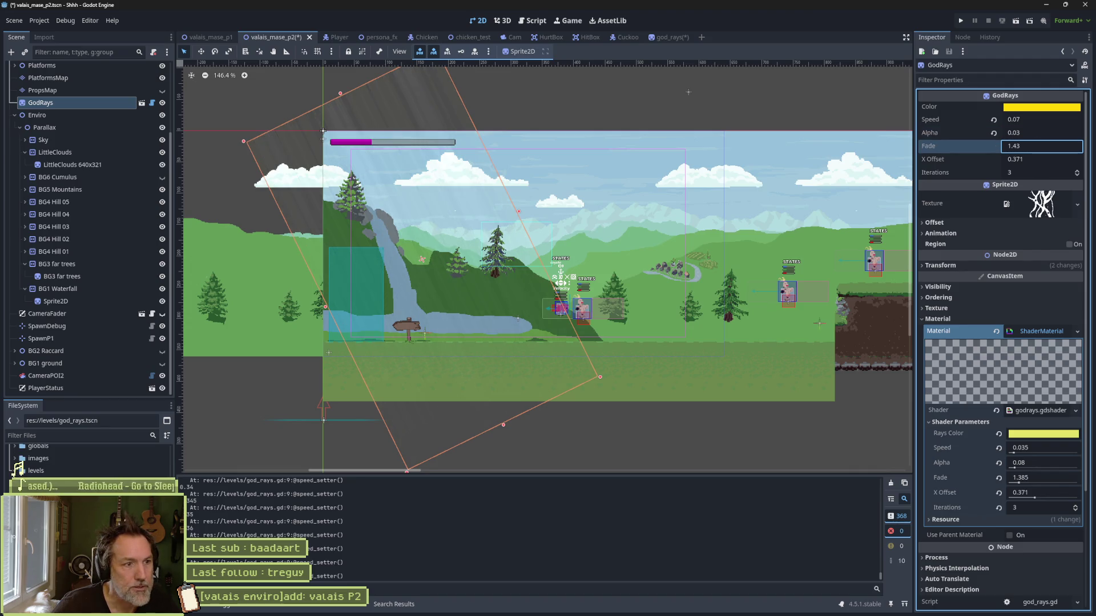
pyautogui.click(1042, 161)
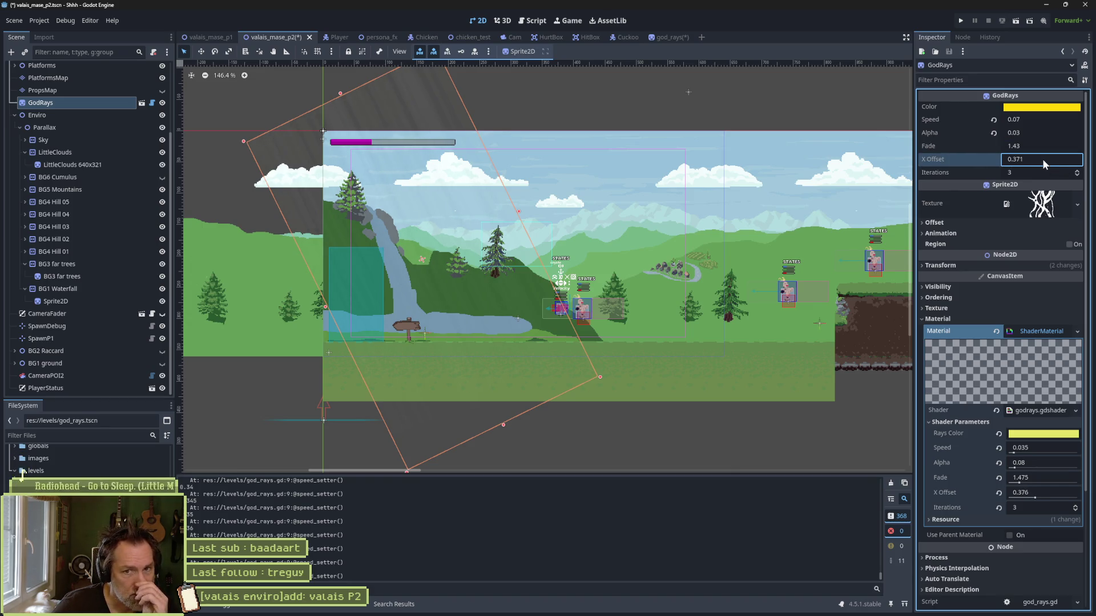
pyautogui.press('Return')
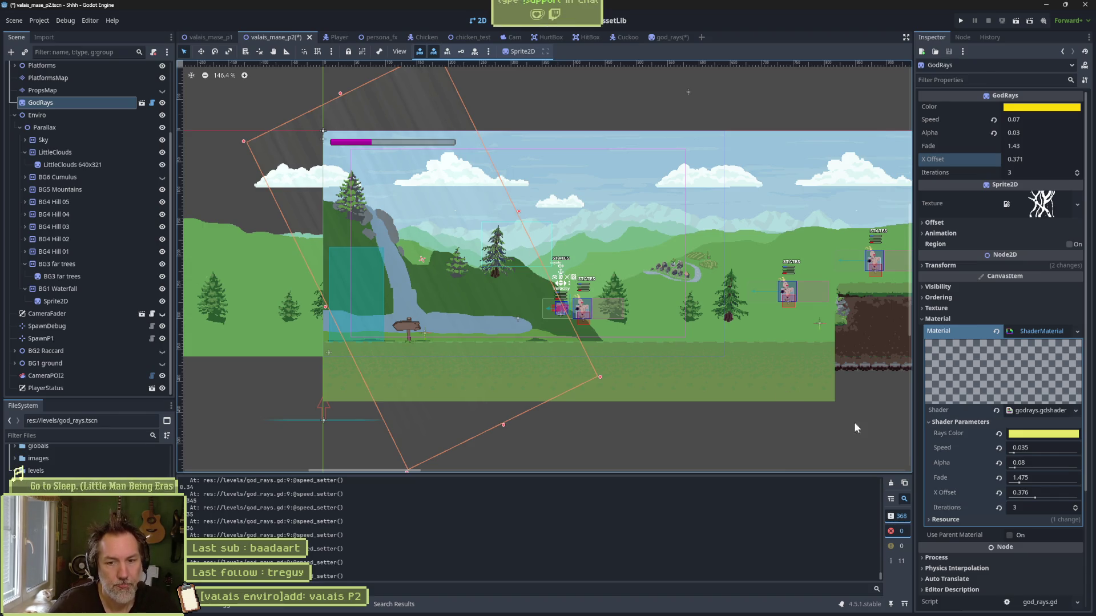
pyautogui.click(999, 448)
pyautogui.click(998, 463)
pyautogui.click(998, 477)
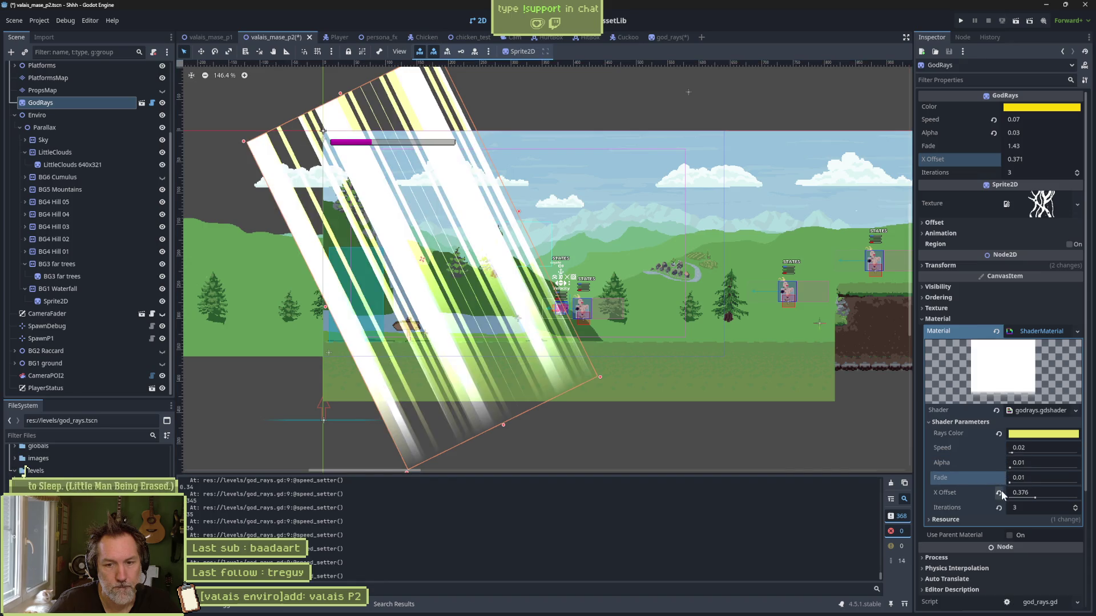
pyautogui.click(999, 493)
pyautogui.hotkey('ctrl', 'z')
pyautogui.hotkey('ctrl', 'z')
pyautogui.hotkey('ctrl', 'z')
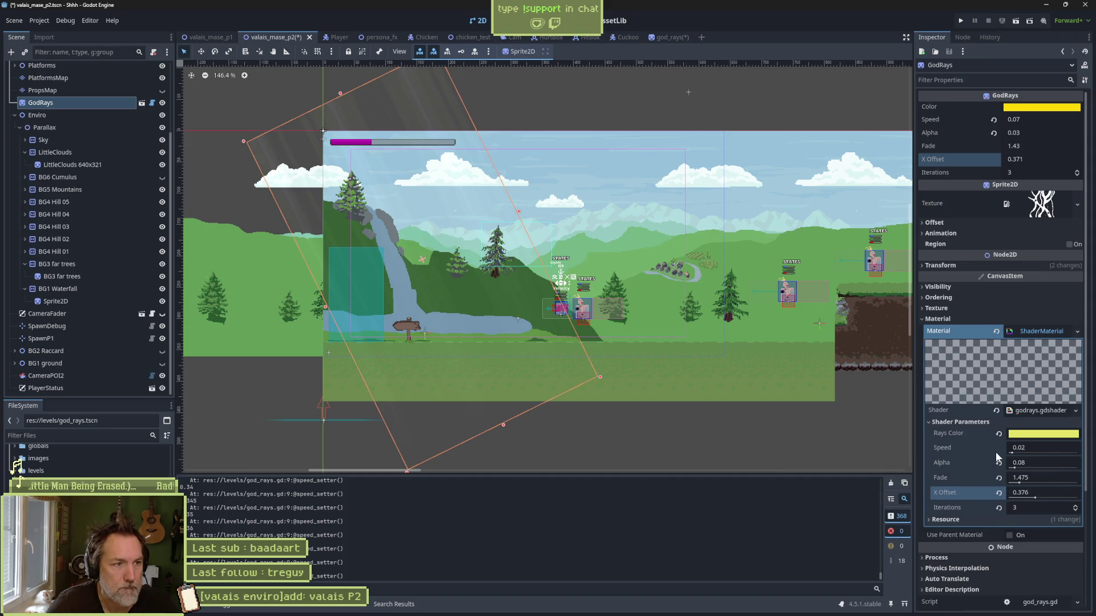
# Step: Set the shader Speed parameter to 0.07 and save the level scene
pyautogui.click(1035, 447)
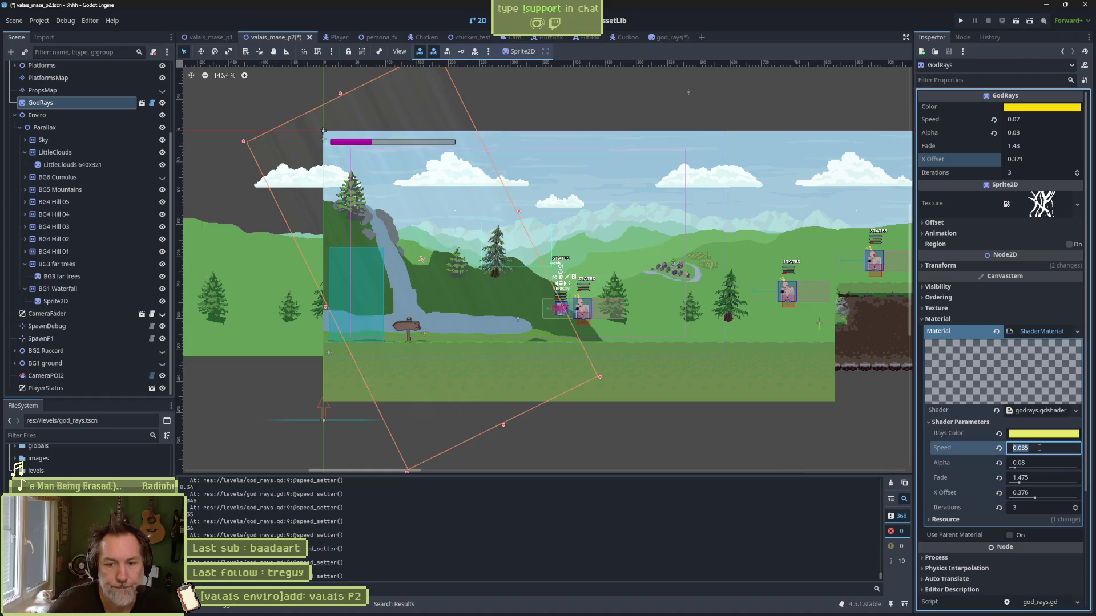
pyautogui.write('.07')
pyautogui.press('Return')
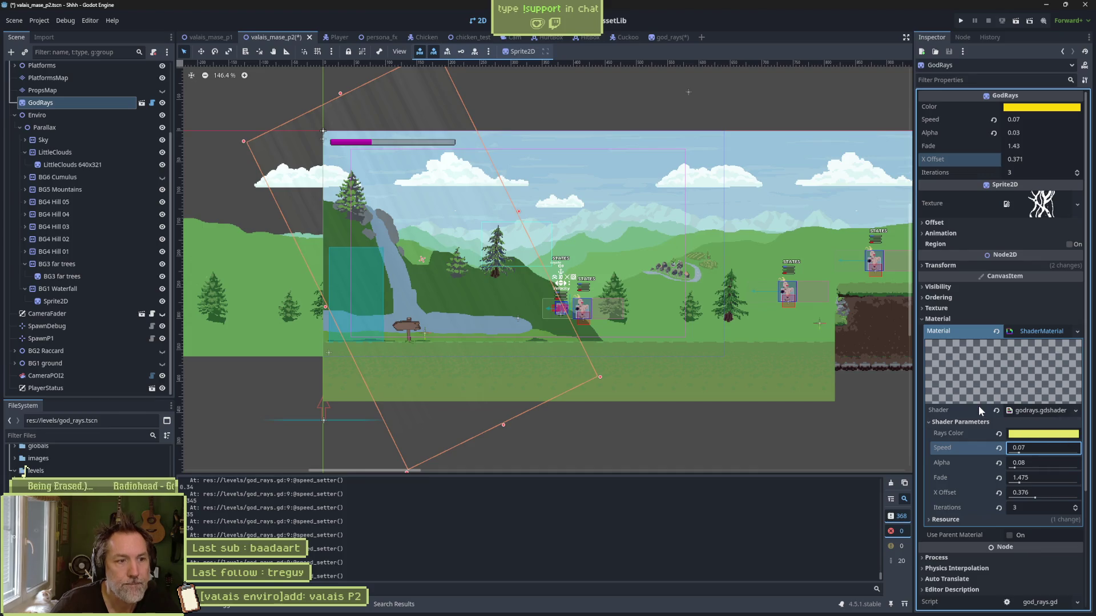
pyautogui.hotkey('ctrl', 's')
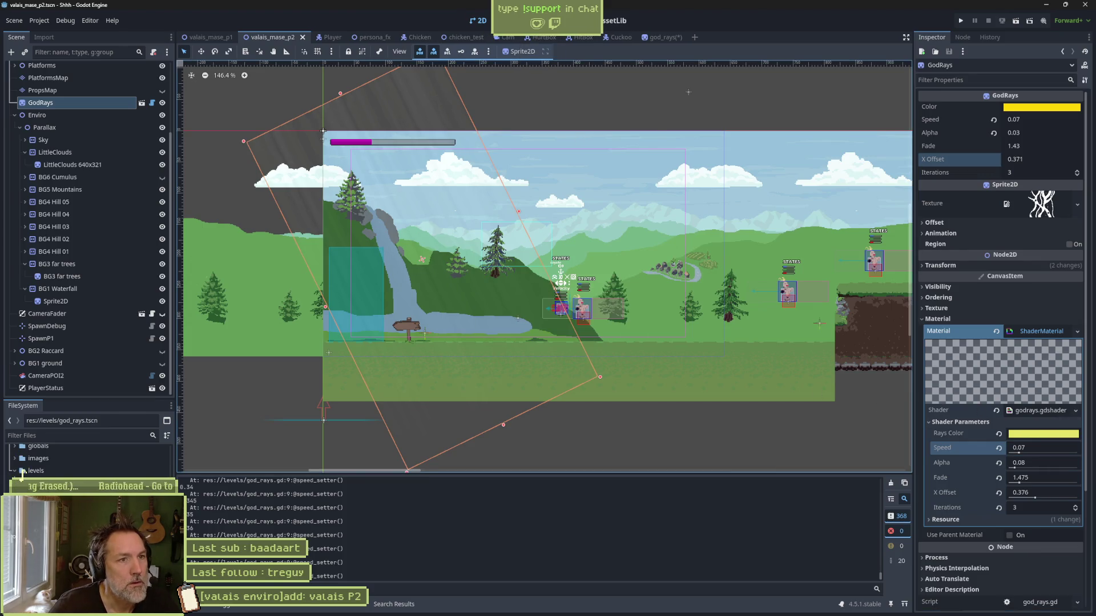
pyautogui.click(541, 20)
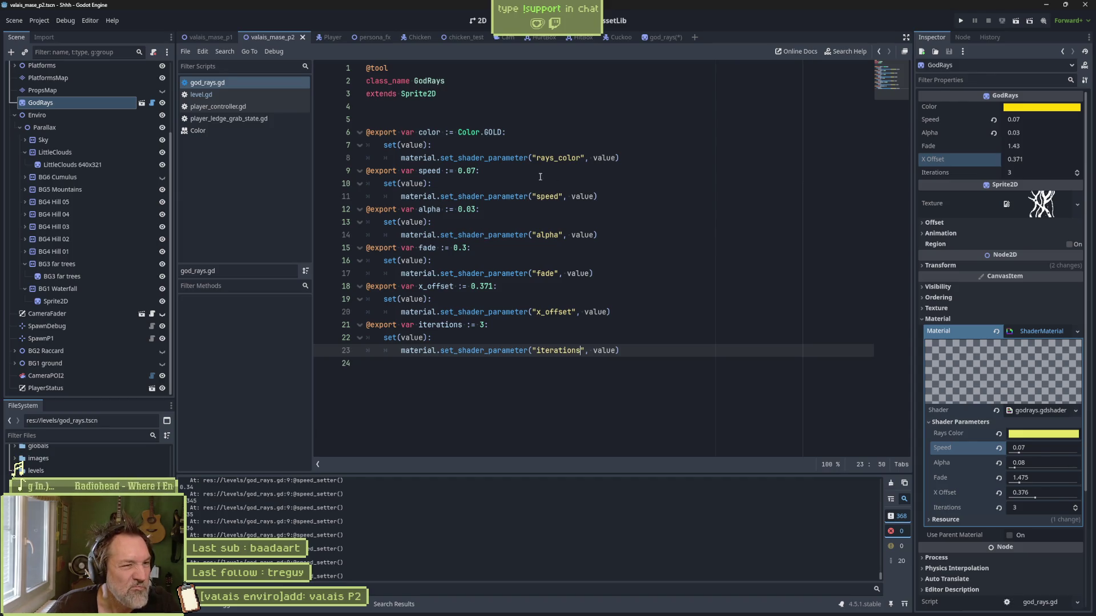
# Step: Select Player, TransitionP1, then CameraFader and open camera_fader.gd from its Script field
pyautogui.click(481, 123)
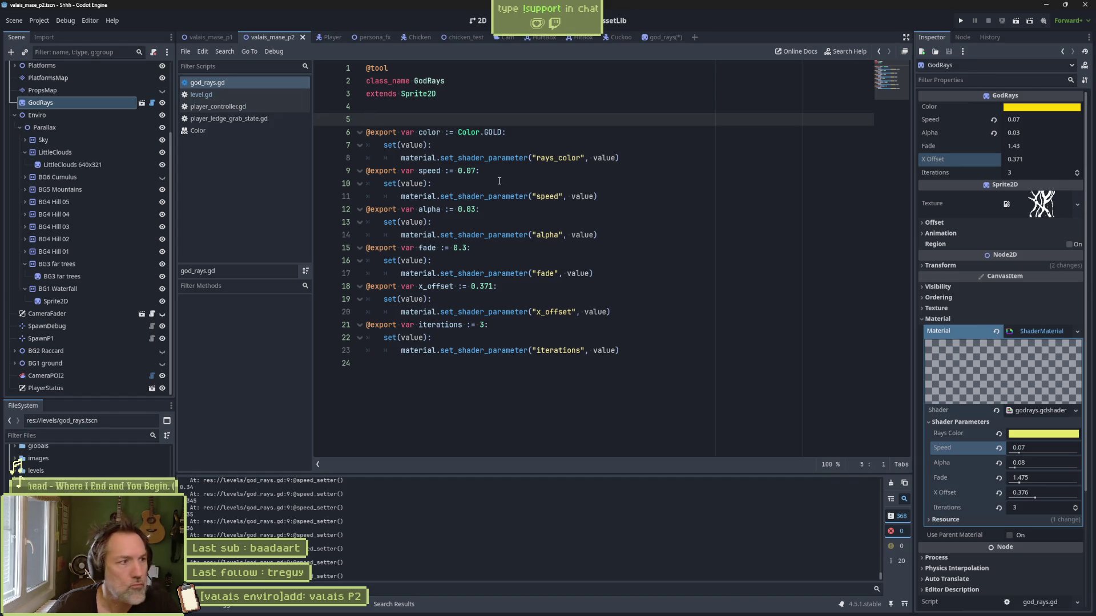
pyautogui.scroll(3, 57, 126)
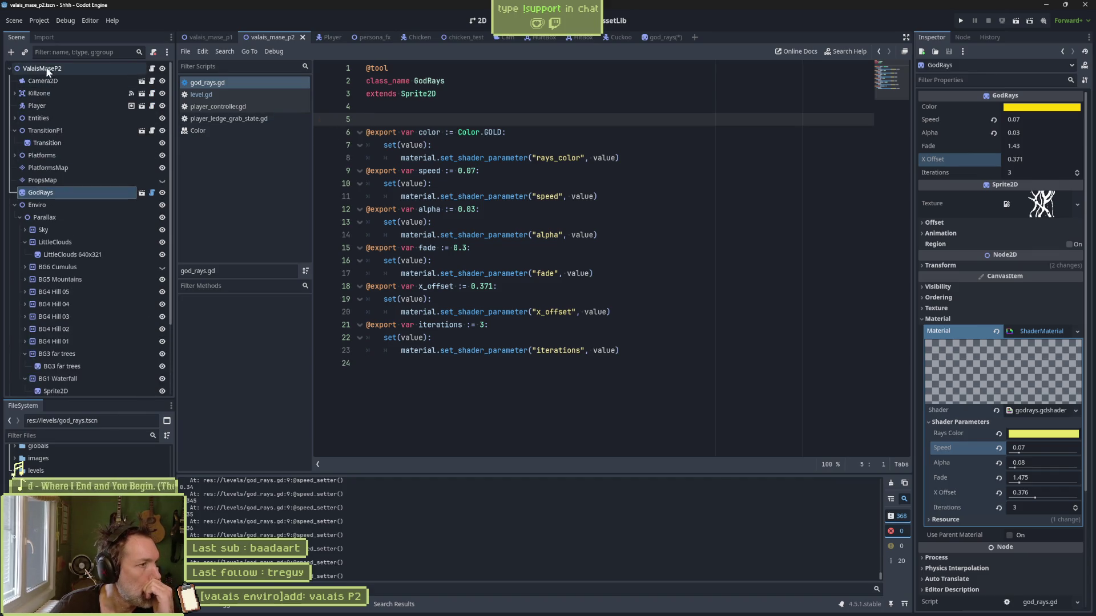
pyautogui.click(38, 106)
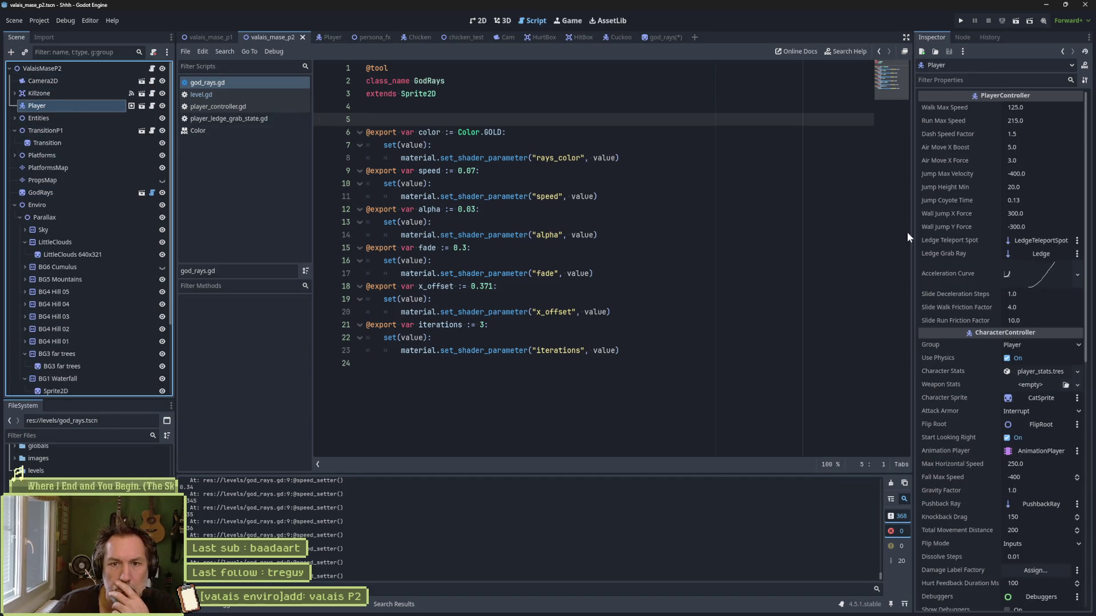
pyautogui.scroll(-5, 988, 491)
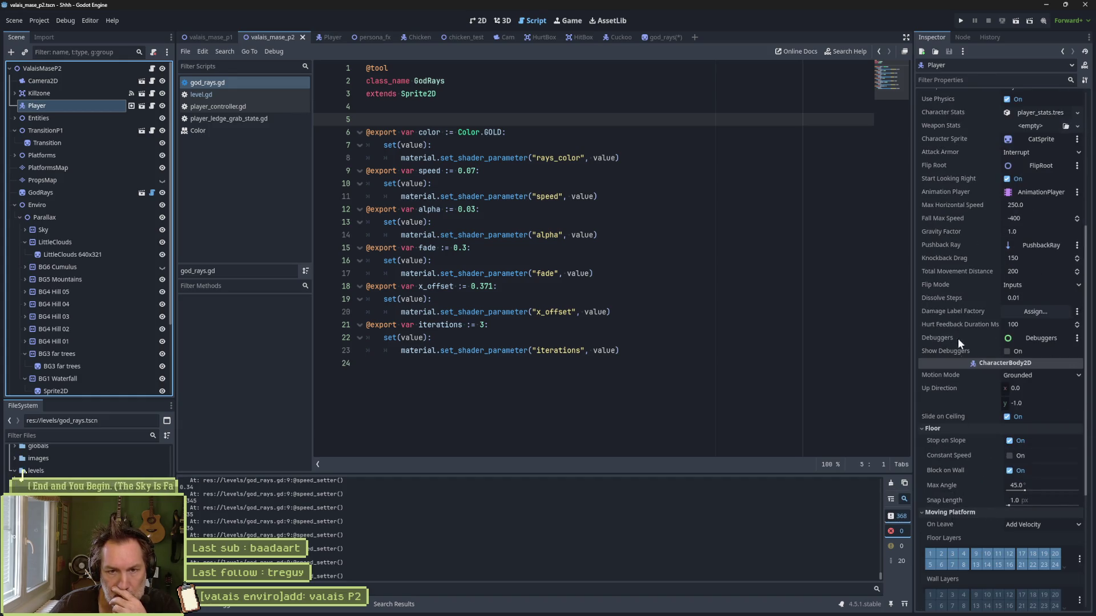
pyautogui.scroll(5, 957, 338)
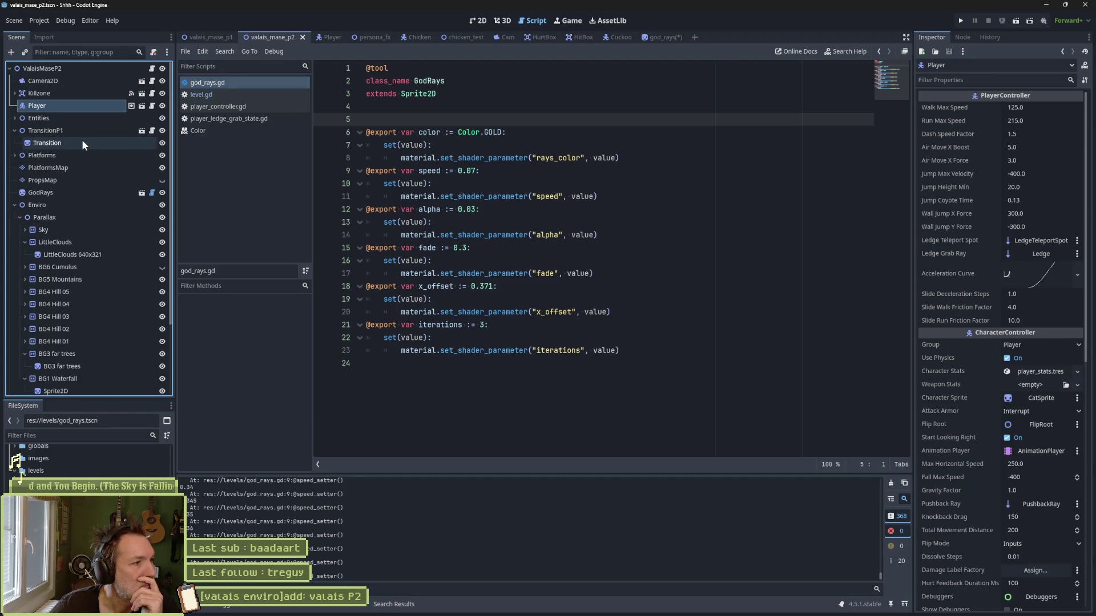
pyautogui.click(53, 132)
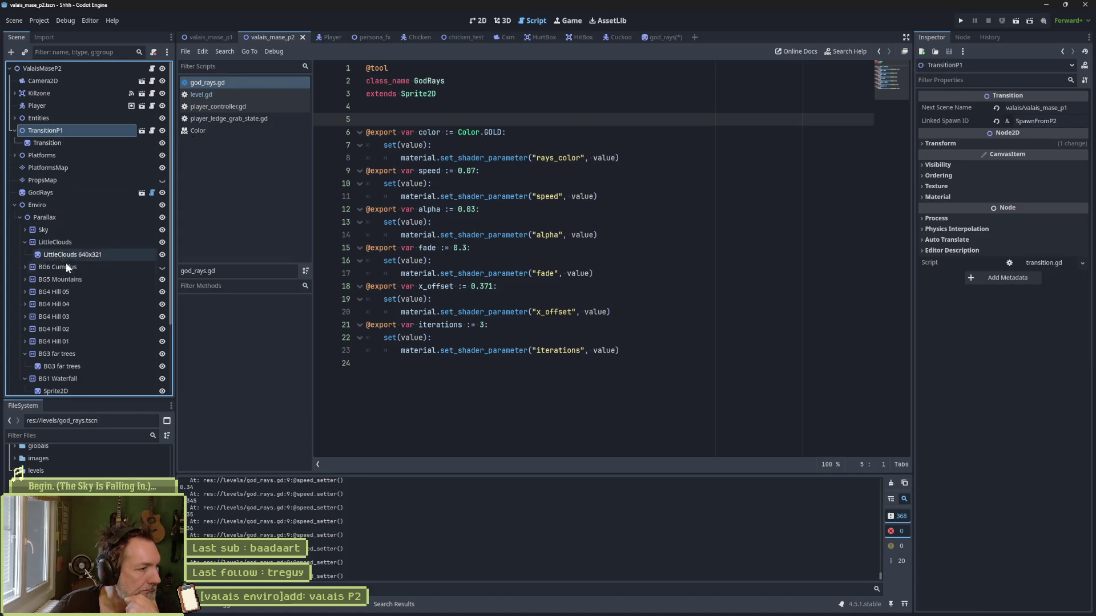
pyautogui.scroll(-3, 83, 276)
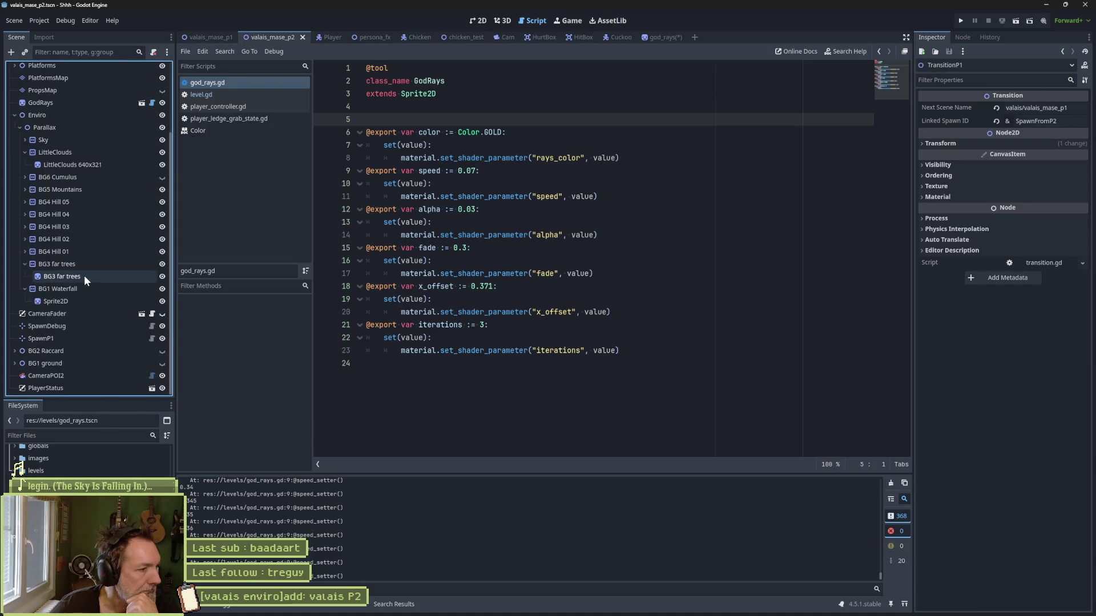
pyautogui.click(75, 317)
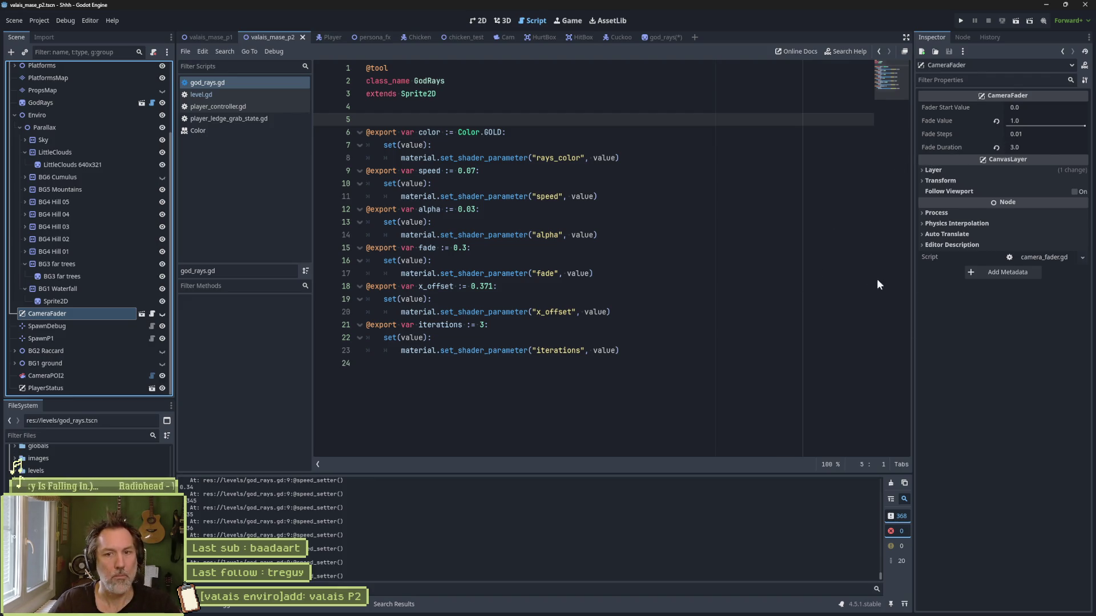
pyautogui.click(1048, 257)
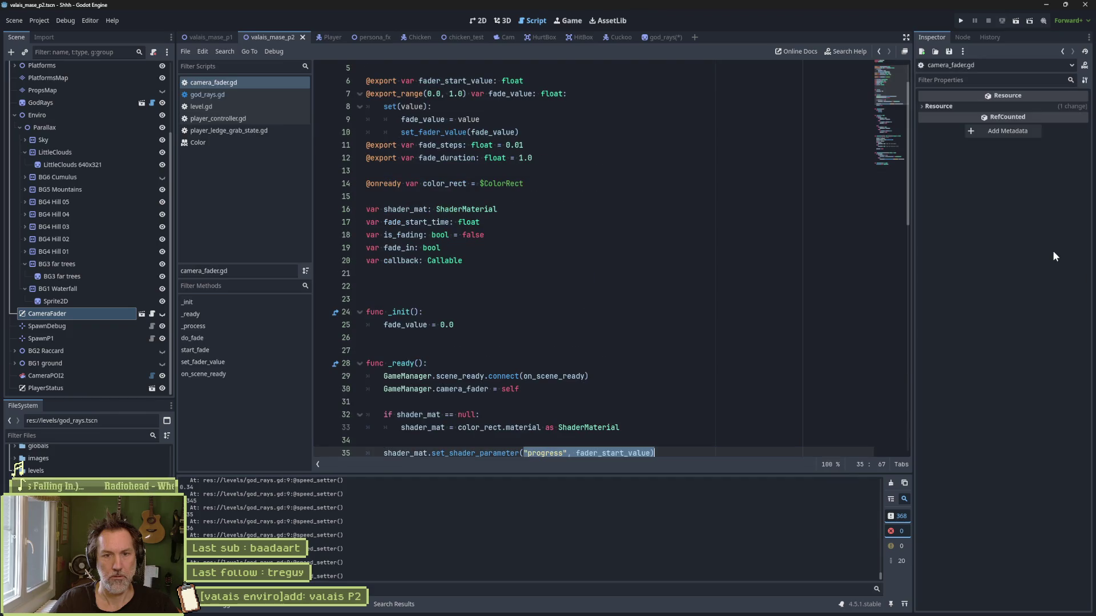
pyautogui.scroll(1, 514, 189)
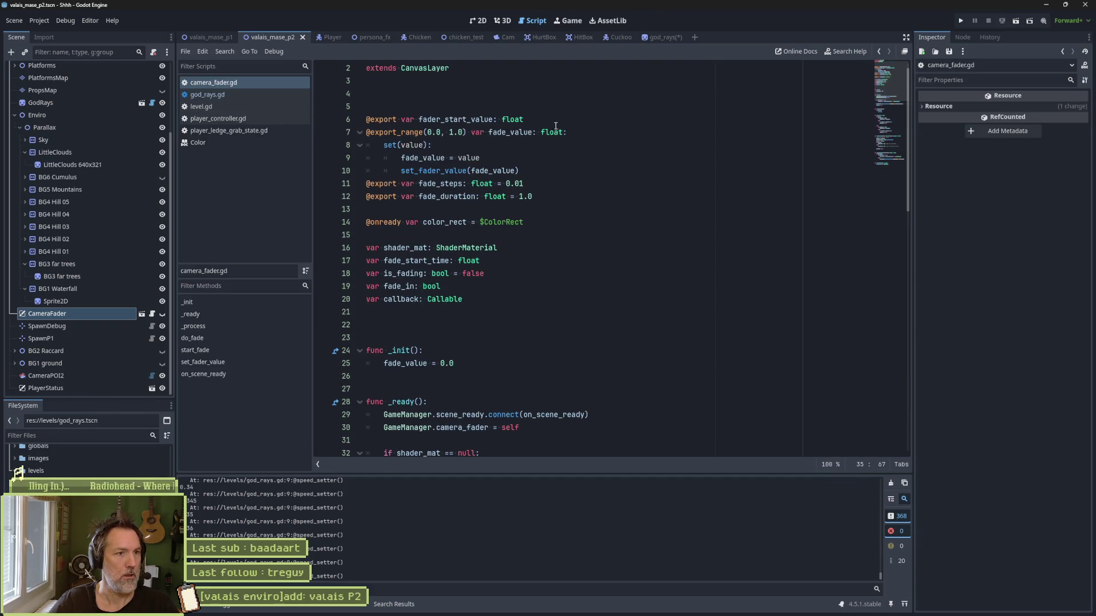
pyautogui.moveTo(569, 133); pyautogui.dragTo(527, 120)
pyautogui.hotkey('ctrl', 'c')
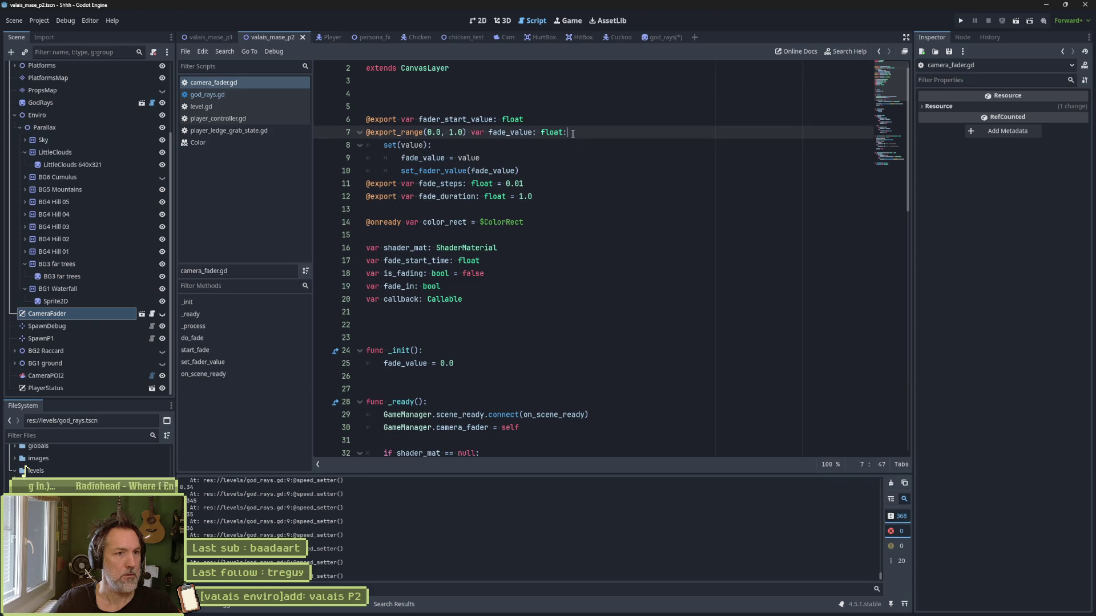
pyautogui.click(208, 95)
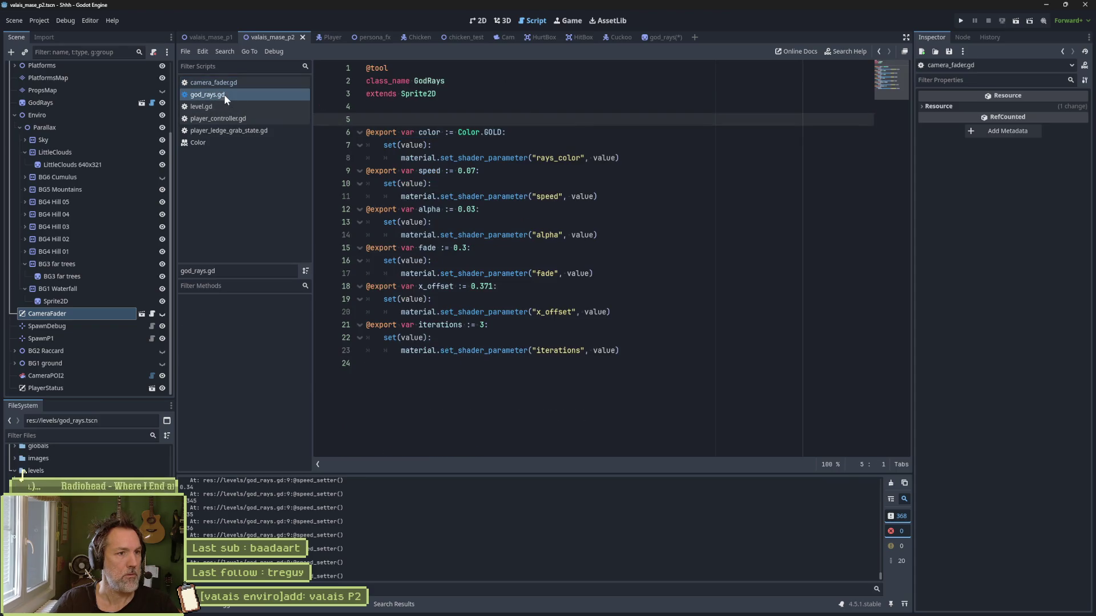
pyautogui.hotkey('ctrl', 'v')
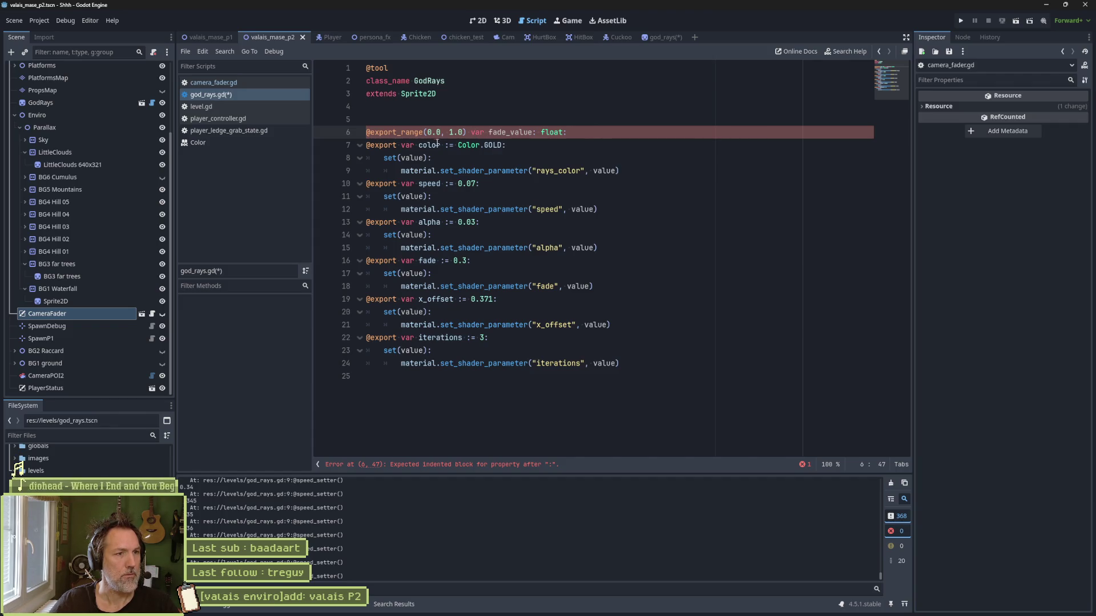
pyautogui.click(391, 145)
pyautogui.moveTo(392, 146); pyautogui.dragTo(366, 146)
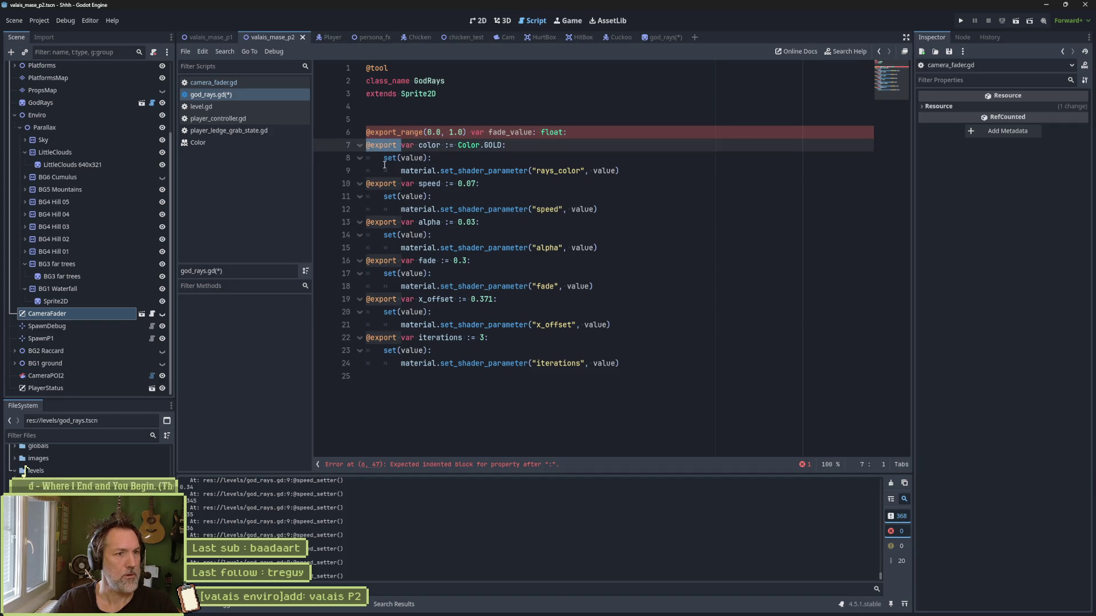
pyautogui.press('BackSpace')
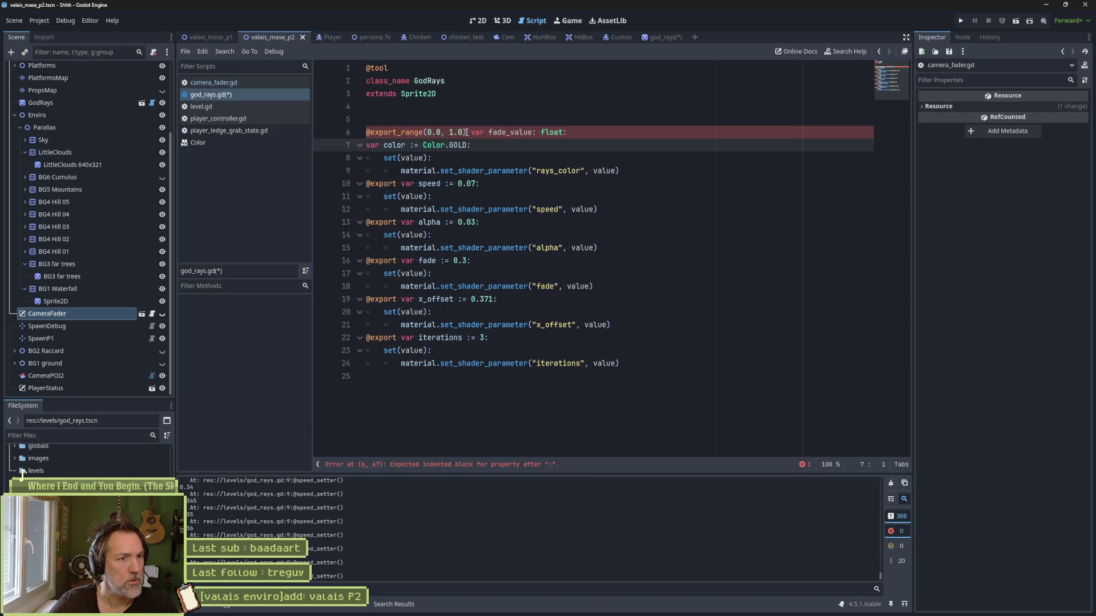
pyautogui.moveTo(468, 132); pyautogui.dragTo(568, 133)
pyautogui.hotkey('ctrl', 'x')
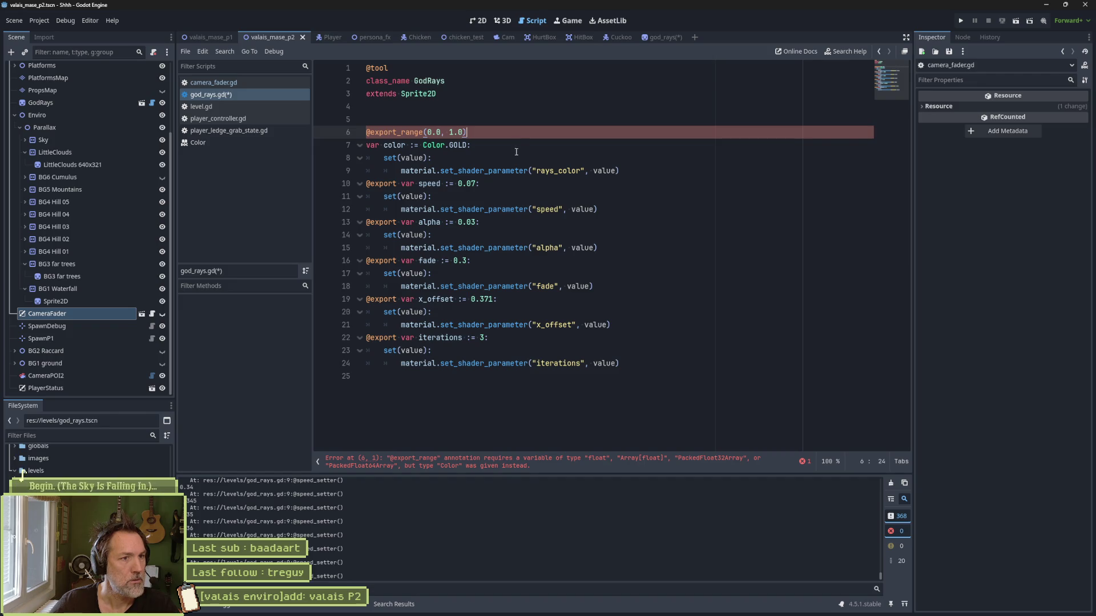
pyautogui.press('Delete')
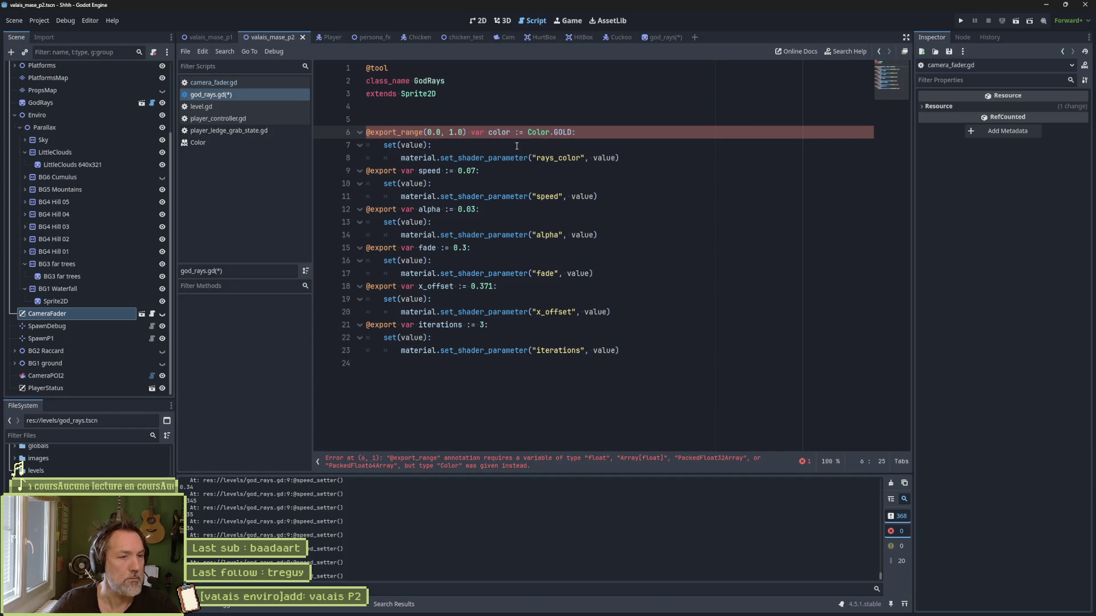
pyautogui.hotkey('ctrl', 'shift', 'k')
pyautogui.hotkey('ctrl', 'shift', 'k')
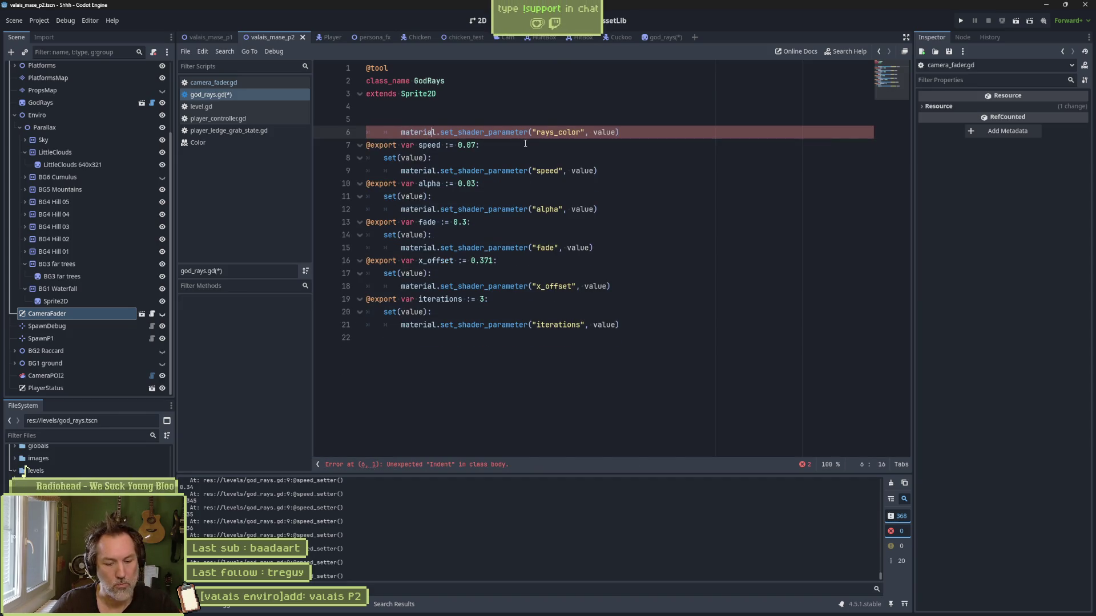
pyautogui.hotkey('ctrl', 'z')
pyautogui.hotkey('ctrl', 'z')
pyautogui.hotkey('ctrl', 'z')
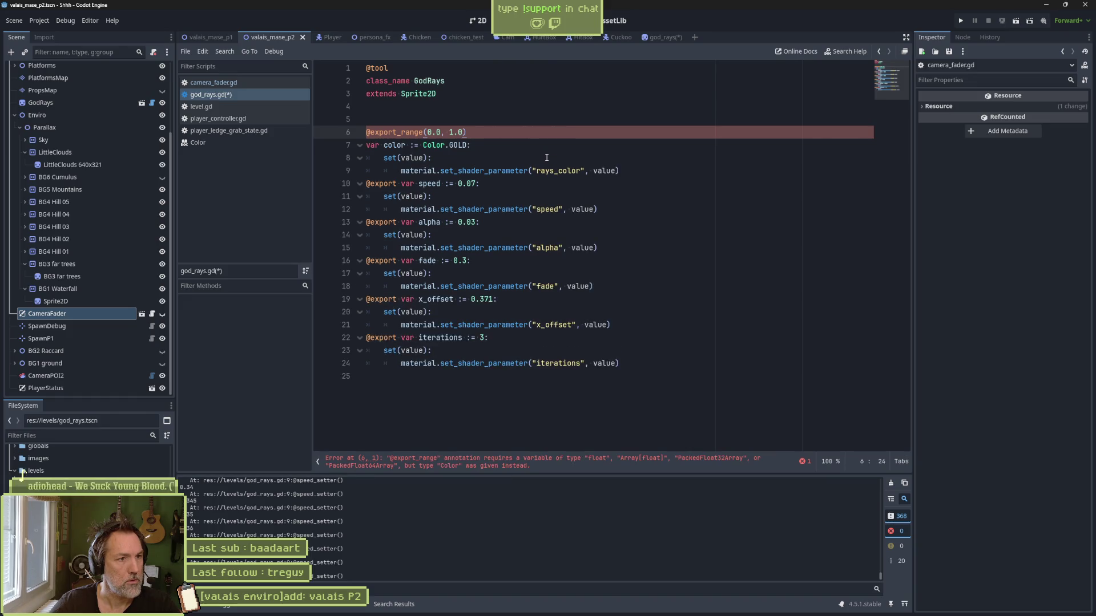
pyautogui.hotkey('ctrl', 'z')
pyautogui.hotkey('ctrl', 'z')
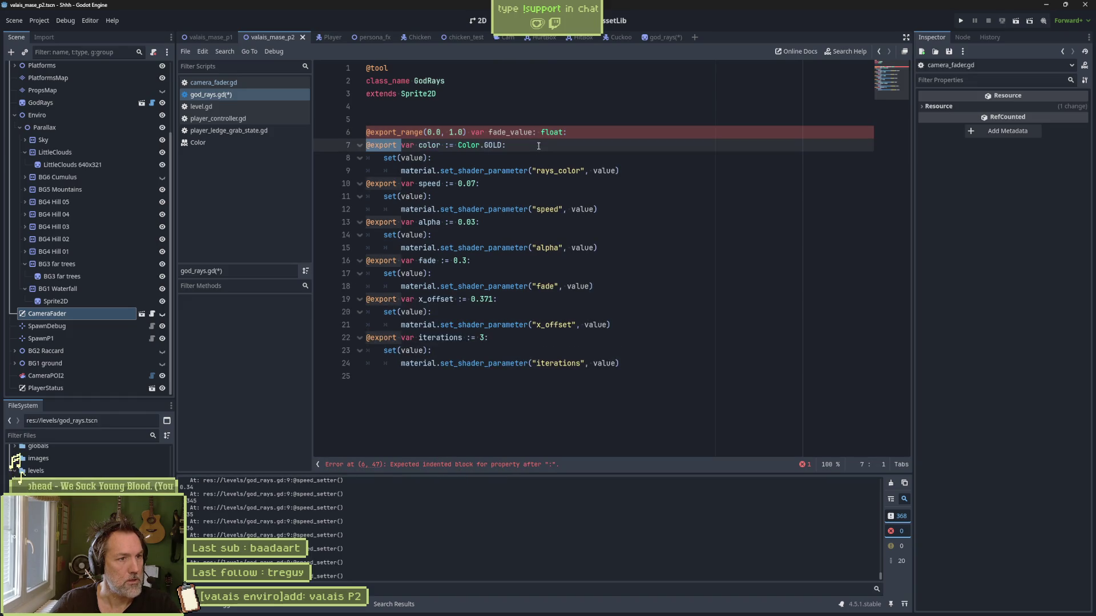
pyautogui.hotkey('ctrl', 'z')
pyautogui.hotkey('ctrl', 'z')
pyautogui.hotkey('ctrl', 'z')
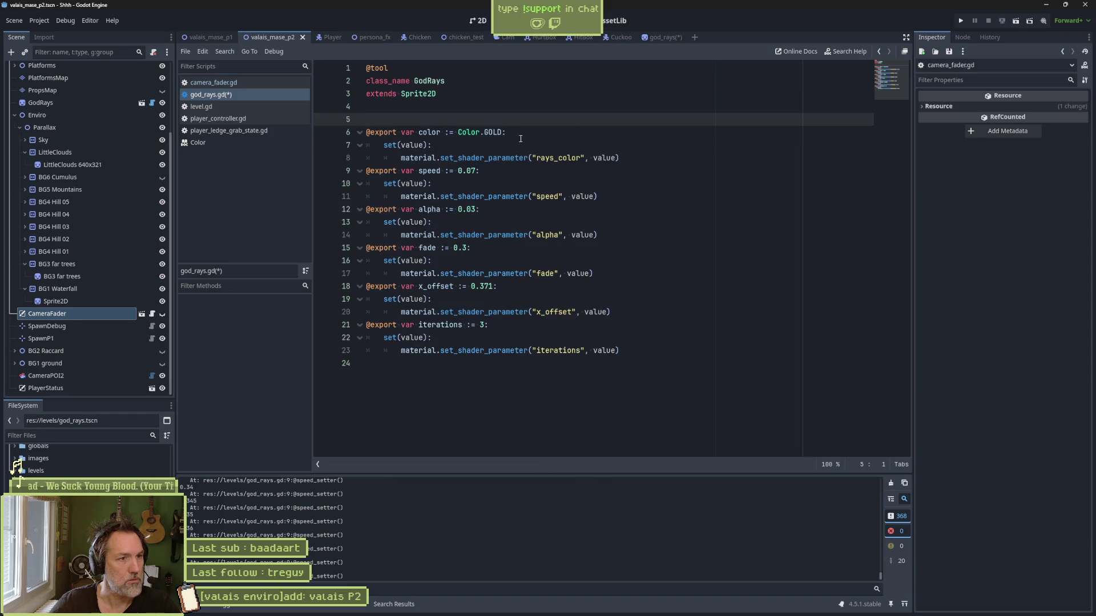
pyautogui.click(634, 158)
pyautogui.press('Return')
pyautogui.hotkey('ctrl', 'v')
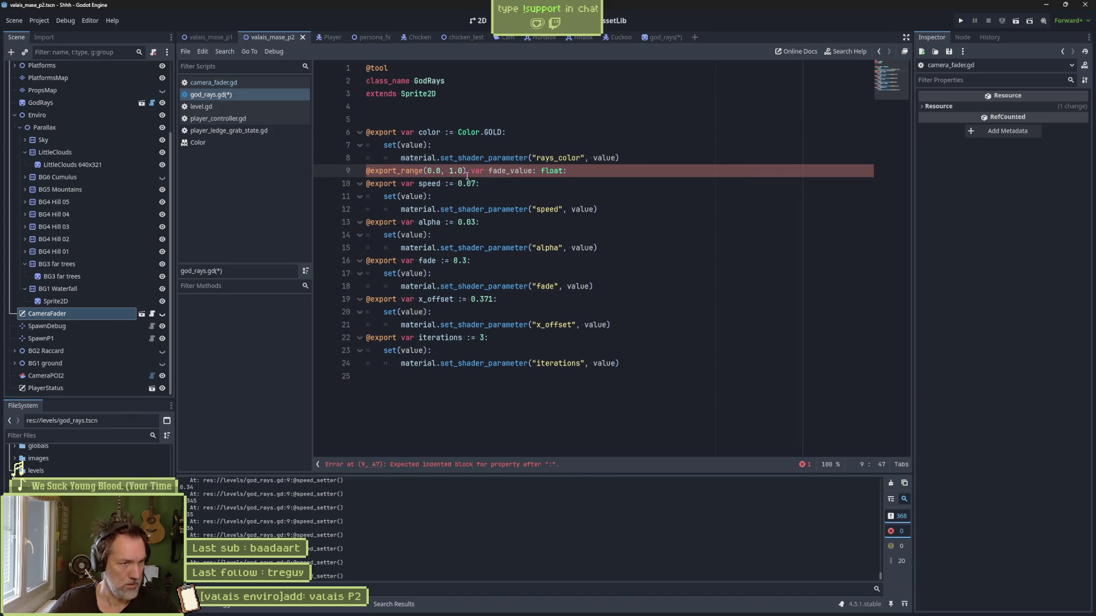
pyautogui.doubleClick(429, 184)
pyautogui.keyDown('shift'); pyautogui.click(526, 177); pyautogui.keyUp('shift')
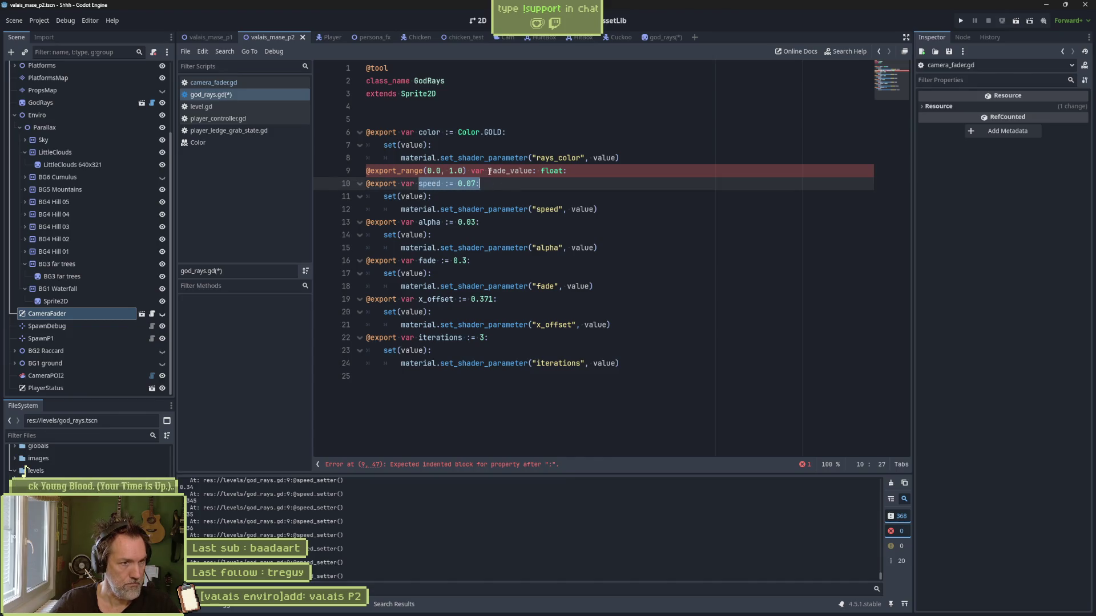
pyautogui.hotkey('ctrl', 'c')
pyautogui.moveTo(489, 171); pyautogui.dragTo(567, 171)
pyautogui.hotkey('ctrl', 'v')
pyautogui.click(562, 180)
pyautogui.hotkey('ctrl', 'shift', 'k')
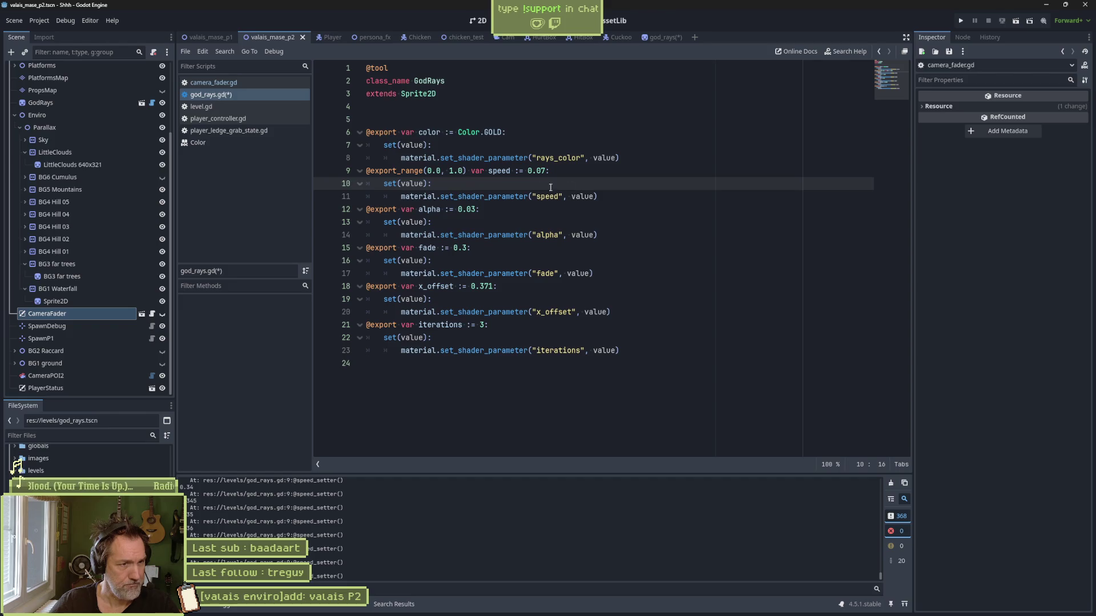
pyautogui.moveTo(418, 171)
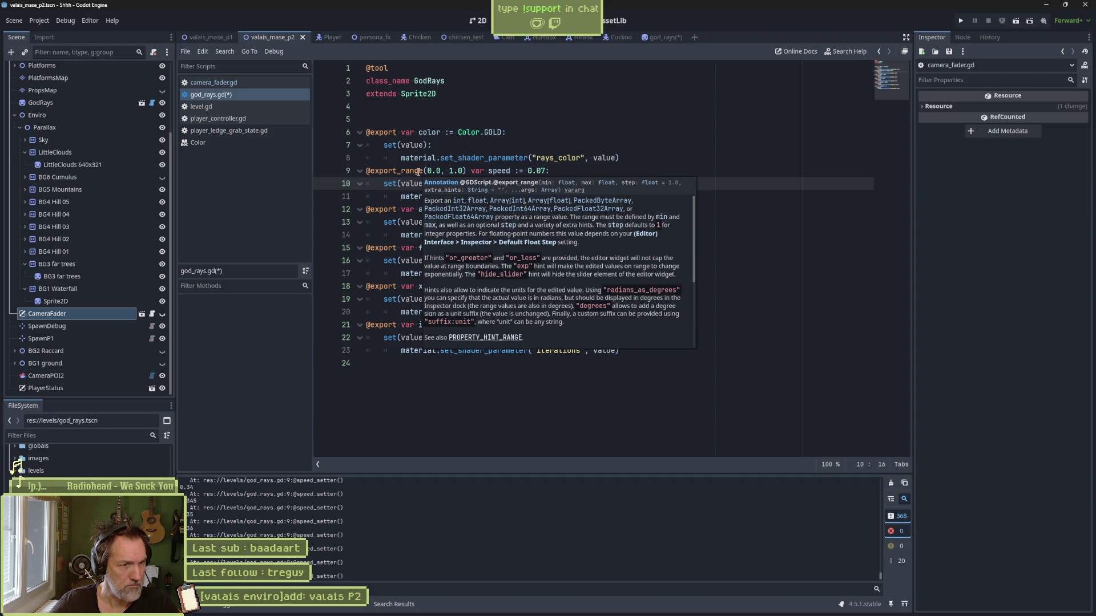
pyautogui.click(463, 171)
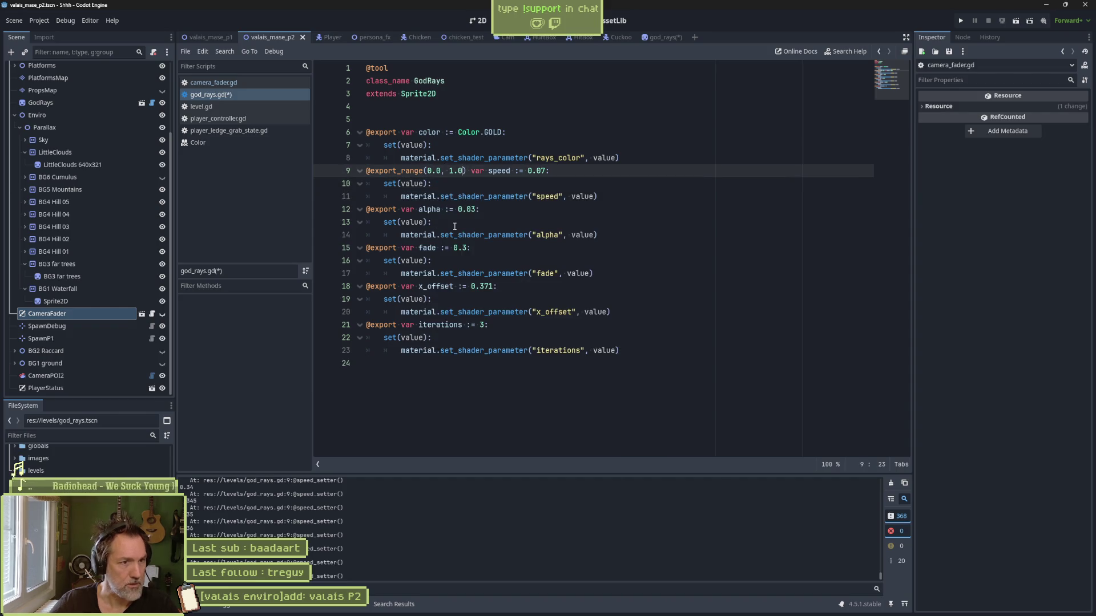
pyautogui.write(', 0.01')
pyautogui.hotkey('ctrl', 's')
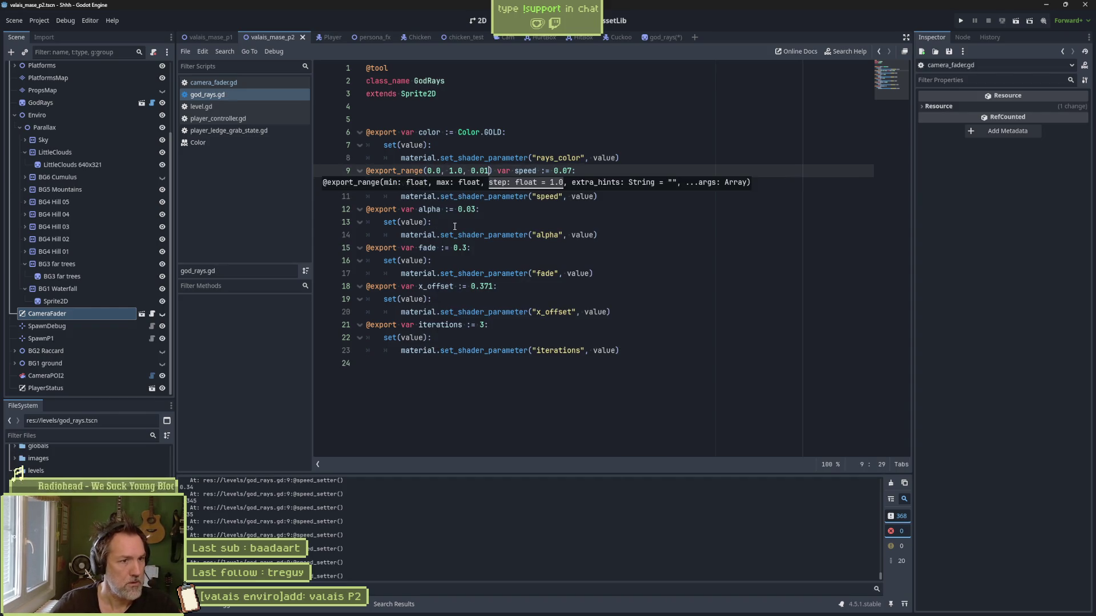
pyautogui.click(641, 210)
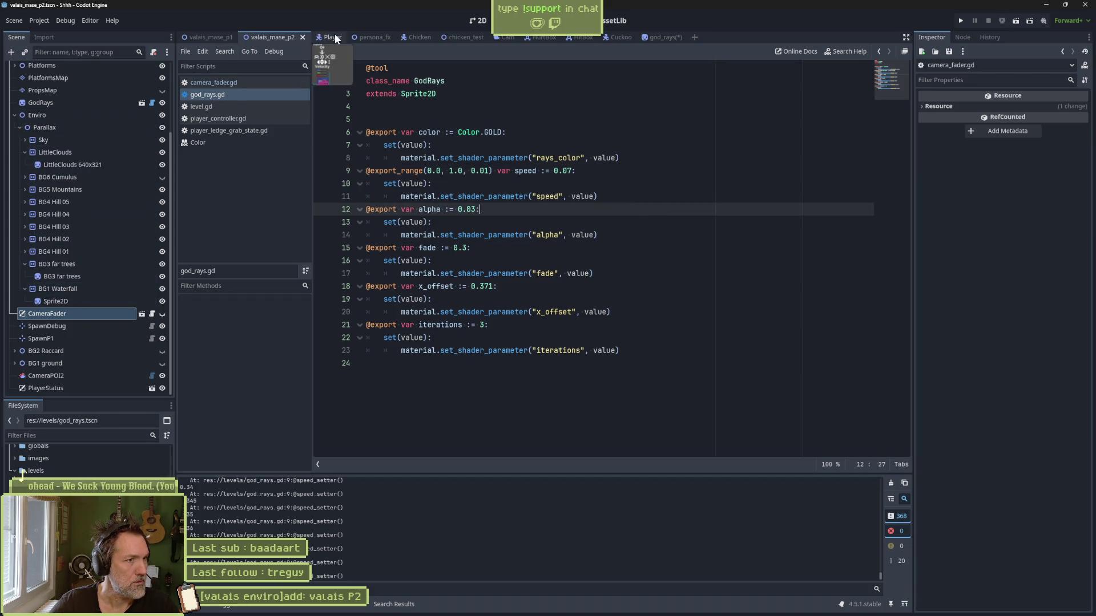
# Step: Select the GodRays node, change its shader Speed to 0.37, and return to the end of god_rays.gd
pyautogui.click(111, 101)
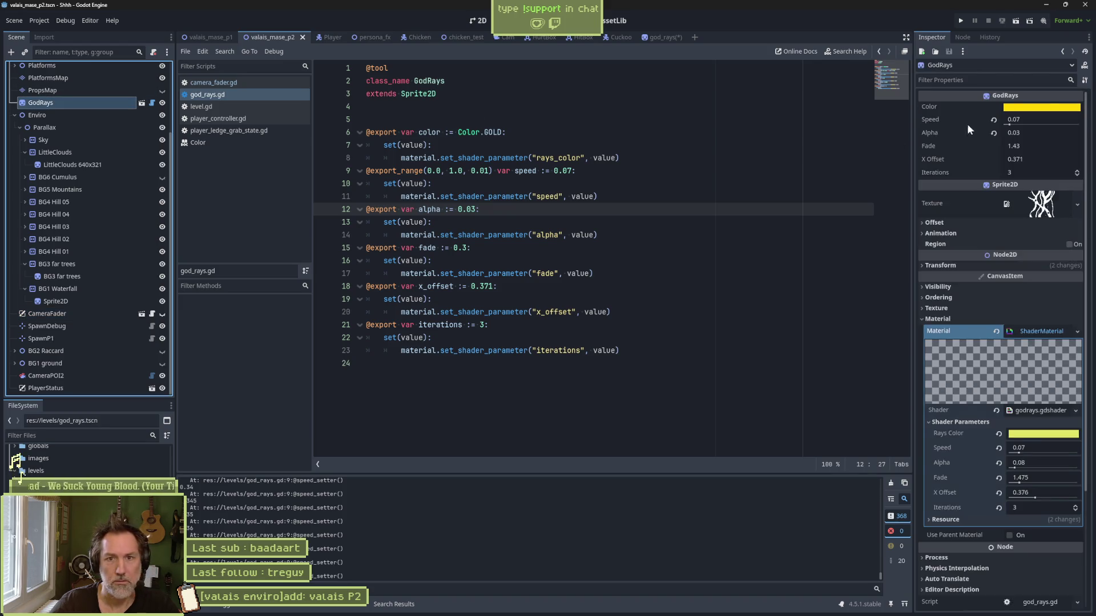
pyautogui.click(1009, 124)
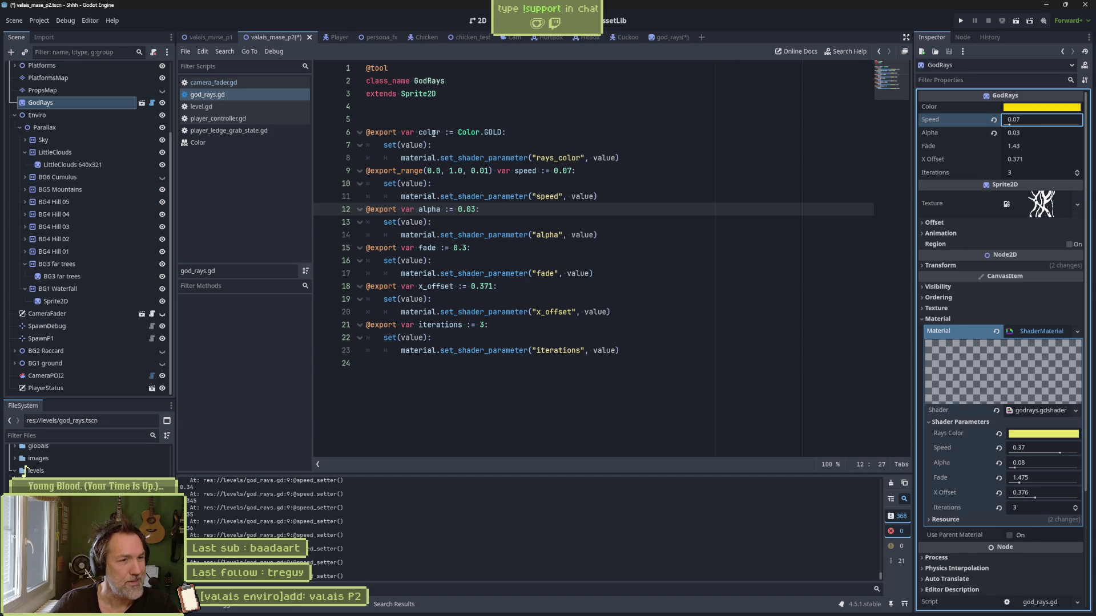
pyautogui.click(418, 393)
# Step: Declare var _color: Color and var _speed: float at the bottom of god_rays.gd
pyautogui.press('Return')
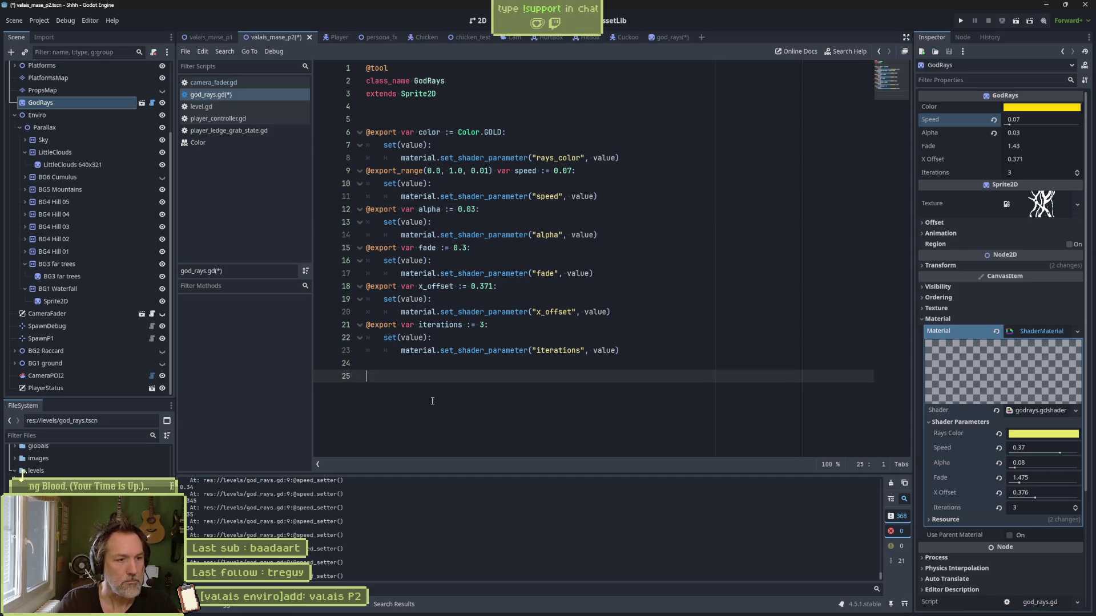
pyautogui.write('var color')
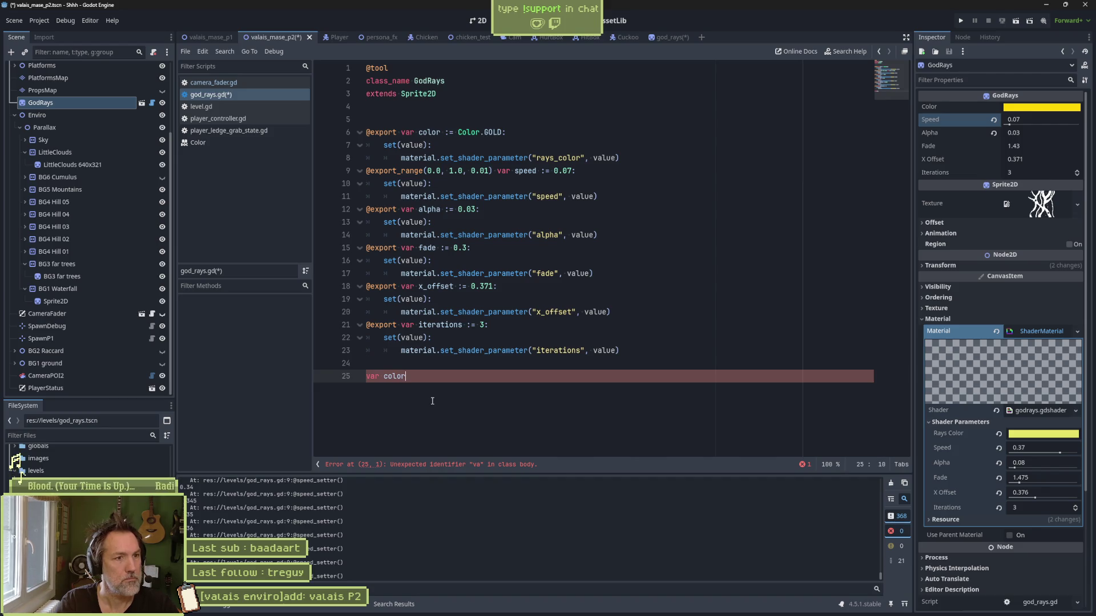
pyautogui.write(': Colorvar')
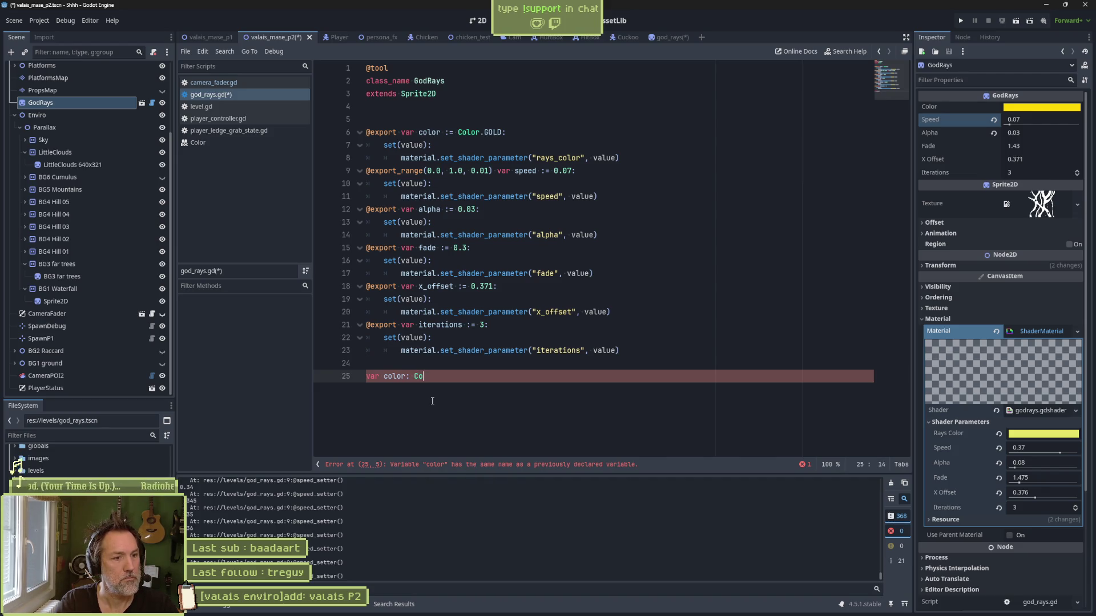
pyautogui.press('BackSpace')
pyautogui.press('BackSpace')
pyautogui.press('BackSpace')
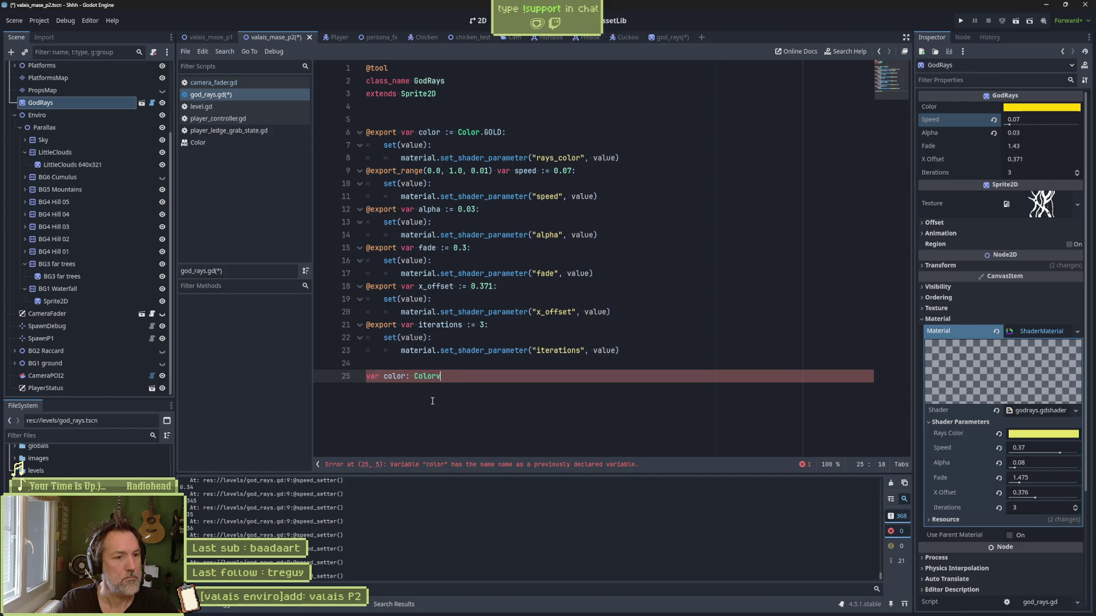
pyautogui.press('Return')
pyautogui.write('var')
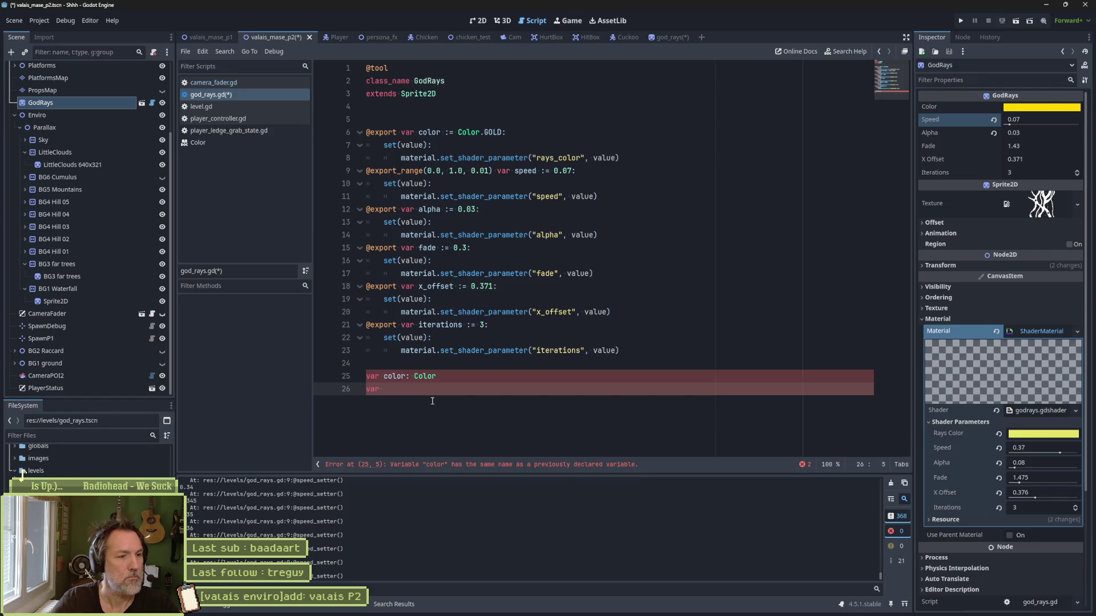
pyautogui.press('Up')
pyautogui.write('_')
pyautogui.press('Down')
pyautogui.write('_')
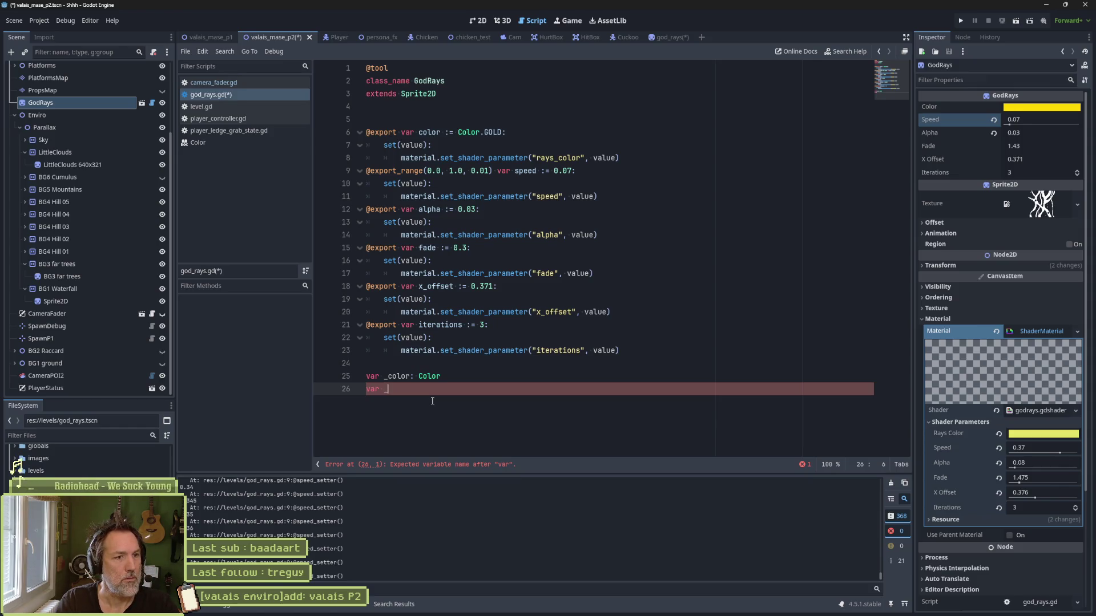
pyautogui.write('speed: ')
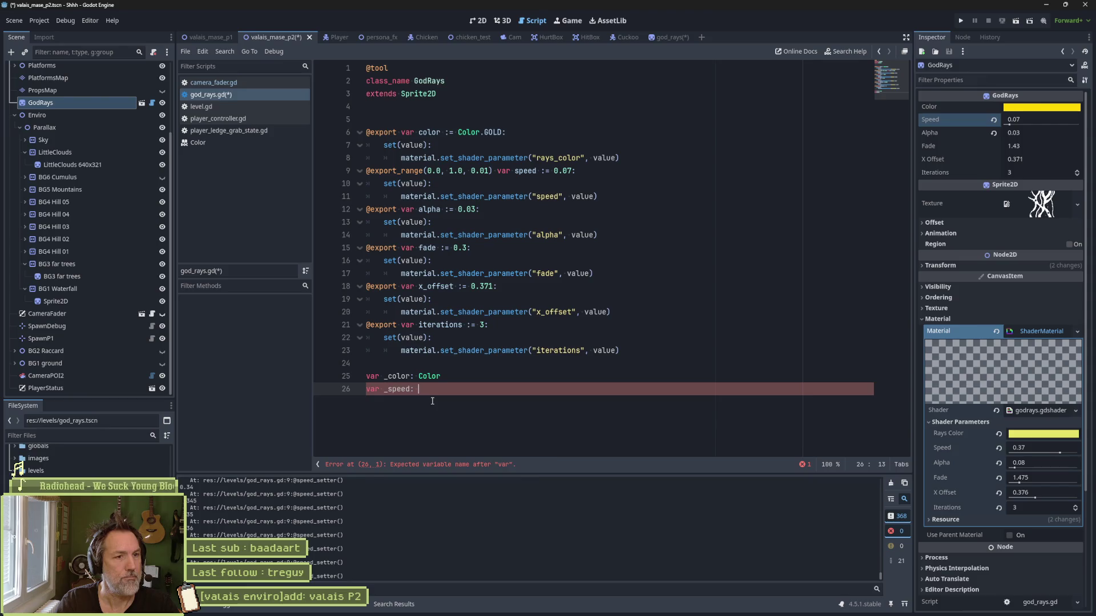
pyautogui.write('float')
pyautogui.press('Return')
pyautogui.press('Return')
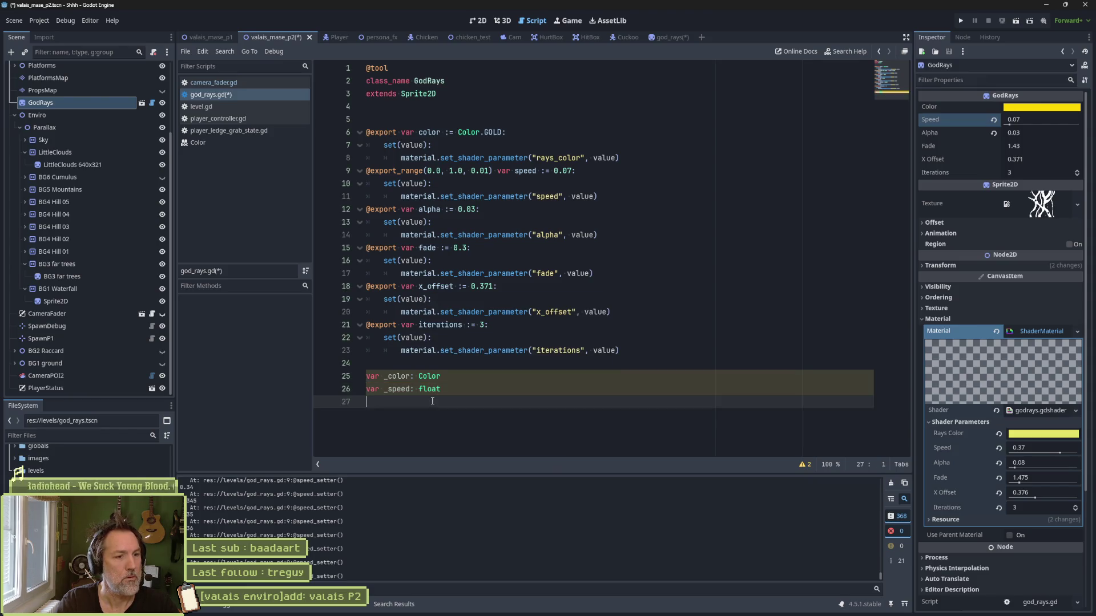
# Step: Add float backing variables _alpha, _fade, _x_offset and _iterations below them
pyautogui.write('var _alpha')
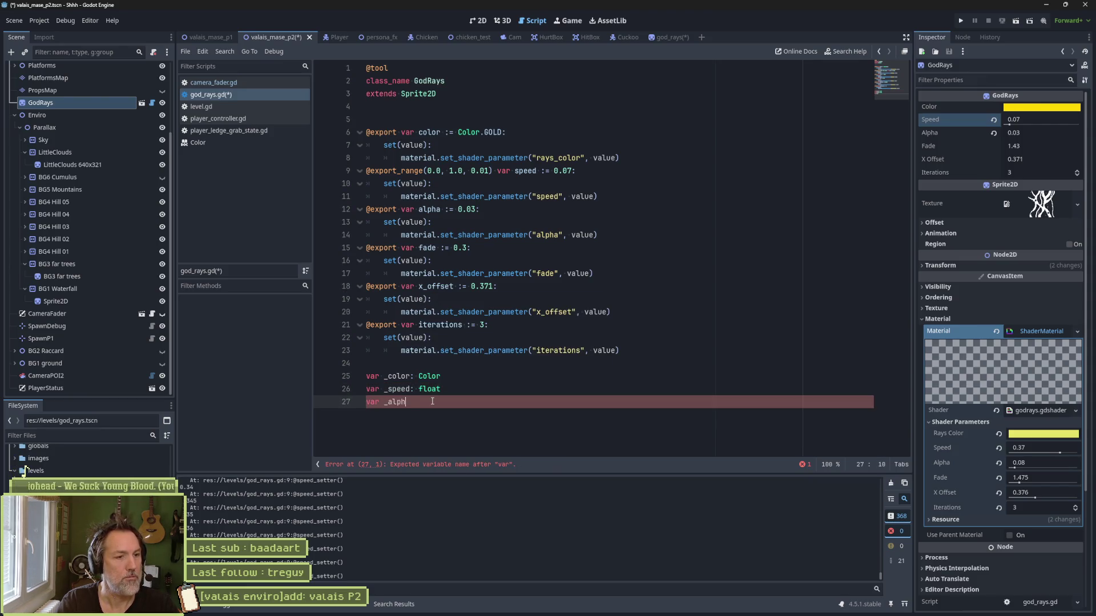
pyautogui.write(': float')
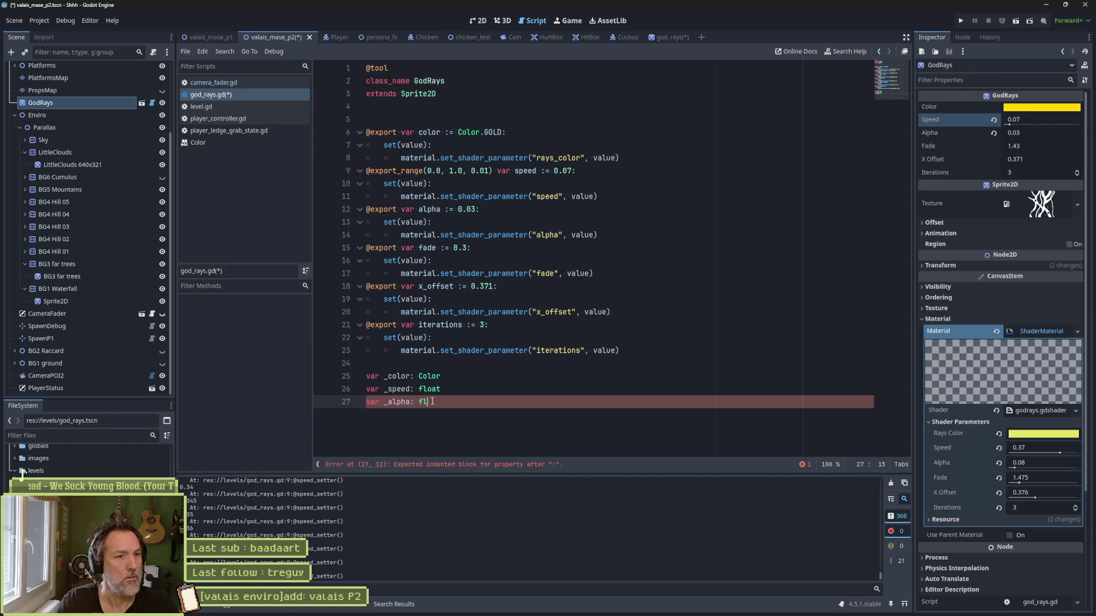
pyautogui.press('Return')
pyautogui.write('var ')
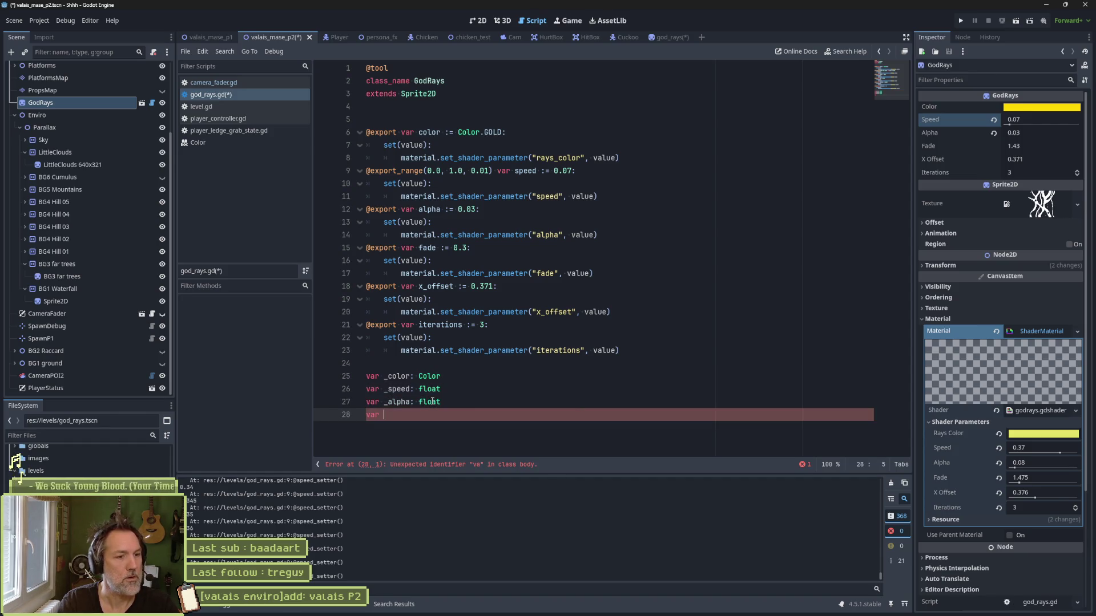
pyautogui.write('_fade: float')
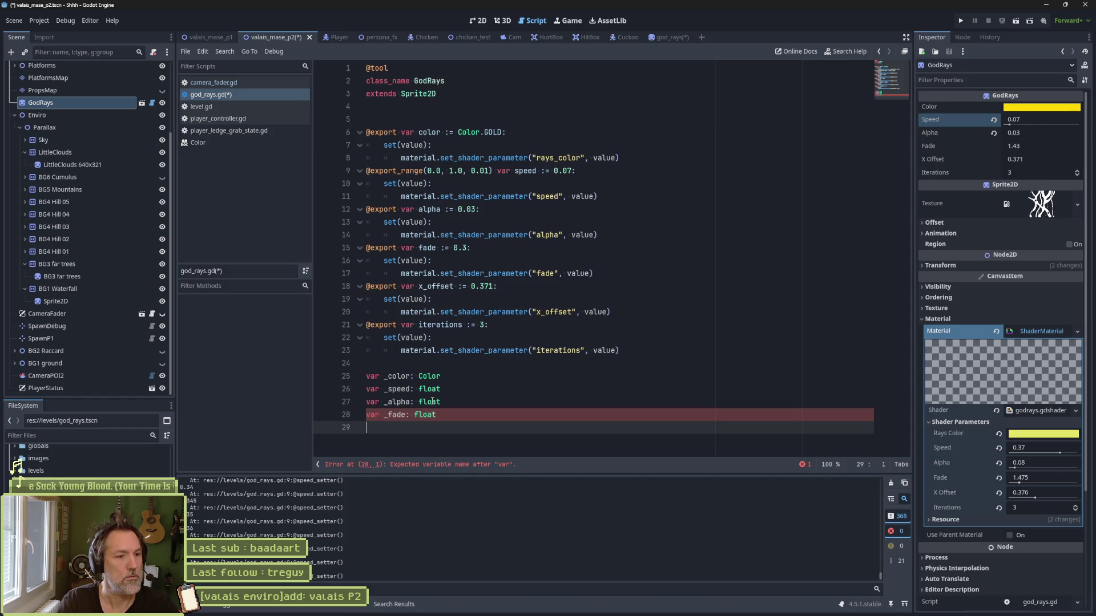
pyautogui.press('Return')
pyautogui.write('var ')
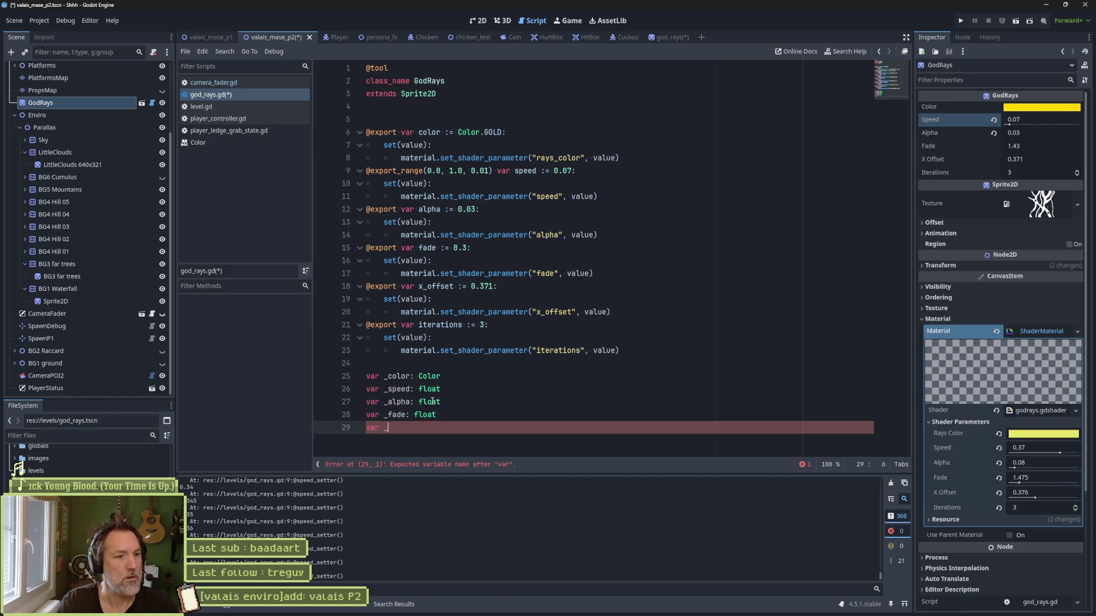
pyautogui.write('_x_offset:')
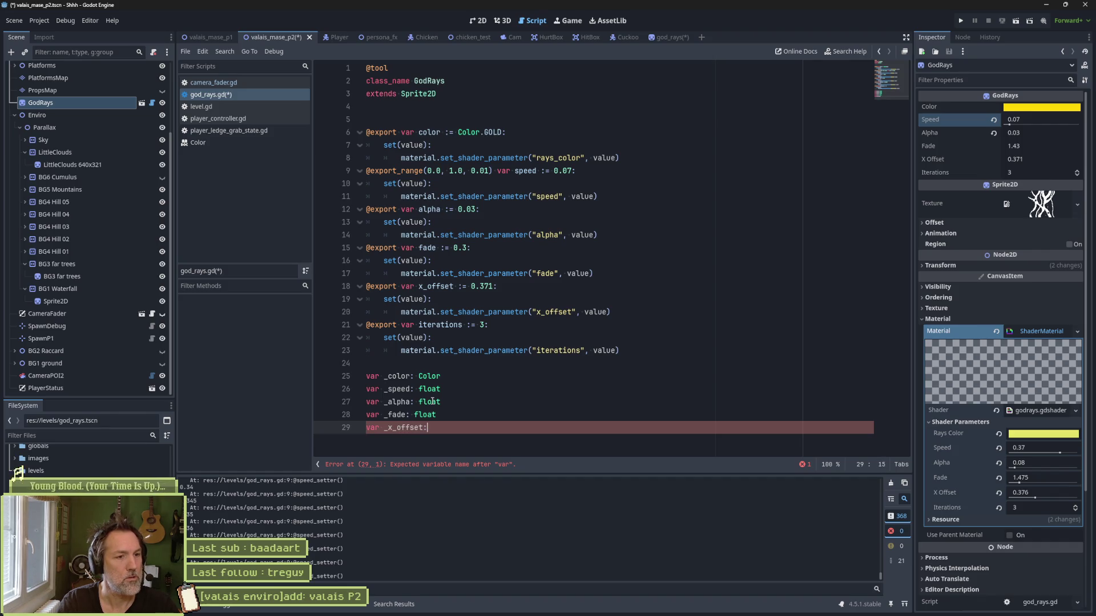
pyautogui.write(' float')
pyautogui.press('Return')
pyautogui.write('var ')
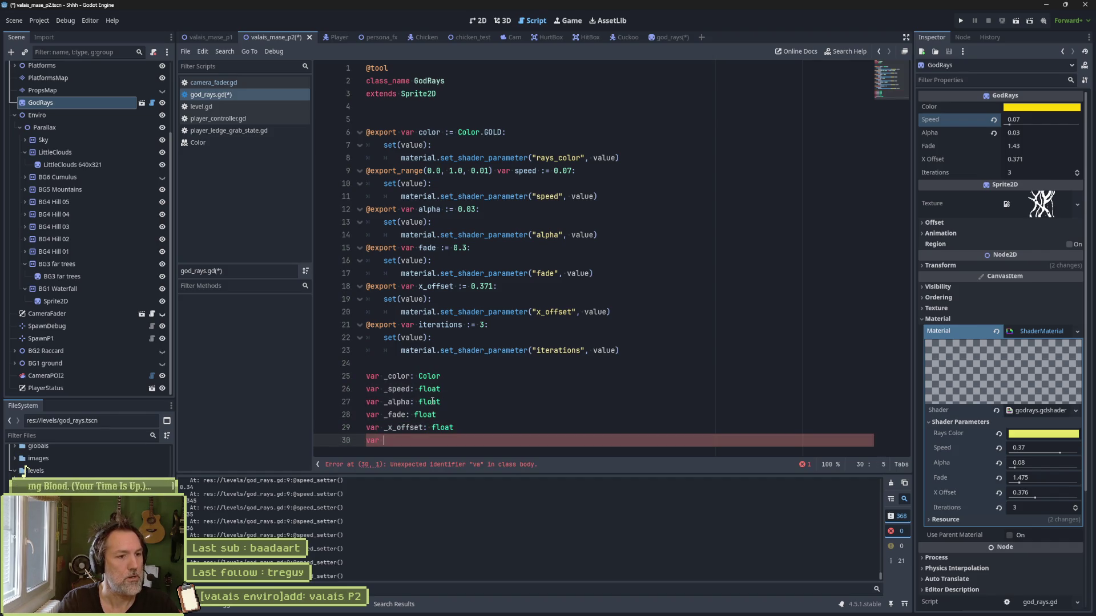
pyautogui.write('_iterations')
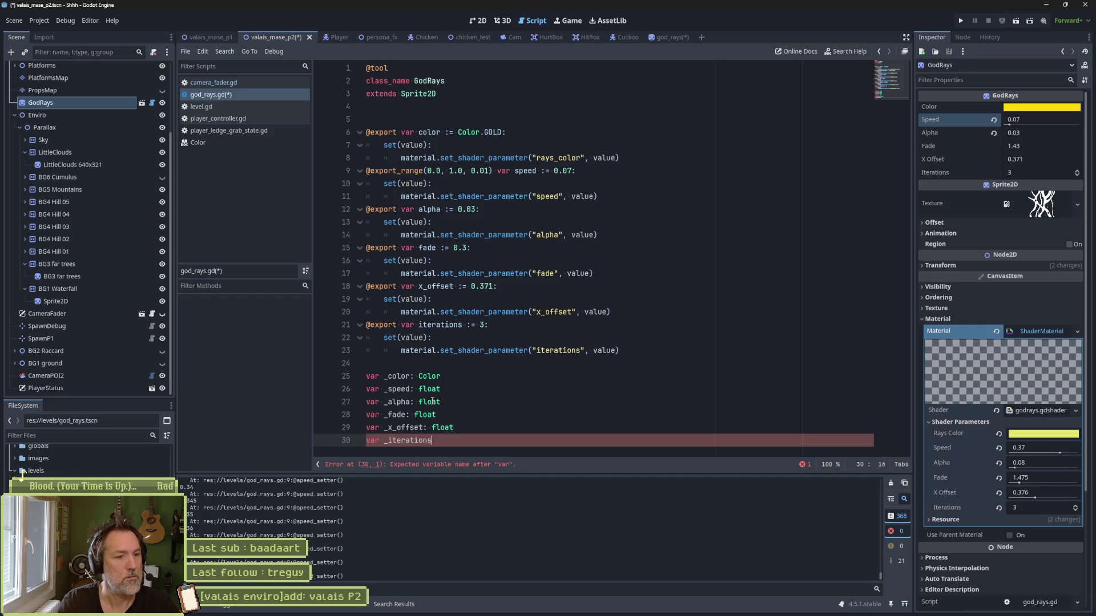
pyautogui.write(': float')
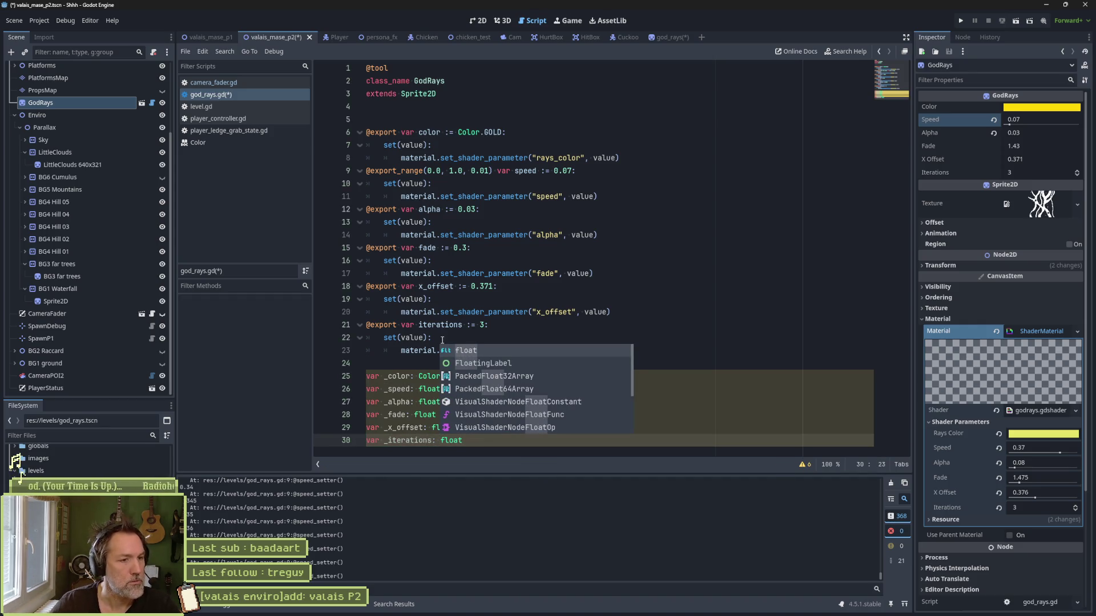
pyautogui.click(531, 149)
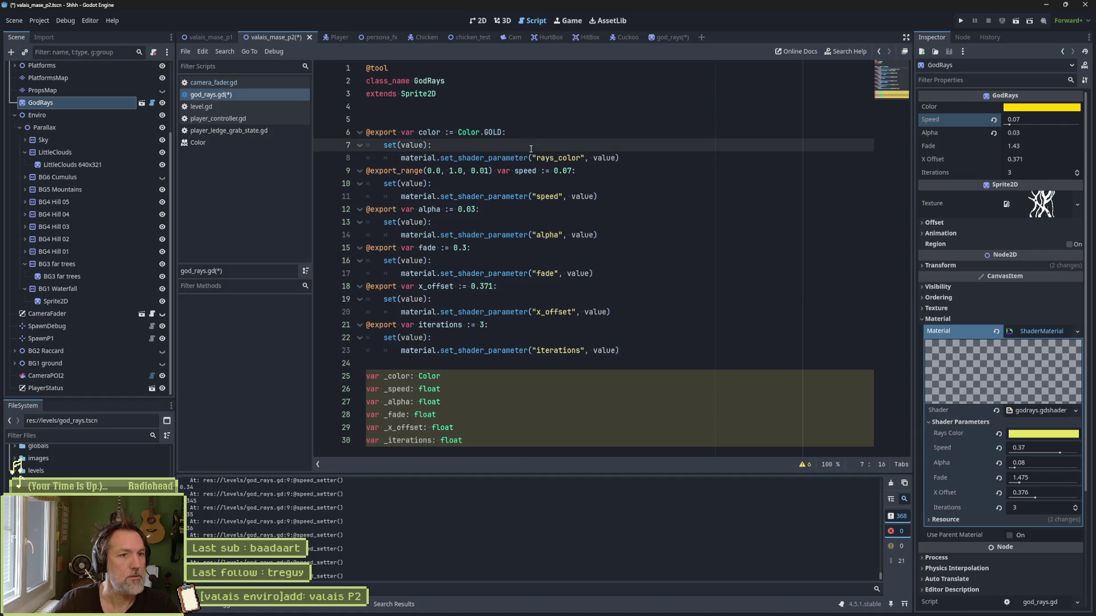
# Step: Add '_color = value' to the color setter and paste it into the speed, alpha, fade, x_offset and iterations setters
pyautogui.click(631, 162)
pyautogui.press('Return')
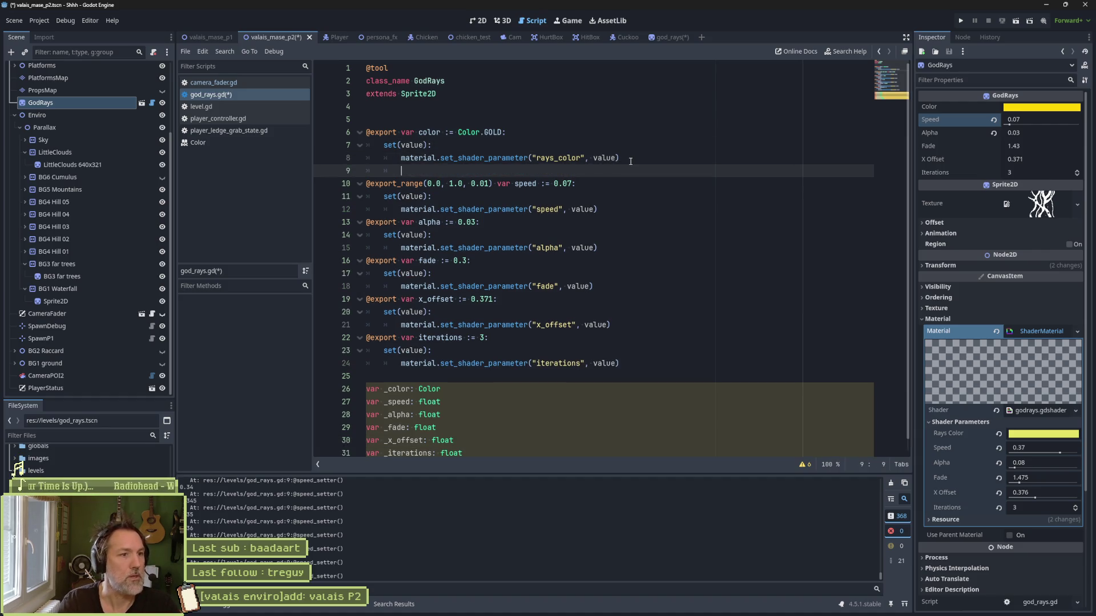
pyautogui.write('_color = value')
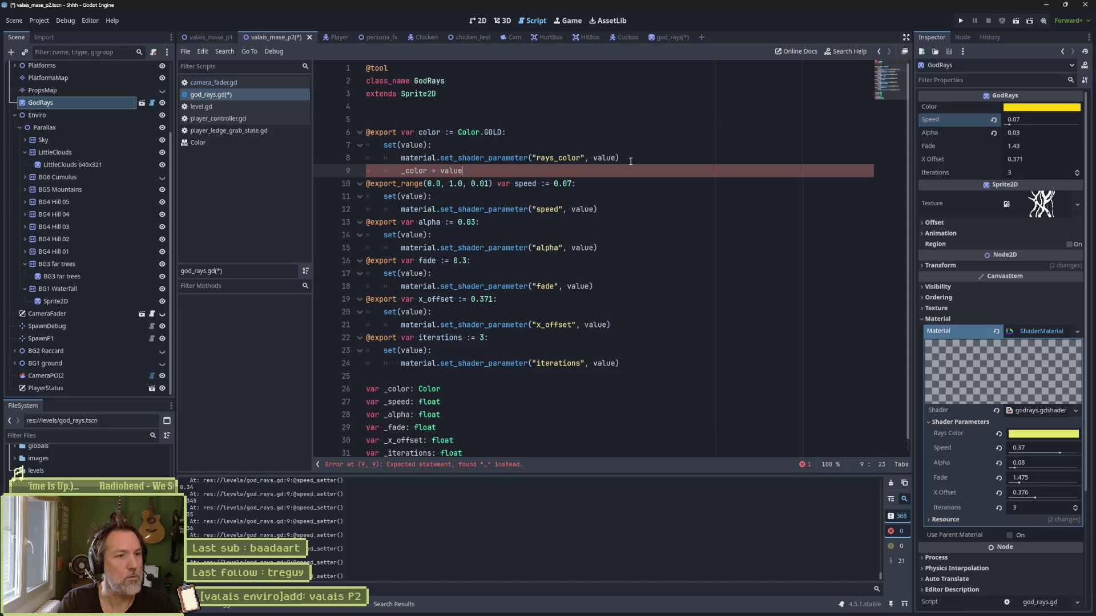
pyautogui.keyDown('shift'); pyautogui.click(630, 162); pyautogui.keyUp('shift')
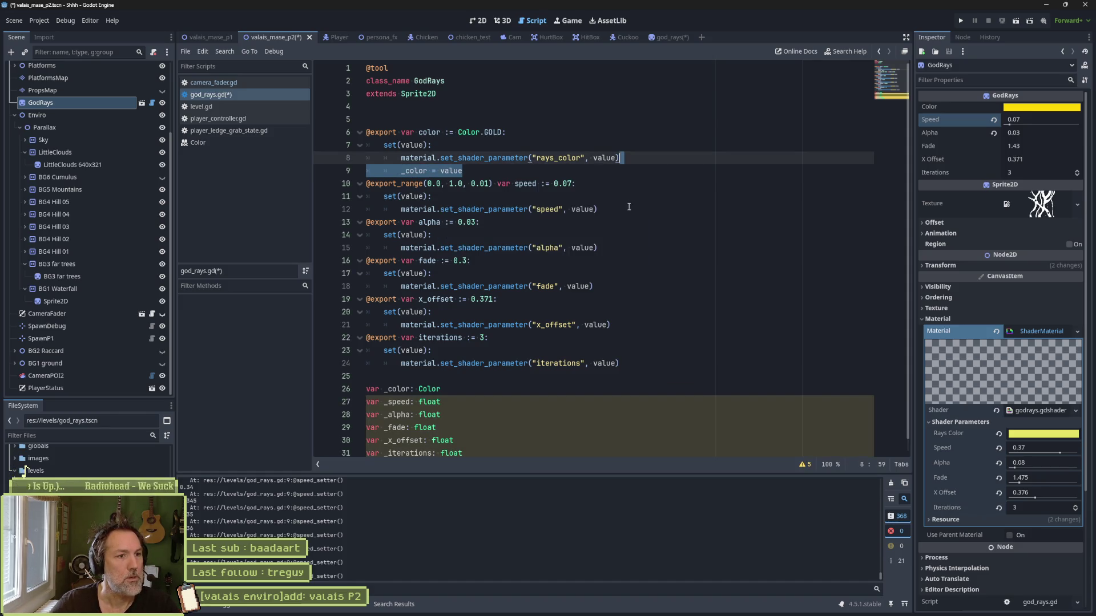
pyautogui.hotkey('ctrl', 'c')
pyautogui.click(628, 209)
pyautogui.hotkey('ctrl', 'v')
pyautogui.click(628, 261)
pyautogui.hotkey('ctrl', 'v')
pyautogui.click(628, 312)
pyautogui.hotkey('ctrl', 'v')
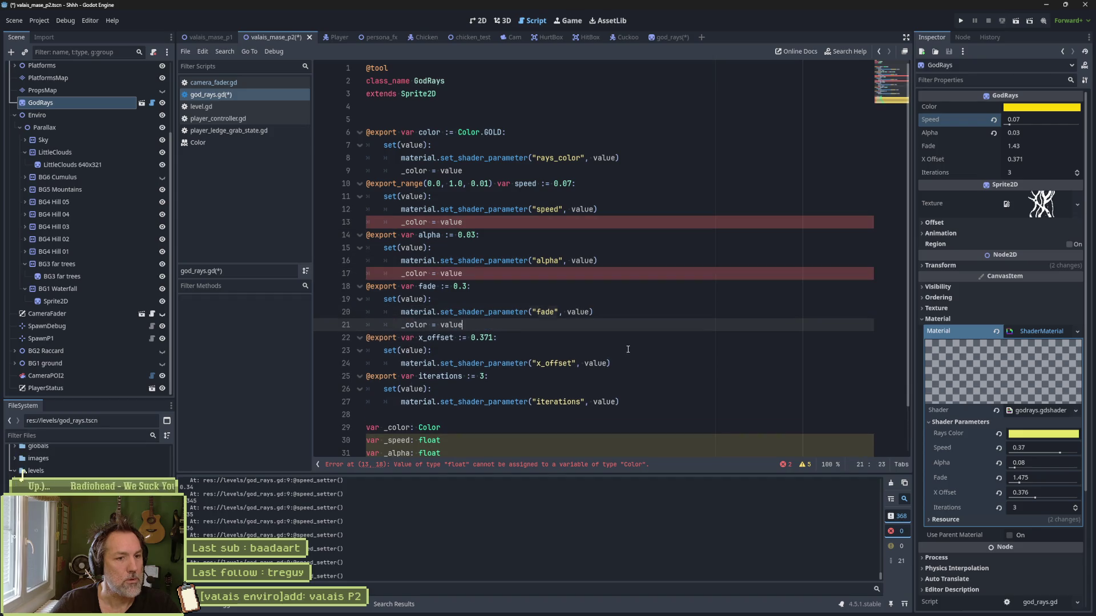
pyautogui.click(628, 363)
pyautogui.hotkey('ctrl', 'v')
pyautogui.click(628, 415)
pyautogui.hotkey('ctrl', 'v')
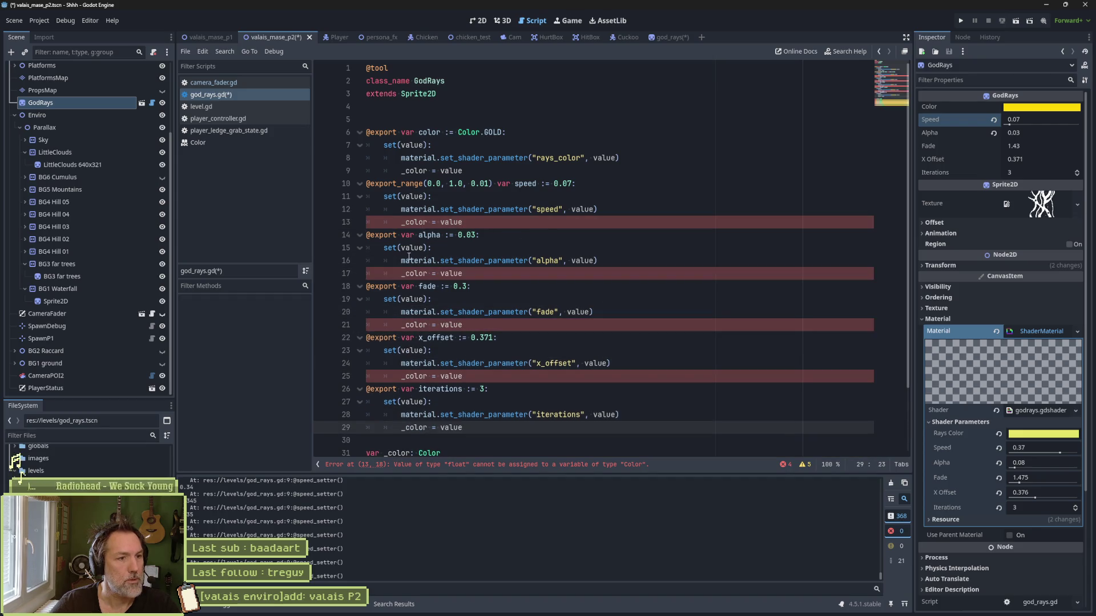
pyautogui.scroll(-2, 443, 352)
# Step: Replace _color in each pasted assignment with _speed, _alpha, _fade, _x_offset and _iterations respectively
pyautogui.doubleClick(396, 389)
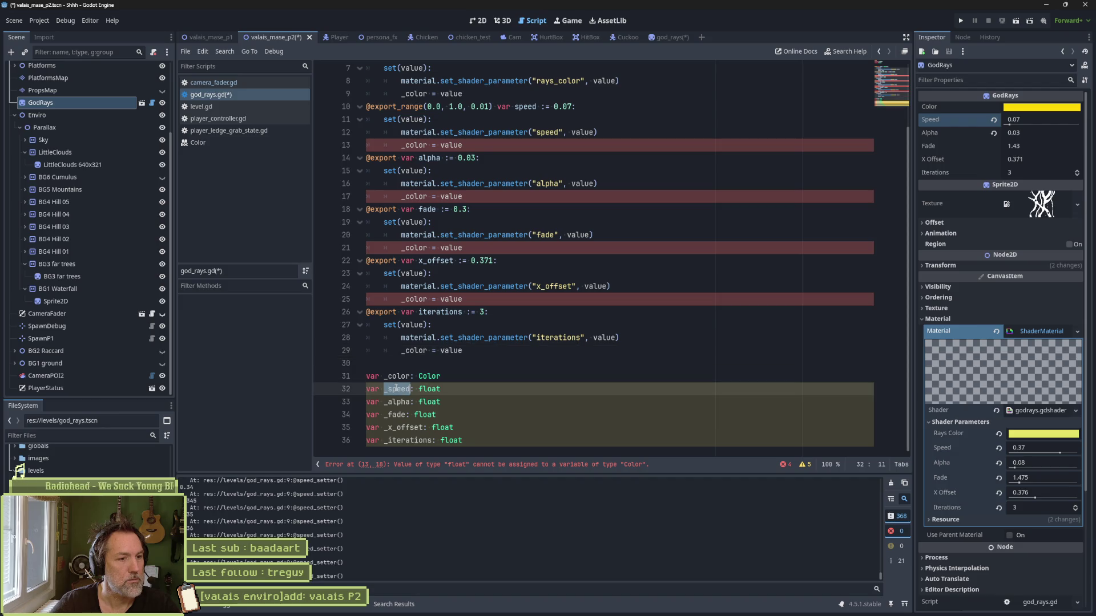
pyautogui.hotkey('ctrl', 'c')
pyautogui.doubleClick(416, 144)
pyautogui.hotkey('ctrl', 'v')
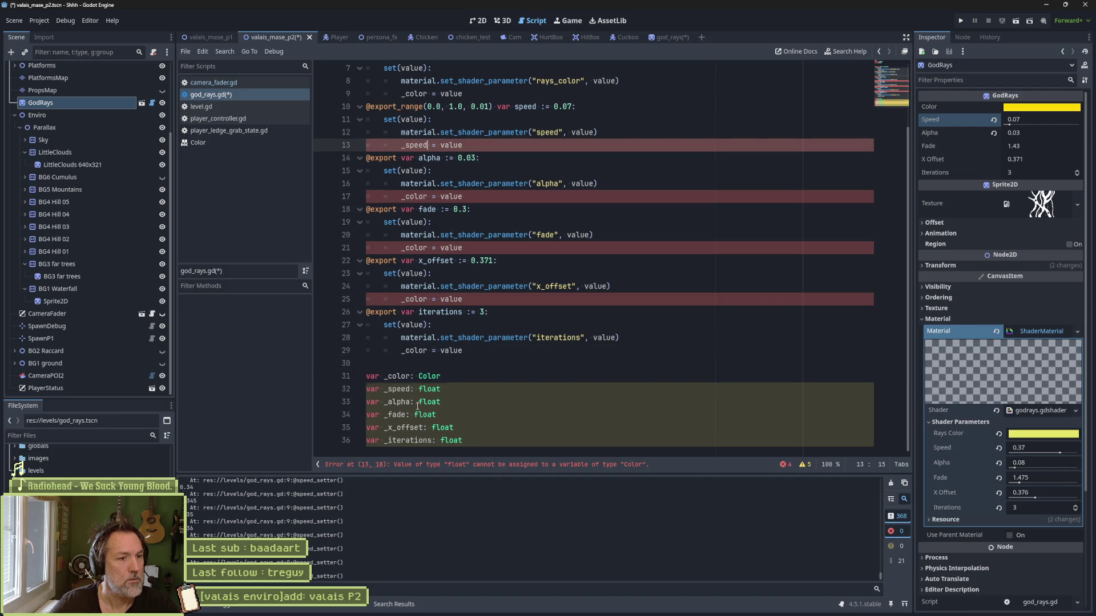
pyautogui.doubleClick(399, 402)
pyautogui.hotkey('ctrl', 'c')
pyautogui.doubleClick(416, 196)
pyautogui.hotkey('ctrl', 'v')
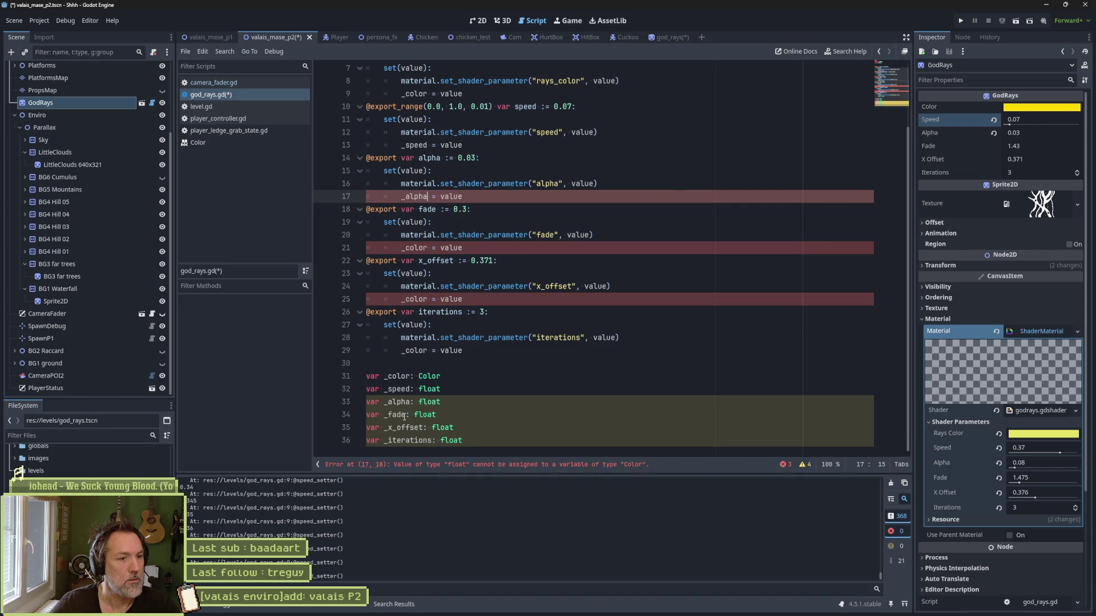
pyautogui.doubleClick(396, 414)
pyautogui.click(420, 247)
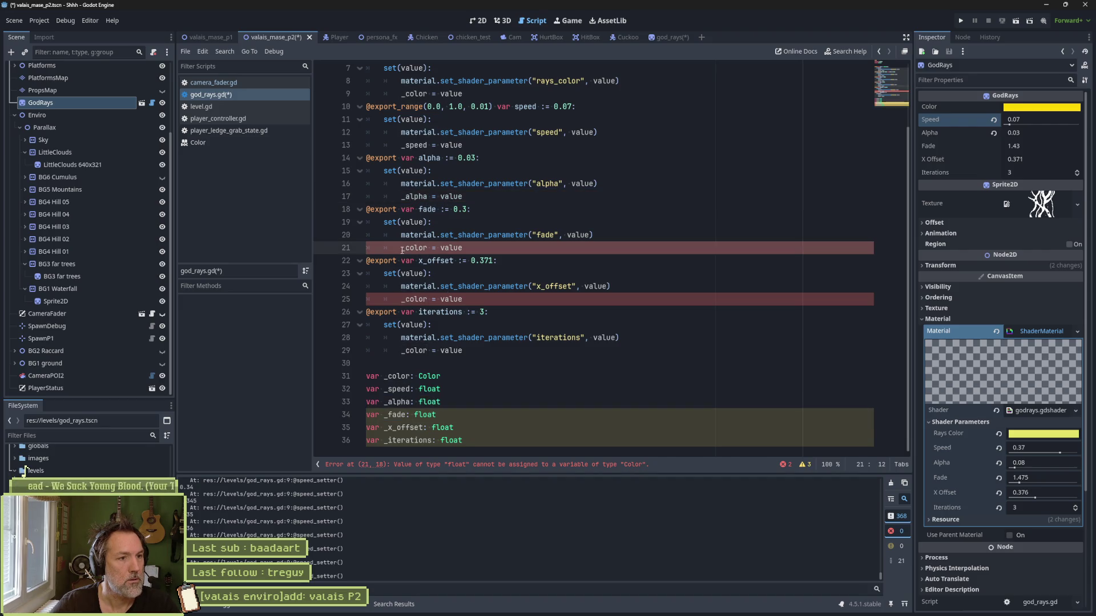
pyautogui.doubleClick(406, 247)
pyautogui.hotkey('ctrl', 'v')
pyautogui.doubleClick(403, 427)
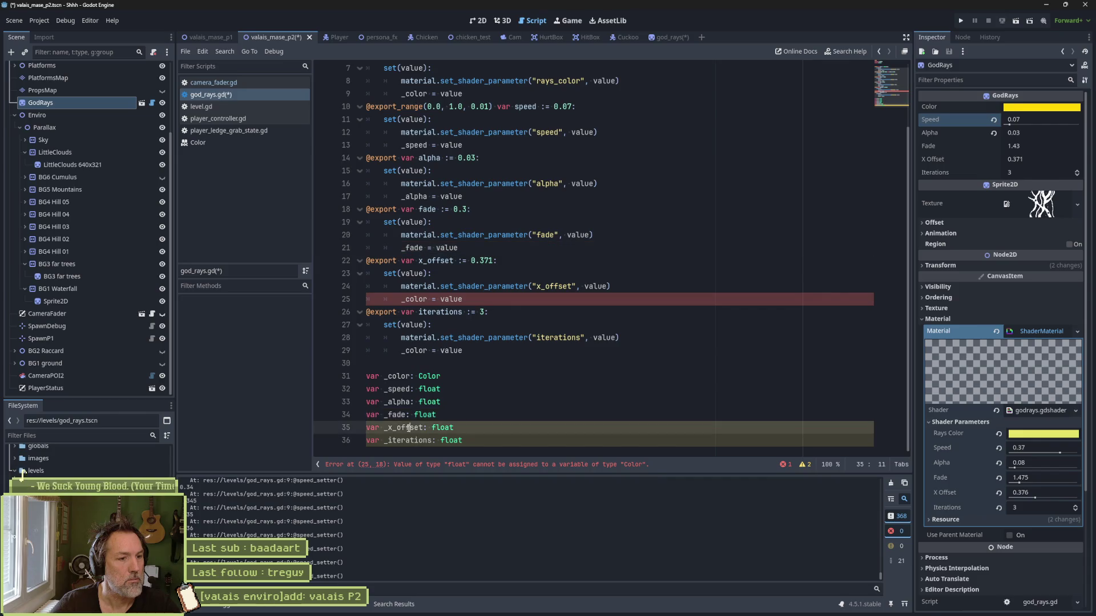
pyautogui.hotkey('ctrl', 'c')
pyautogui.doubleClick(422, 299)
pyautogui.hotkey('ctrl', 'v')
pyautogui.doubleClick(411, 440)
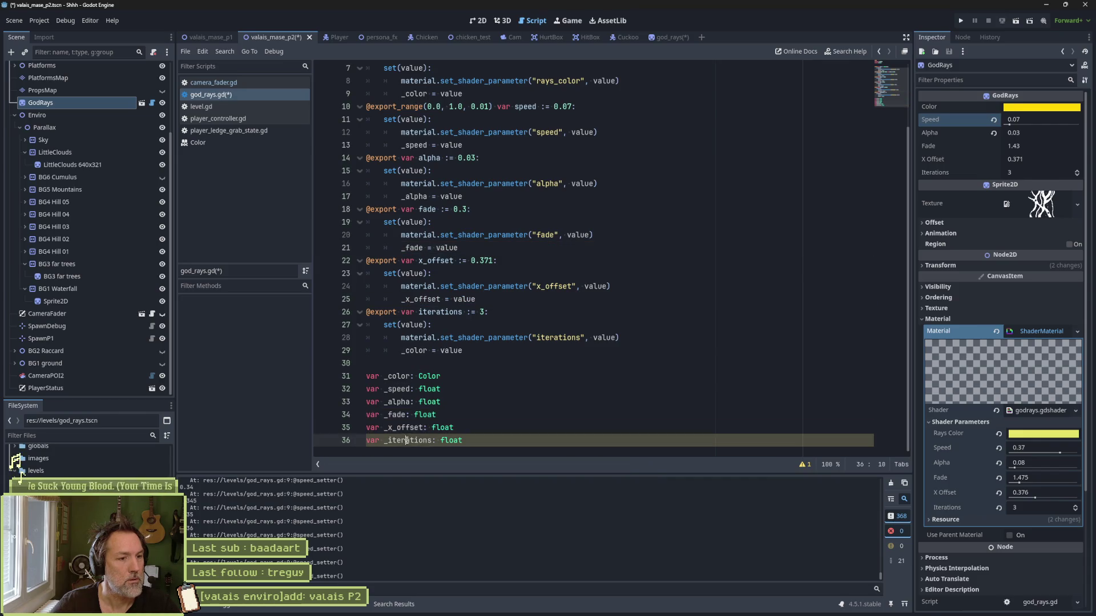
pyautogui.hotkey('ctrl', 'c')
pyautogui.doubleClick(425, 350)
pyautogui.hotkey('ctrl', 'v')
# Step: Save god_rays.gd and check the GodRays Speed value in the Inspector
pyautogui.hotkey('ctrl', 's')
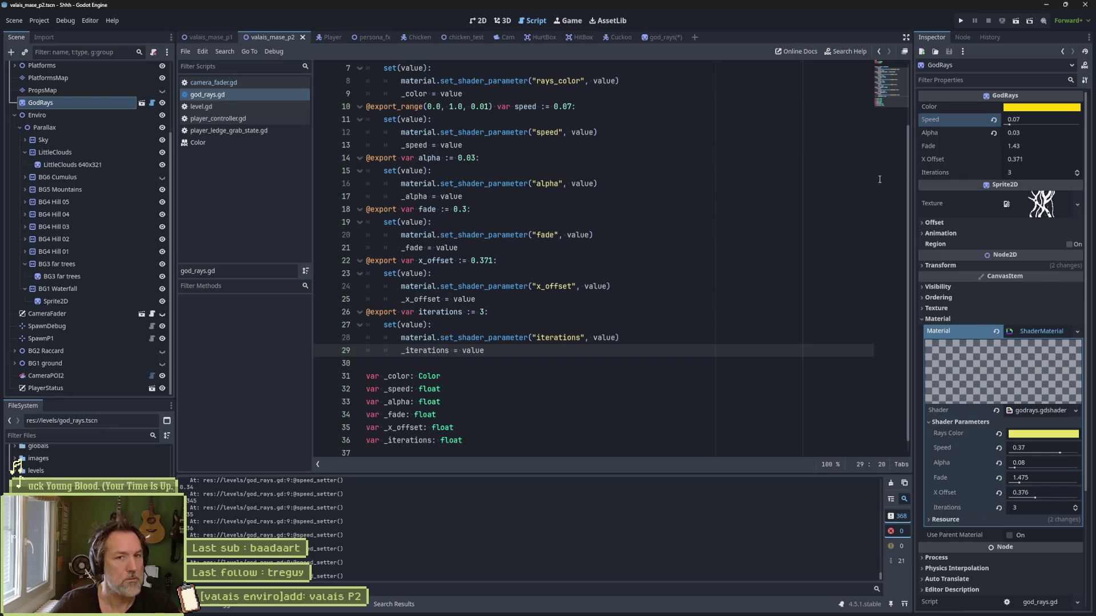
pyautogui.click(1010, 121)
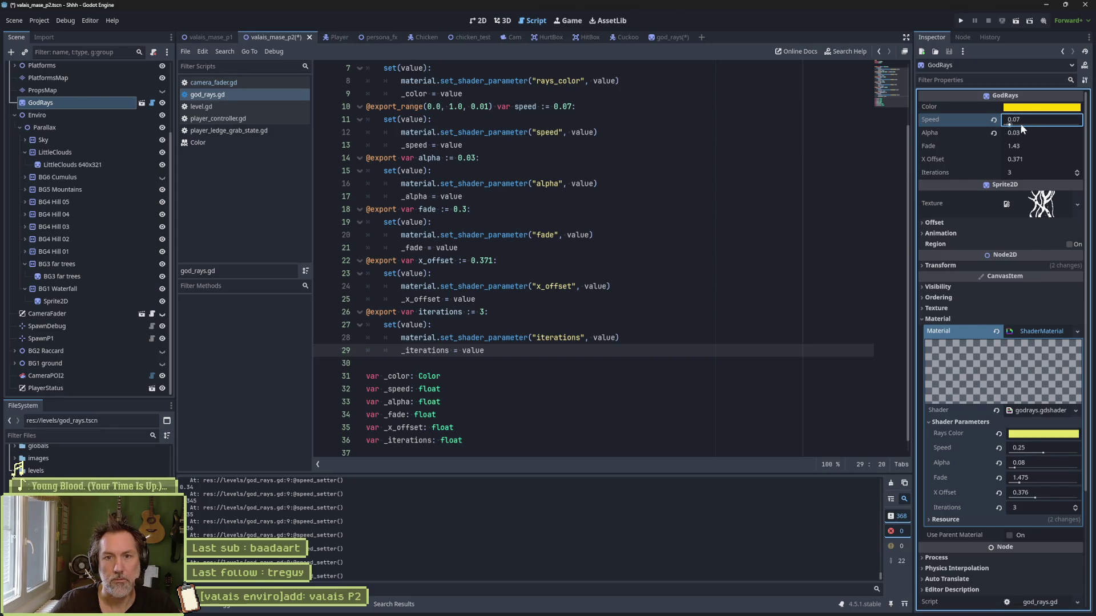
pyautogui.click(679, 246)
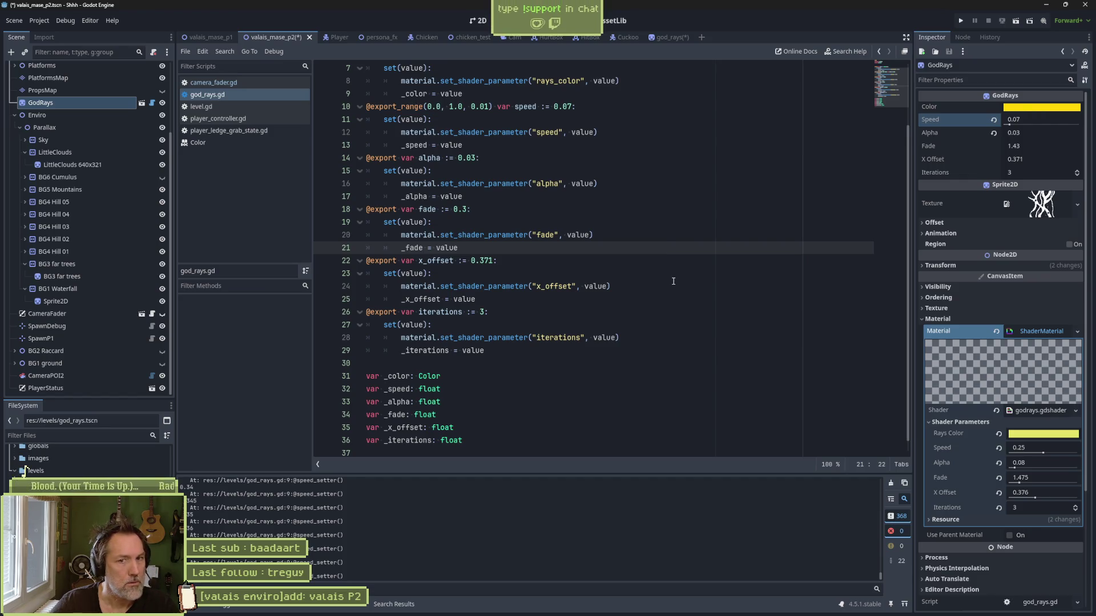
pyautogui.scroll(2, 673, 286)
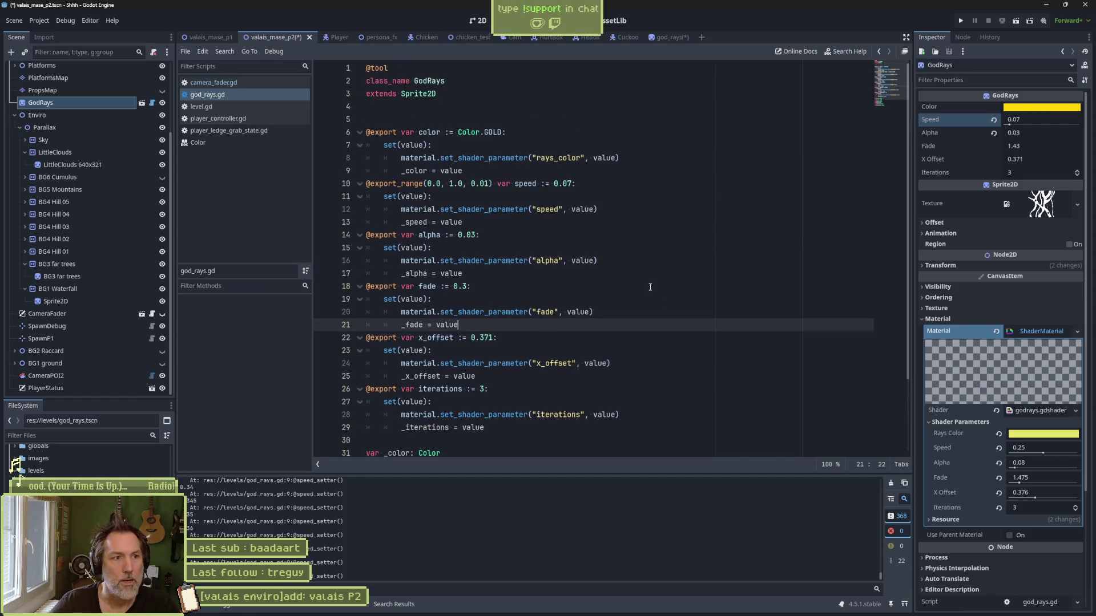
# Step: Add a 'get: return _color' getter under the color setter and paste it under every other setter
pyautogui.click(522, 171)
pyautogui.press('Return')
pyautogui.write('get: ')
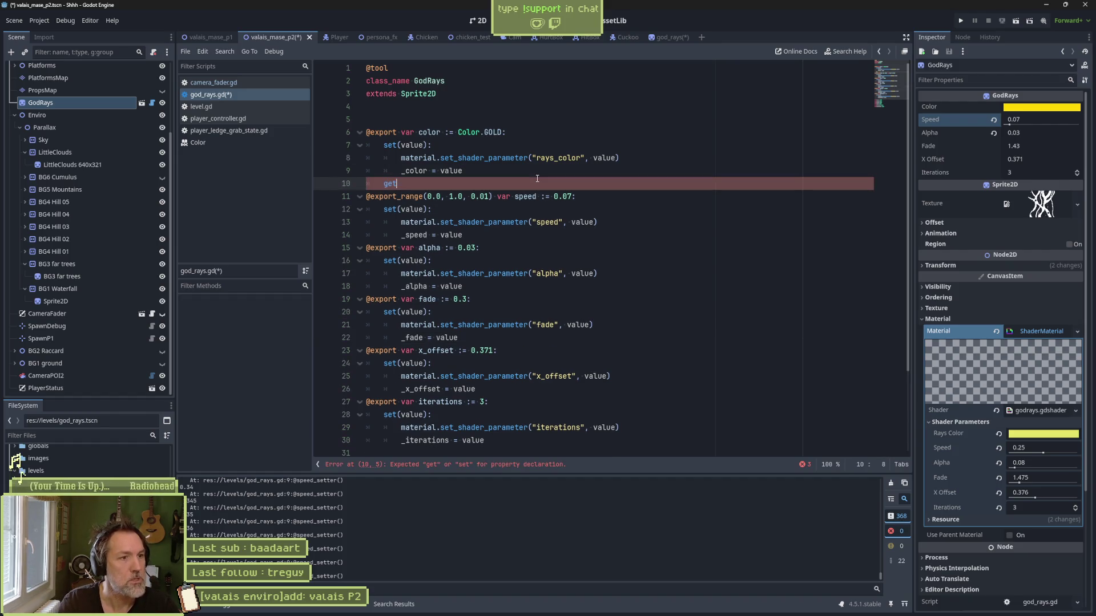
pyautogui.write('return _color')
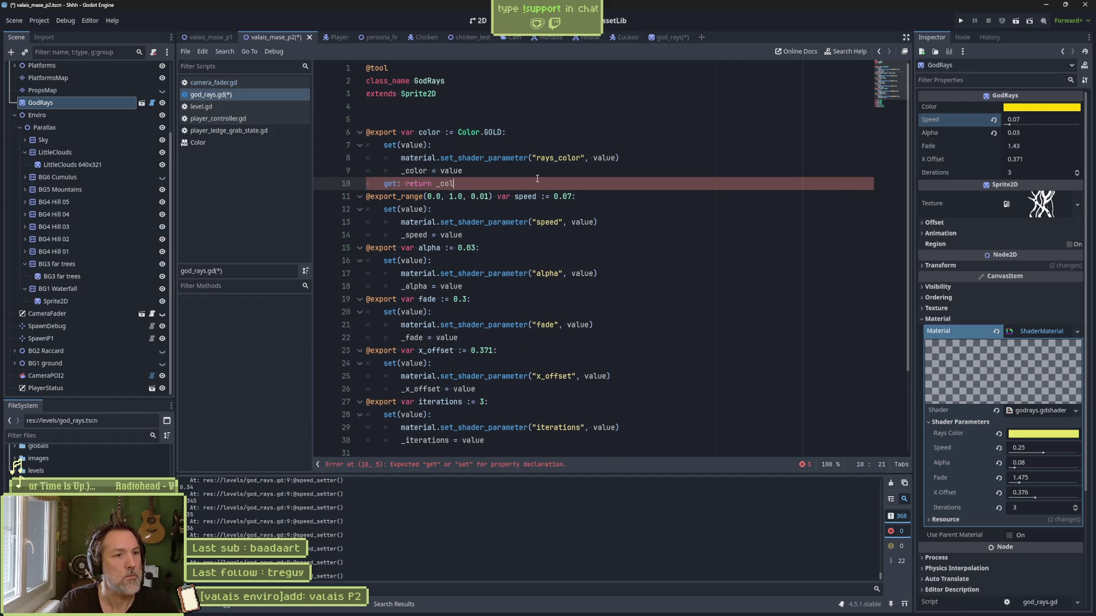
pyautogui.hotkey('shift', 'Up')
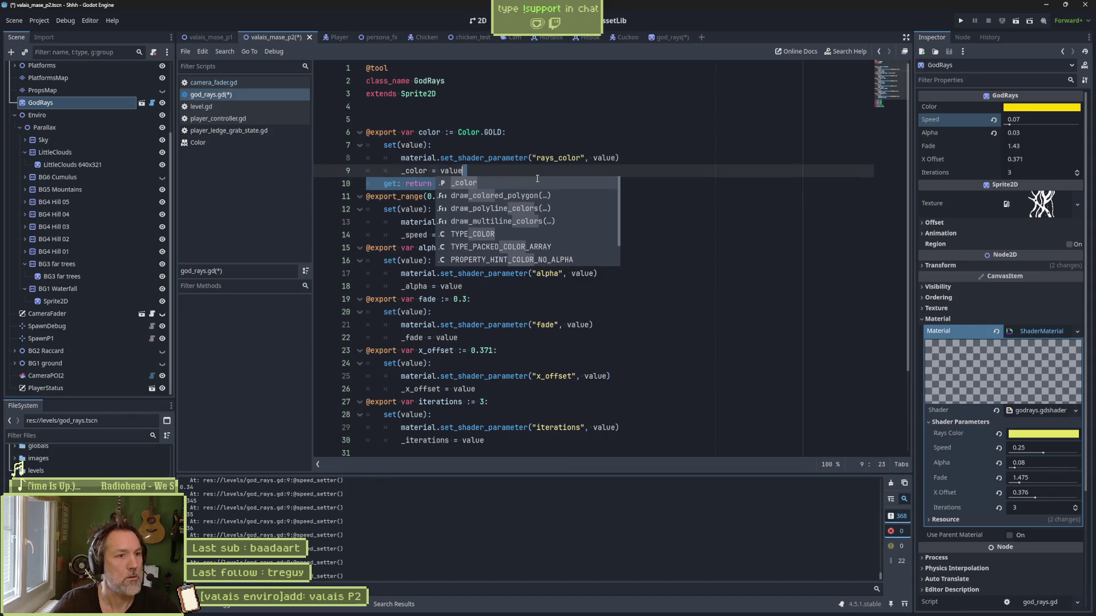
pyautogui.press('Escape')
pyautogui.click(539, 235)
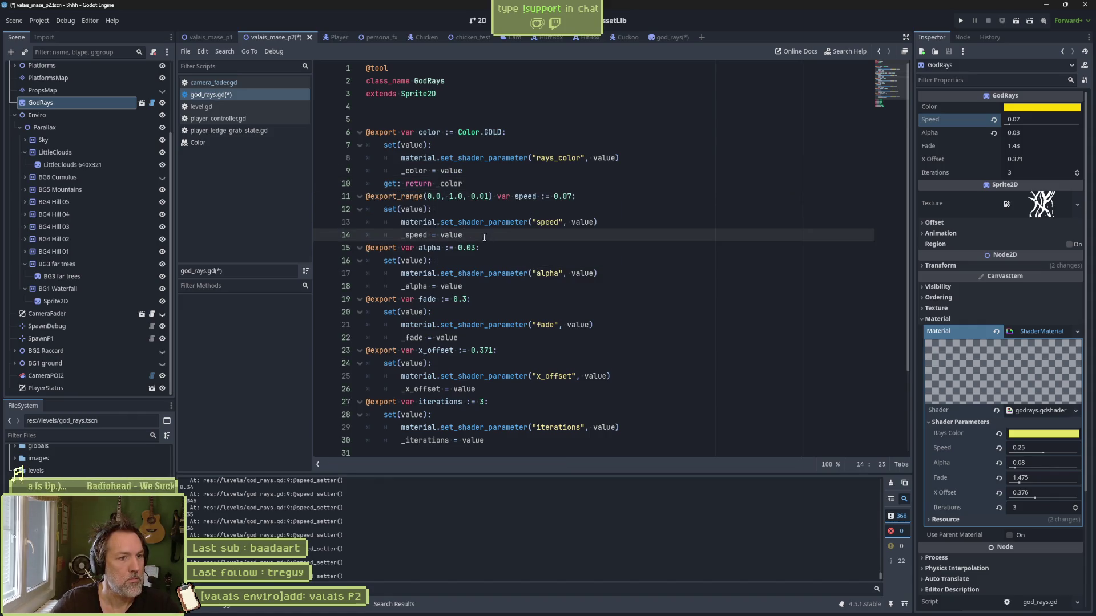
pyautogui.hotkey('ctrl', 'v')
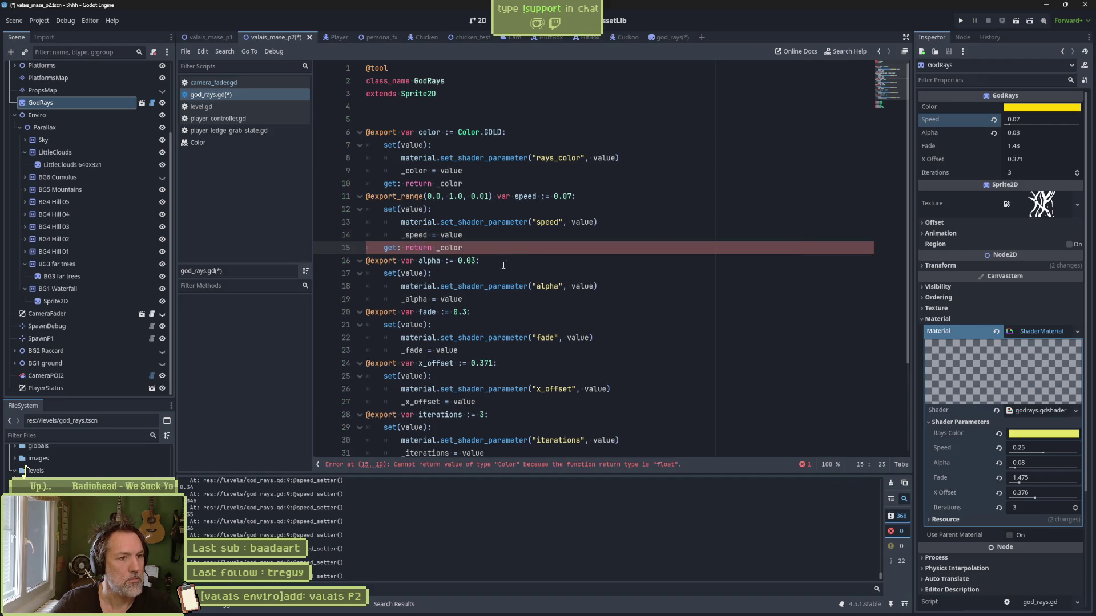
pyautogui.click(548, 300)
pyautogui.hotkey('ctrl', 'v')
pyautogui.scroll(-2, 542, 308)
pyautogui.click(523, 286)
pyautogui.hotkey('ctrl', 'v')
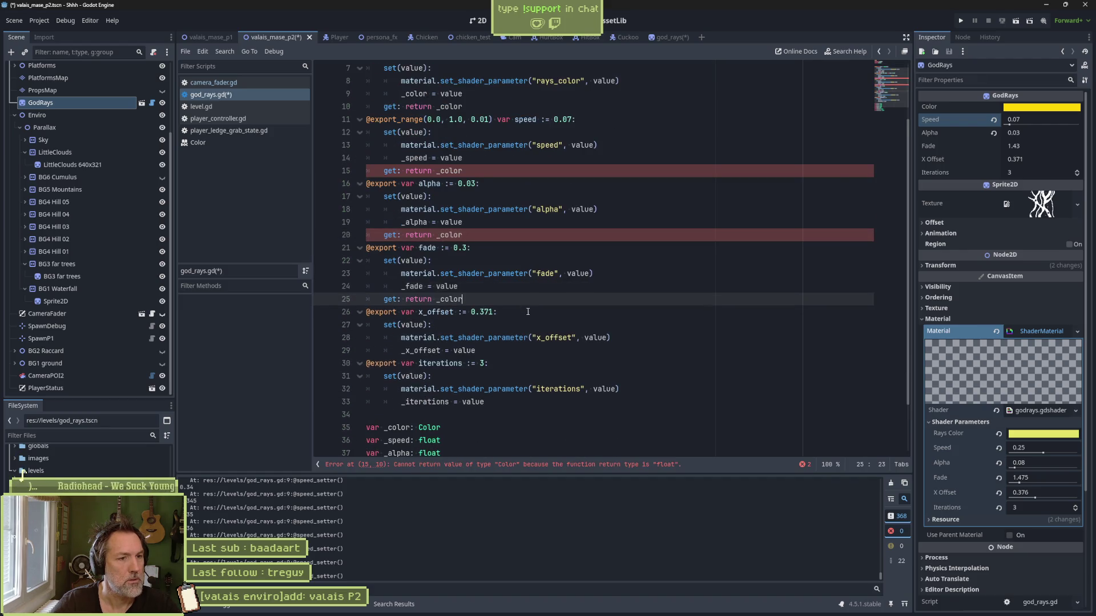
pyautogui.click(523, 350)
pyautogui.hotkey('ctrl', 'v')
pyautogui.click(502, 414)
pyautogui.hotkey('ctrl', 'v')
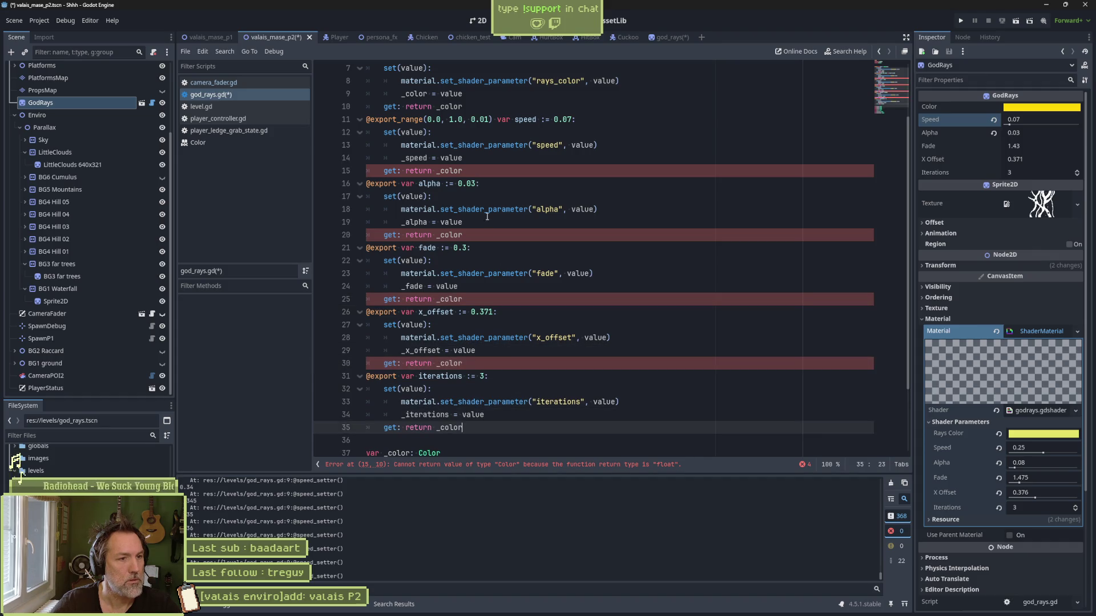
# Step: Make the getters return _speed, _alpha, _fade, _x_offset and _iterations respectively, then save
pyautogui.doubleClick(418, 157)
pyautogui.hotkey('ctrl', 'c')
pyautogui.doubleClick(451, 171)
pyautogui.hotkey('ctrl', 'v')
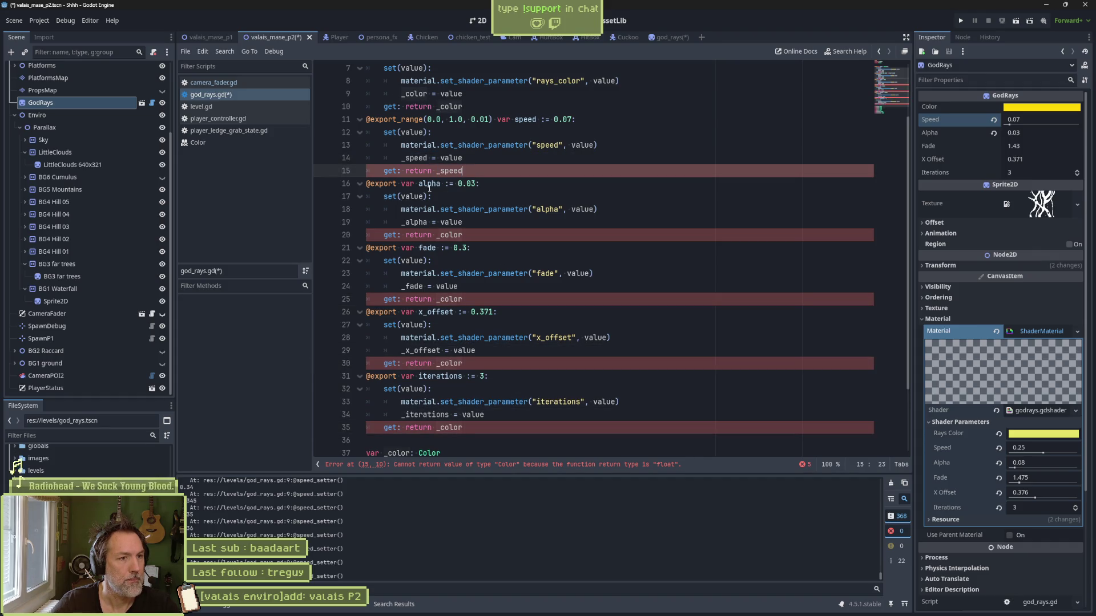
pyautogui.doubleClick(415, 221)
pyautogui.hotkey('ctrl', 'c')
pyautogui.doubleClick(447, 235)
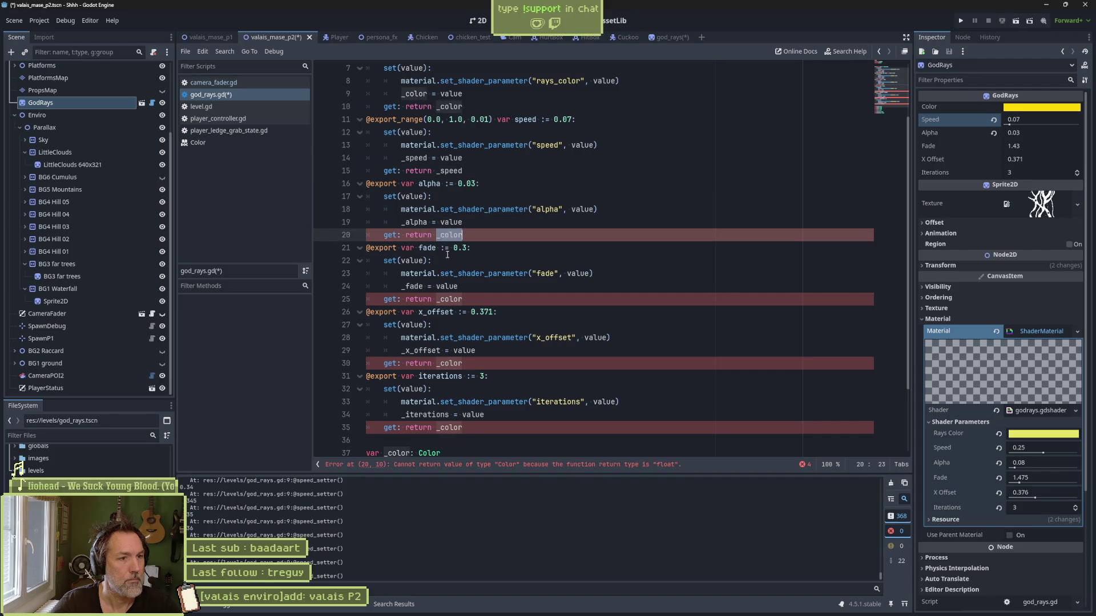
pyautogui.hotkey('ctrl', 'v')
pyautogui.doubleClick(453, 299)
pyautogui.hotkey('ctrl', 'v')
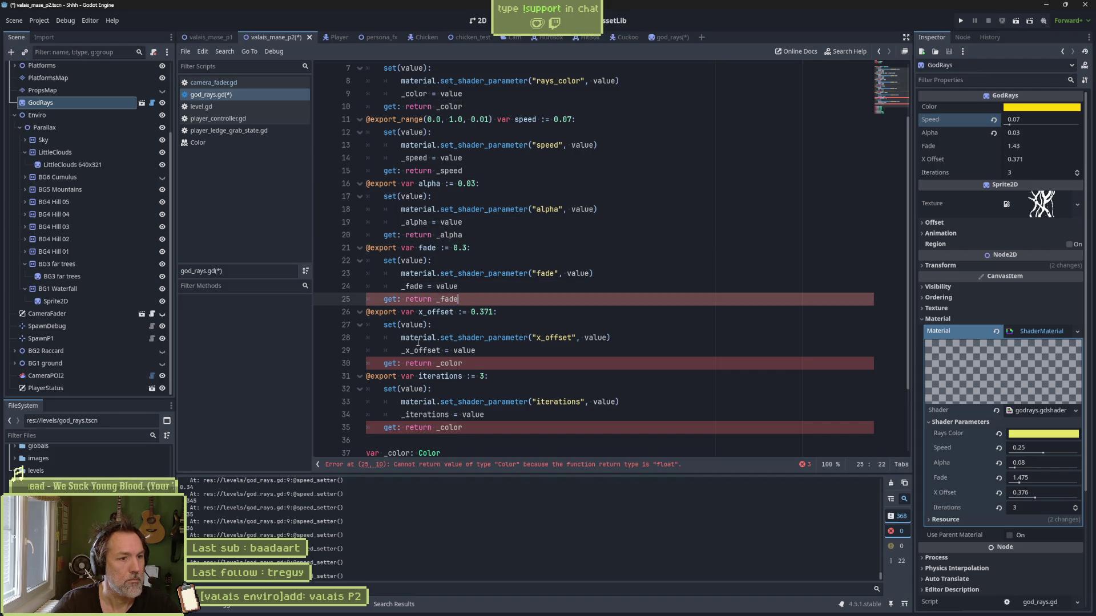
pyautogui.doubleClick(423, 351)
pyautogui.hotkey('ctrl', 'c')
pyautogui.doubleClick(450, 363)
pyautogui.hotkey('ctrl', 'v')
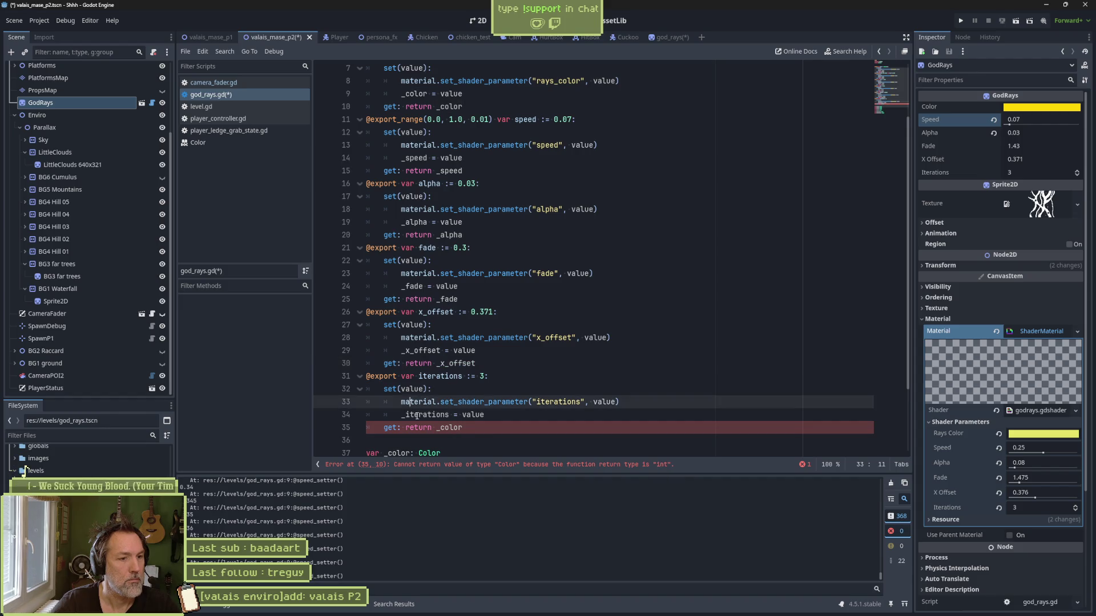
pyautogui.doubleClick(428, 414)
pyautogui.hotkey('ctrl', 'c')
pyautogui.doubleClick(450, 427)
pyautogui.hotkey('ctrl', 'v')
pyautogui.hotkey('ctrl', 's')
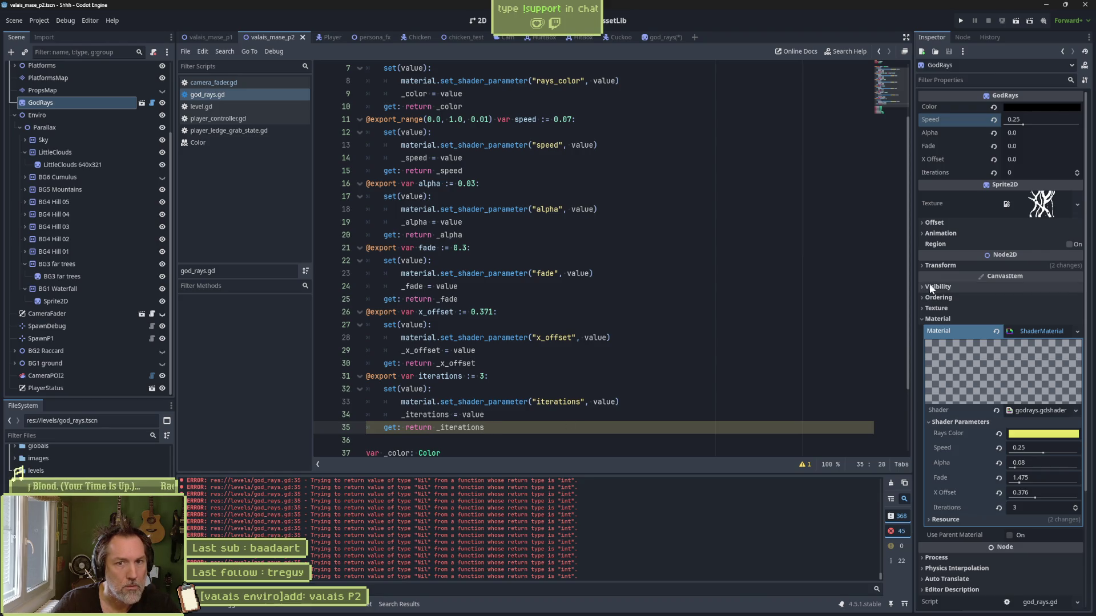
# Step: Test GodRays Iterations at 1 and 2, back to 1, clear the Output errors, and save
pyautogui.click(1077, 170)
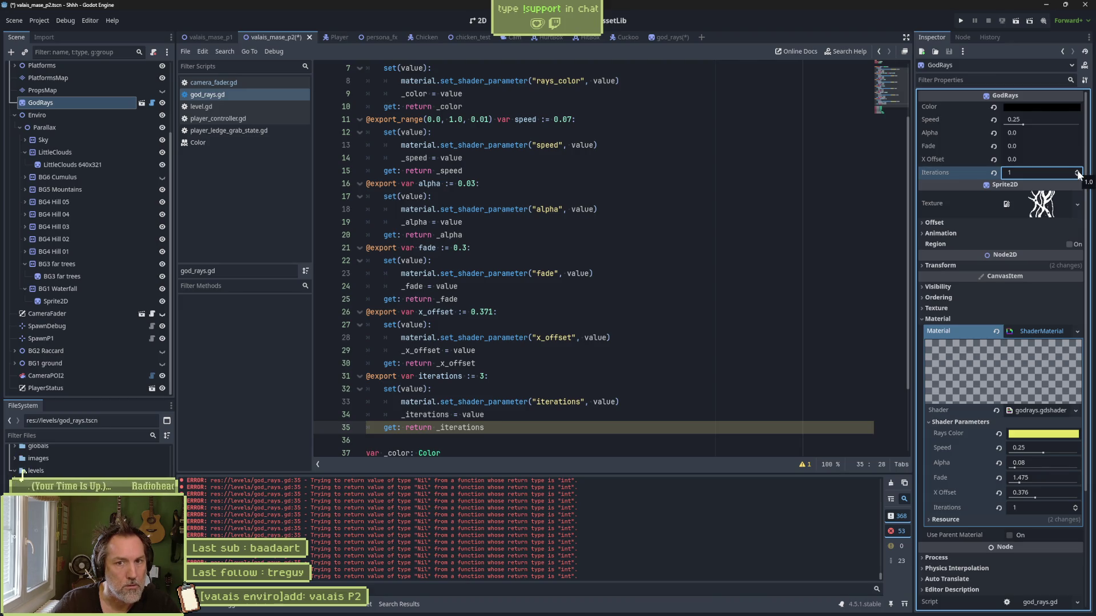
pyautogui.click(1077, 171)
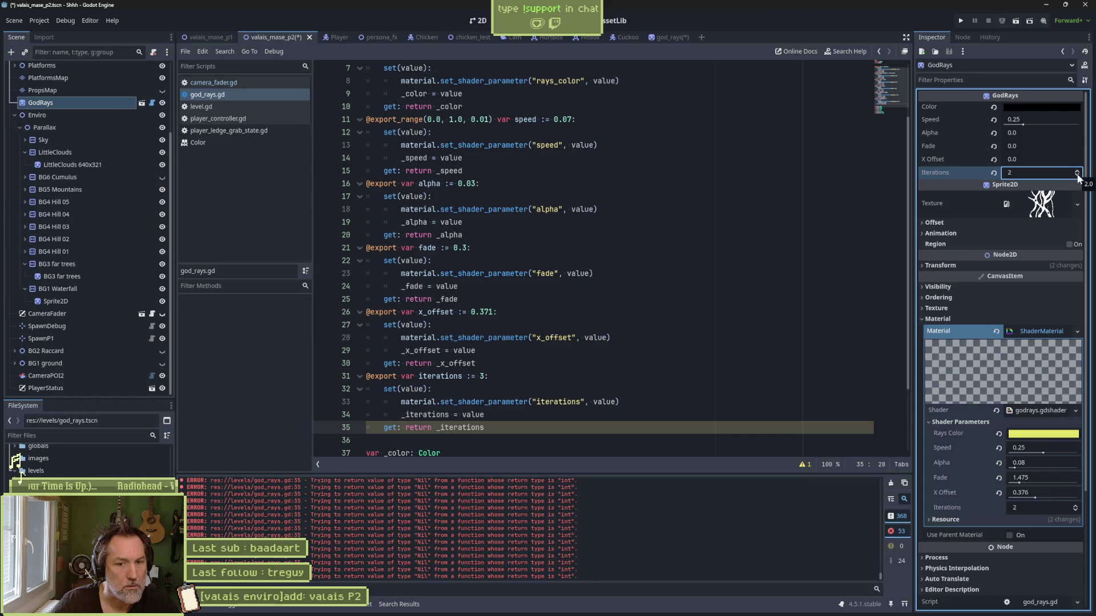
pyautogui.click(1078, 177)
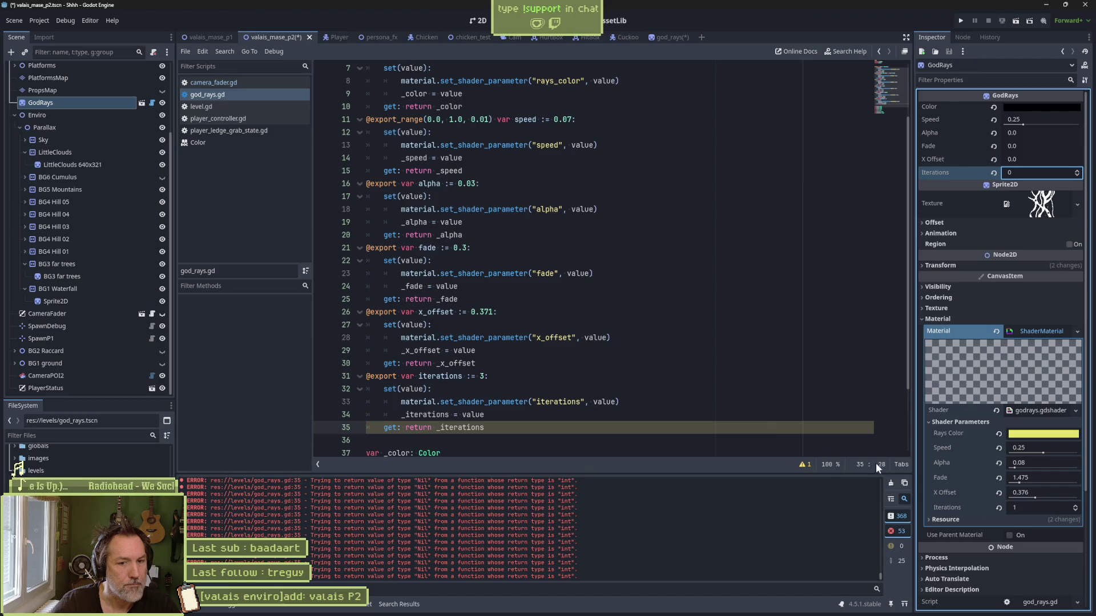
pyautogui.click(889, 482)
pyautogui.click(681, 380)
pyautogui.hotkey('ctrl', 's')
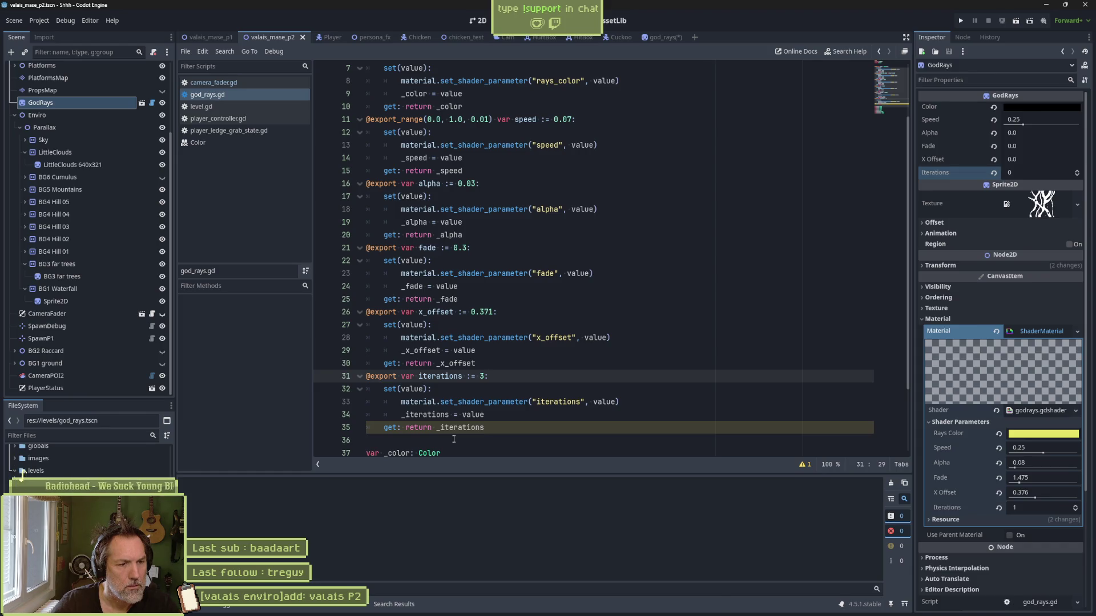
# Step: Show the script warnings and change the _iterations declaration from float to int
pyautogui.scroll(-3, 461, 412)
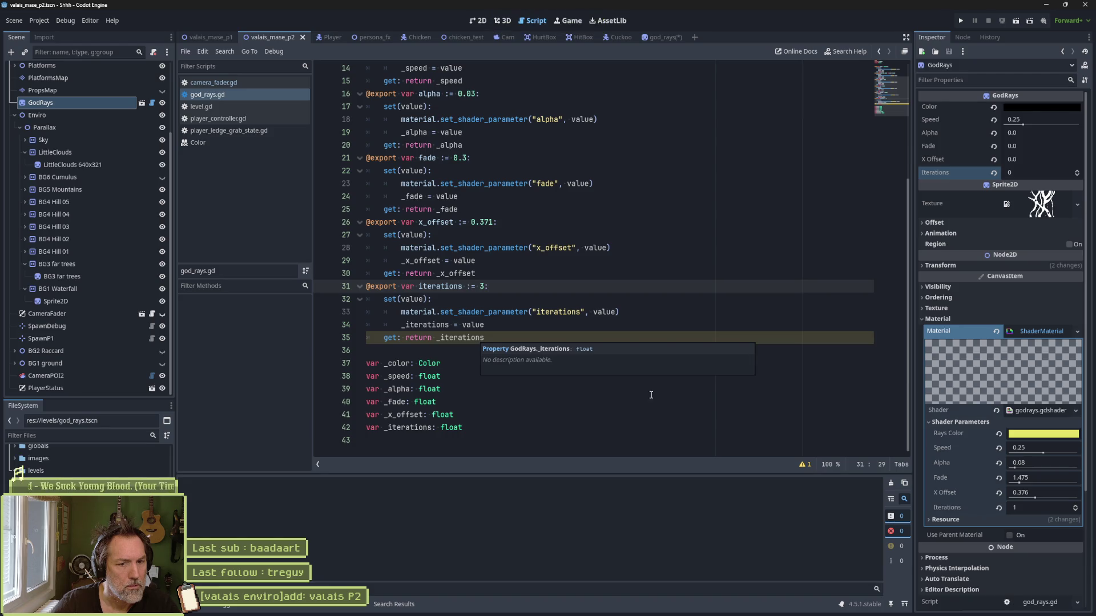
pyautogui.click(804, 463)
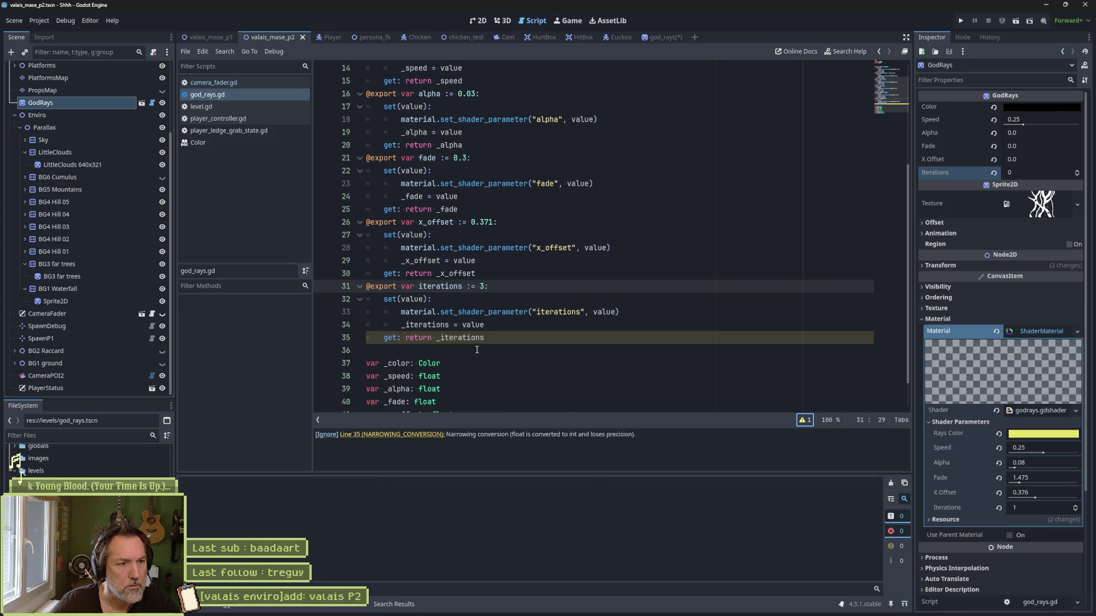
pyautogui.scroll(-1, 449, 373)
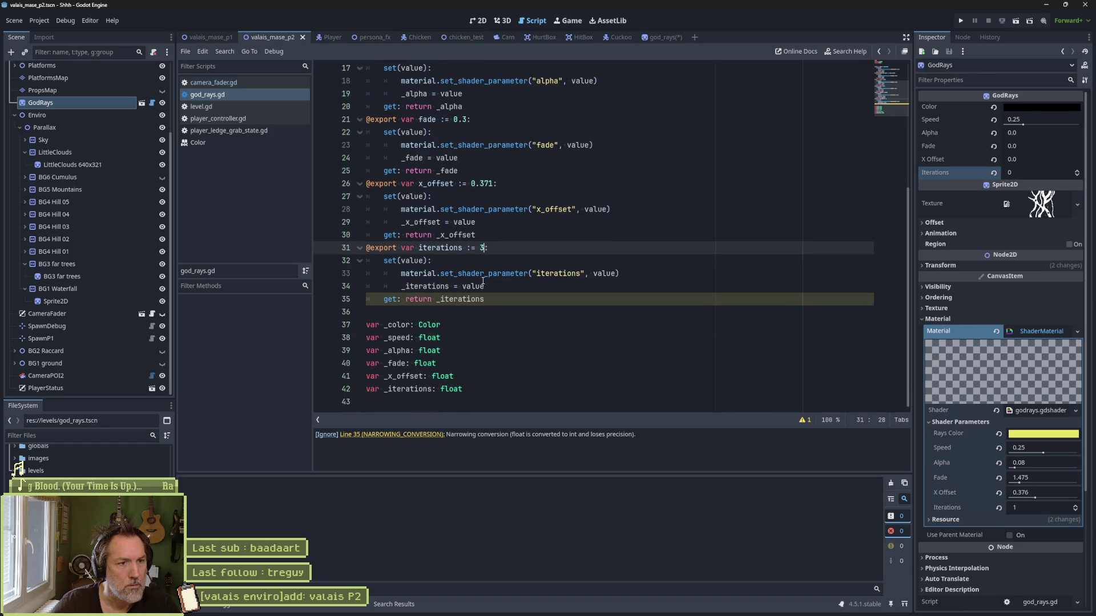
pyautogui.doubleClick(445, 388)
pyautogui.write('int')
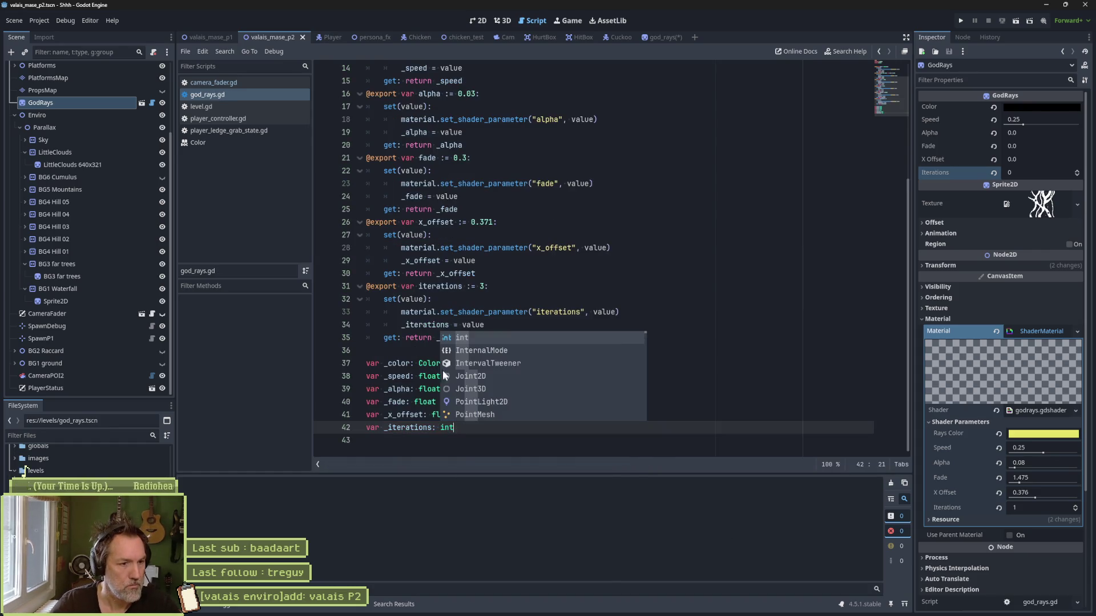
pyautogui.click(562, 324)
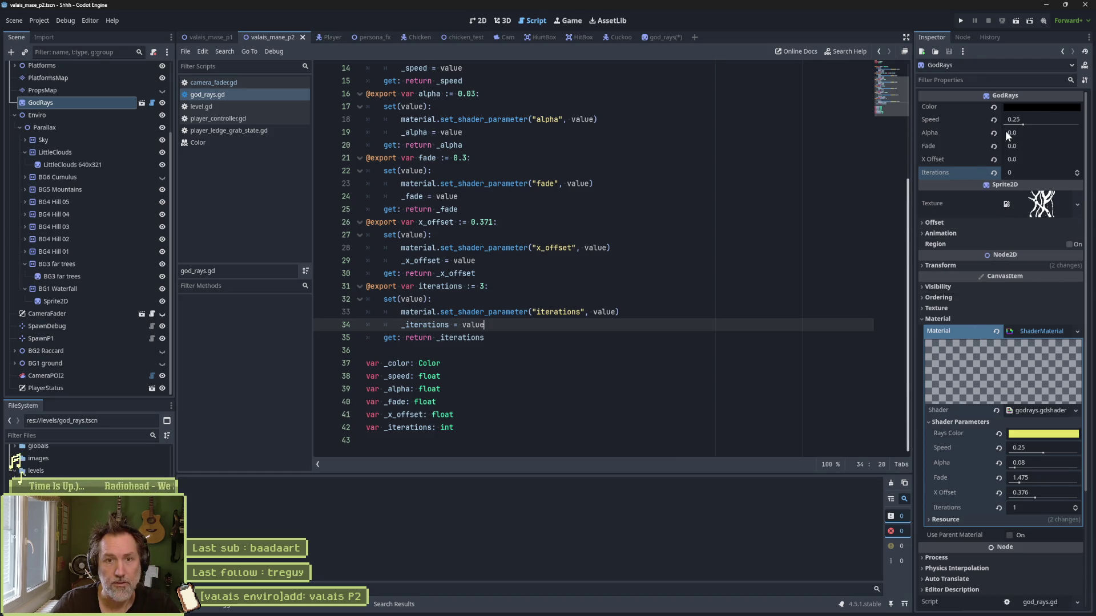
# Step: Reset the GodRays Speed to its default value and save the scene
pyautogui.moveTo(1023, 125); pyautogui.dragTo(1025, 126)
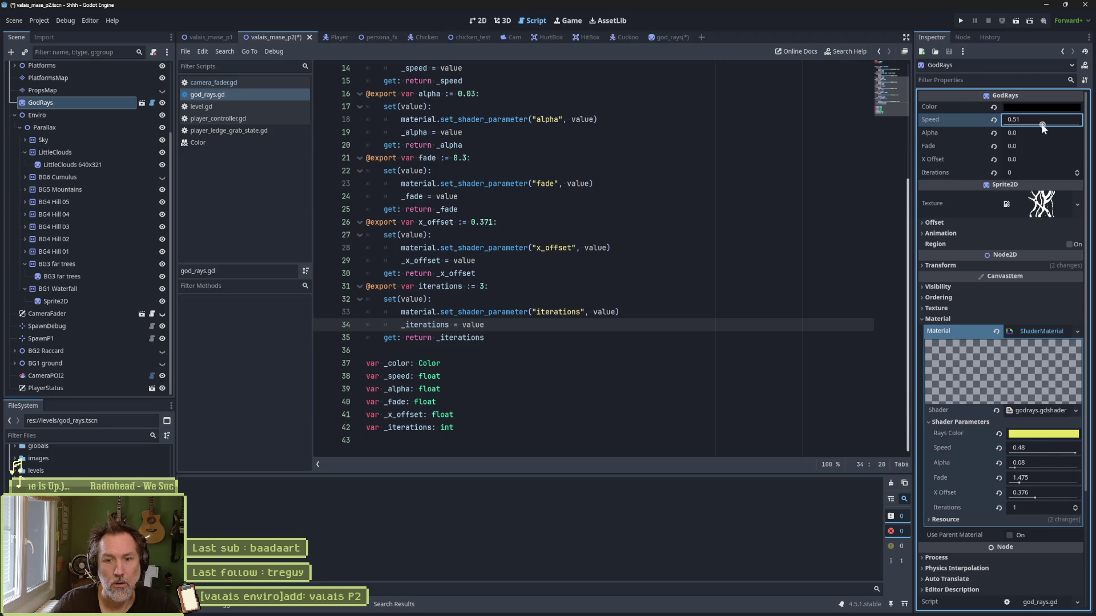
pyautogui.click(992, 121)
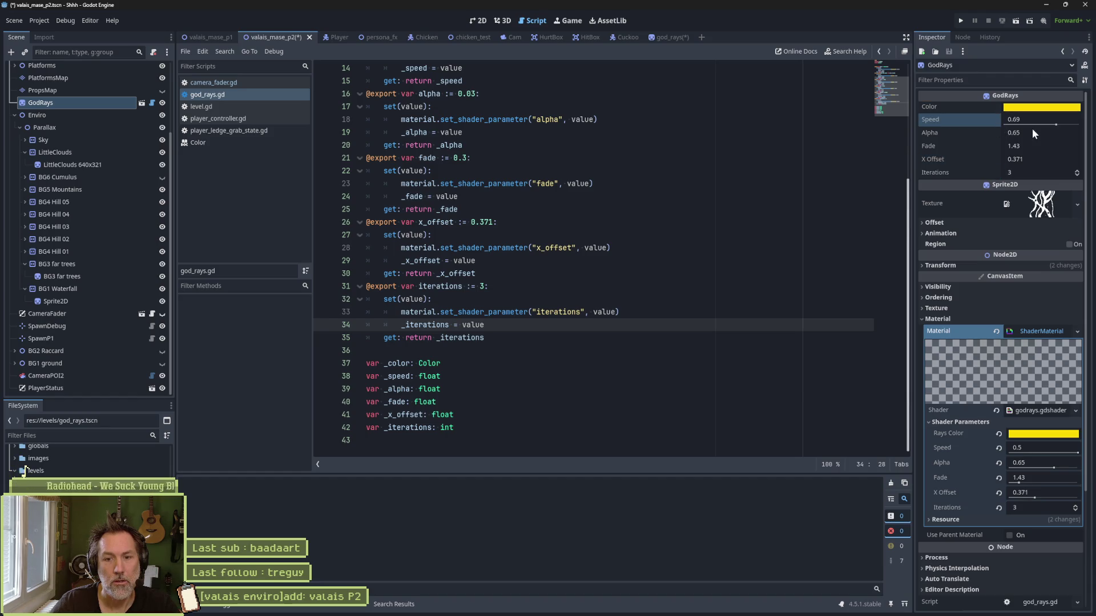
pyautogui.hotkey('ctrl', 's')
pyautogui.click(480, 21)
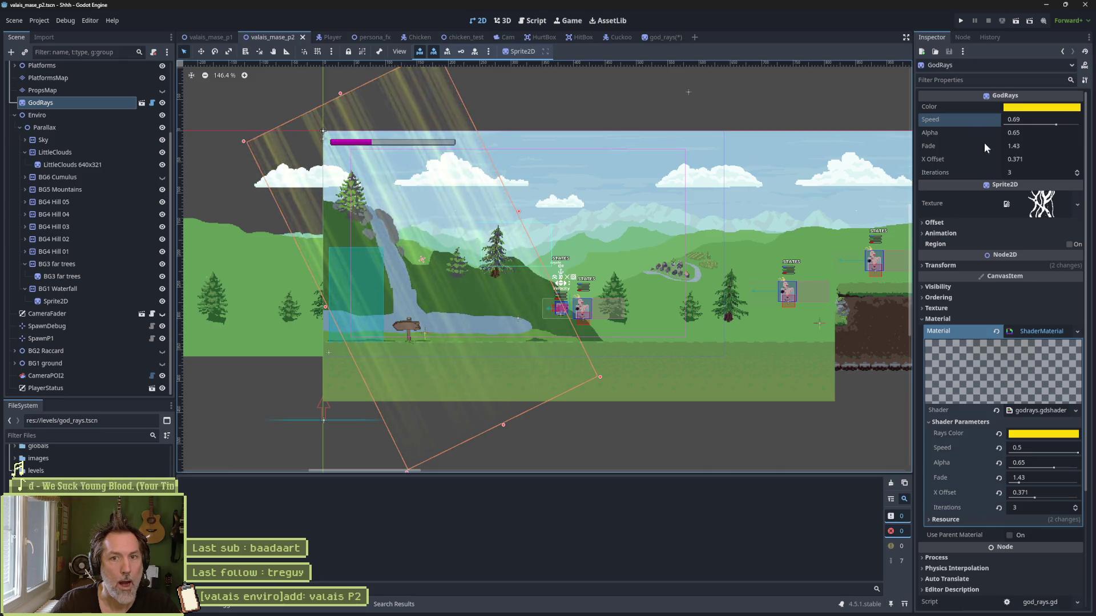
# Step: Slow the GodRays Speed to about 0.27, set Alpha to 0.335, and save the level
pyautogui.moveTo(1055, 124); pyautogui.dragTo(1024, 125)
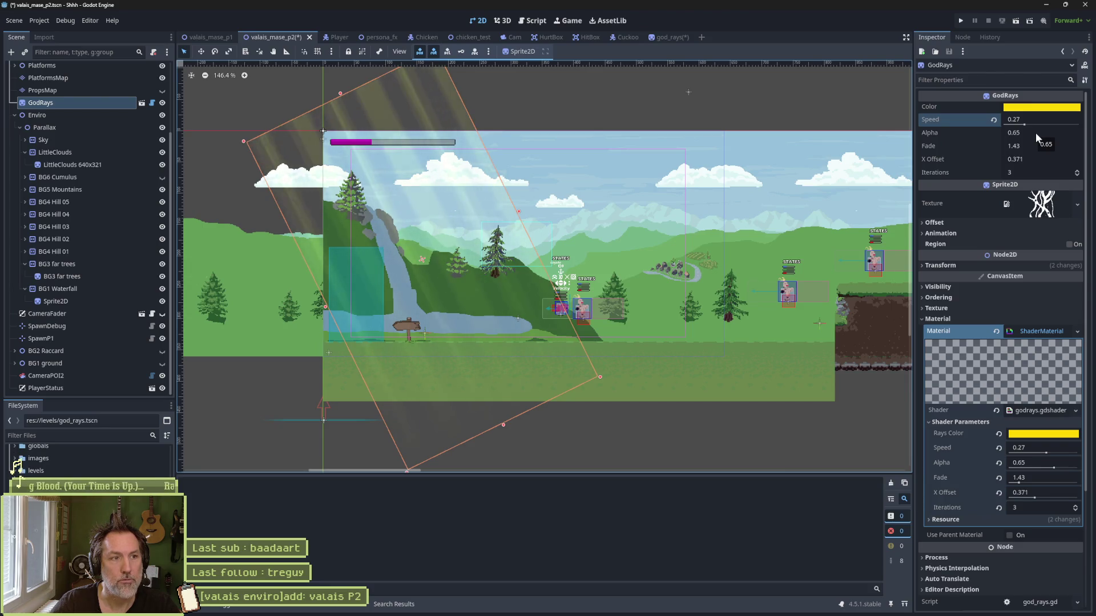
pyautogui.moveTo(1032, 131); pyautogui.dragTo(1029, 132)
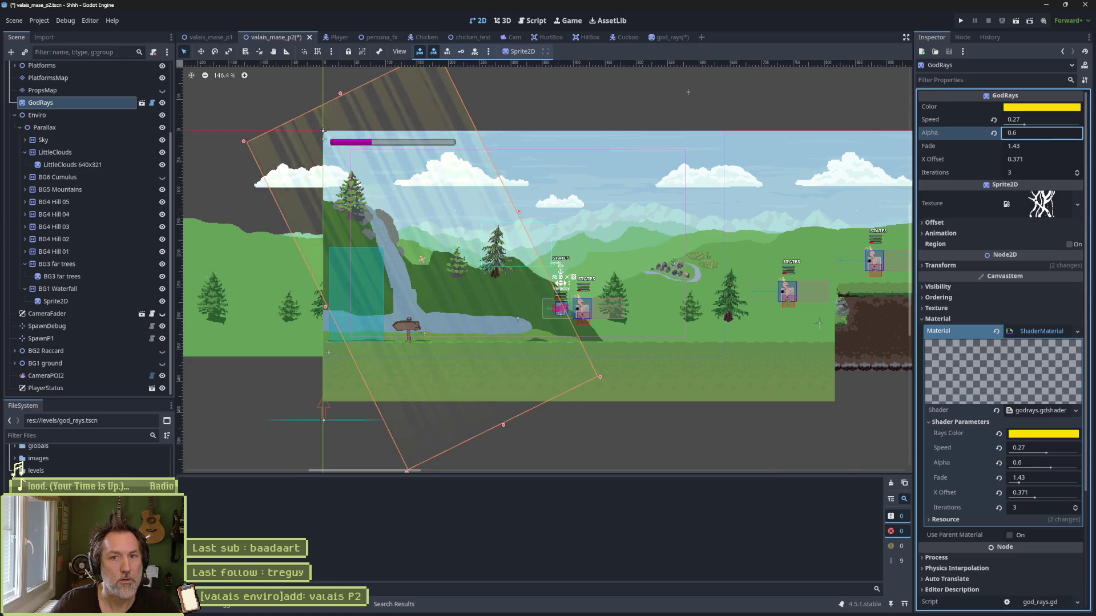
pyautogui.write('0.335')
pyautogui.press('Return')
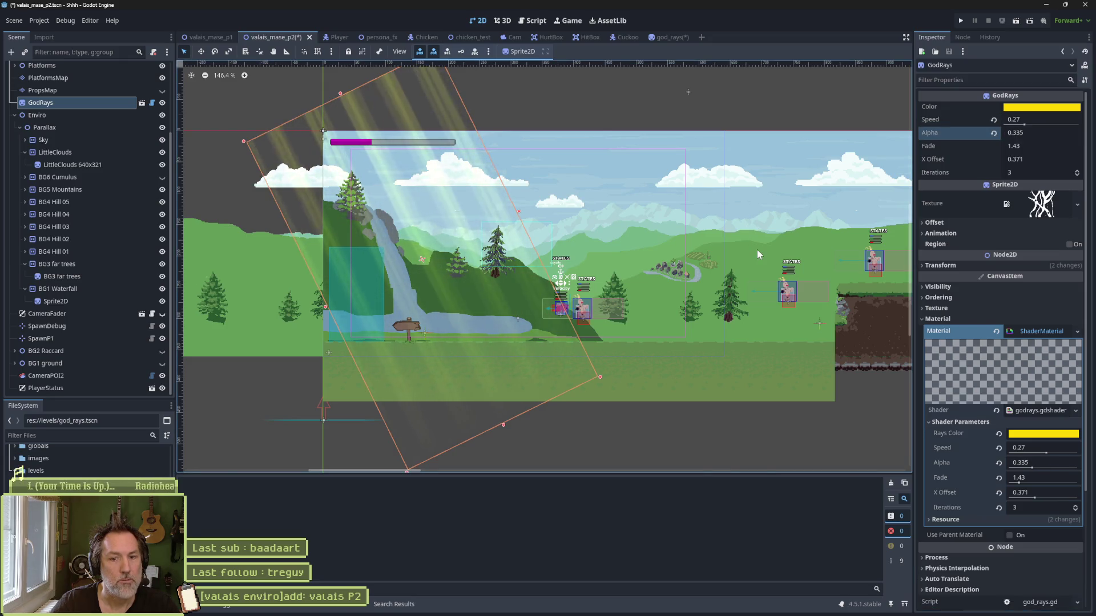
pyautogui.hotkey('ctrl', 's')
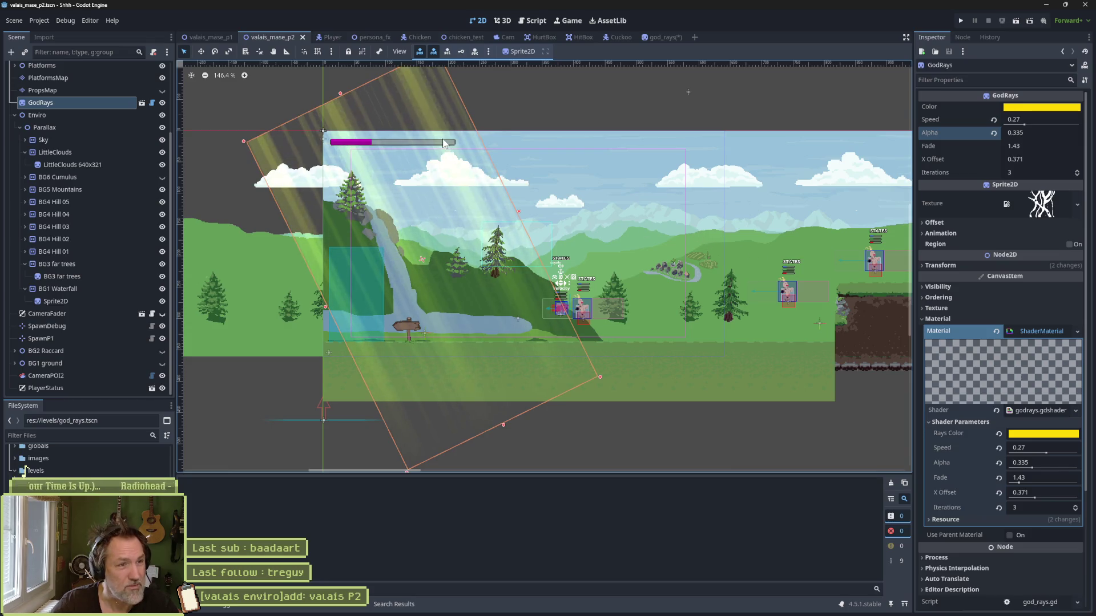
# Step: Test Iterations at 1 then 3, preview the level, lower Alpha to 0.205, and open god_rays.gd
pyautogui.doubleClick(1076, 176)
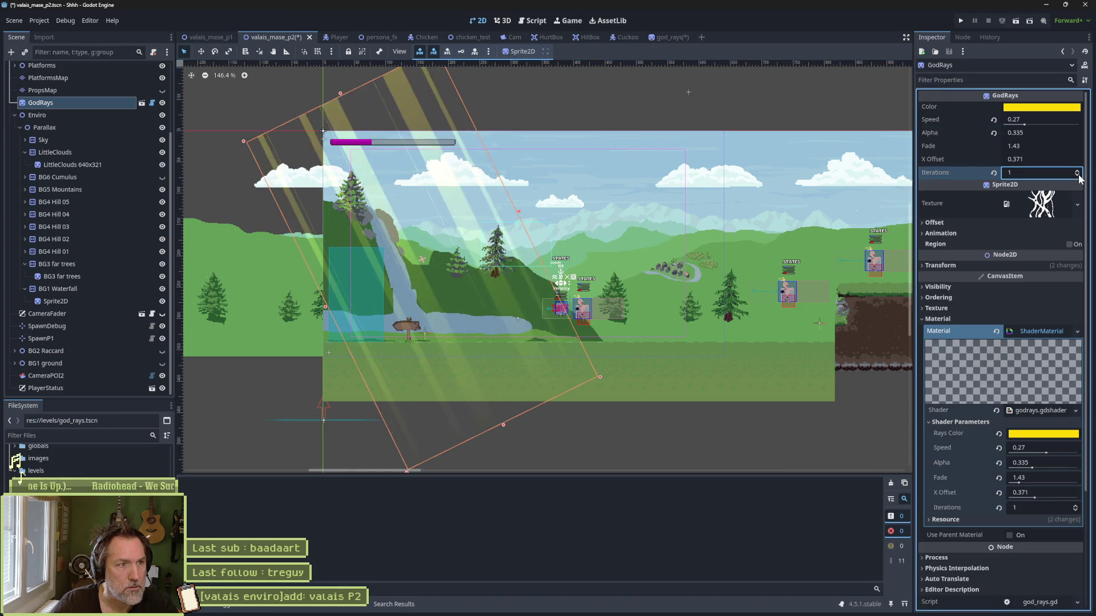
pyautogui.doubleClick(1078, 172)
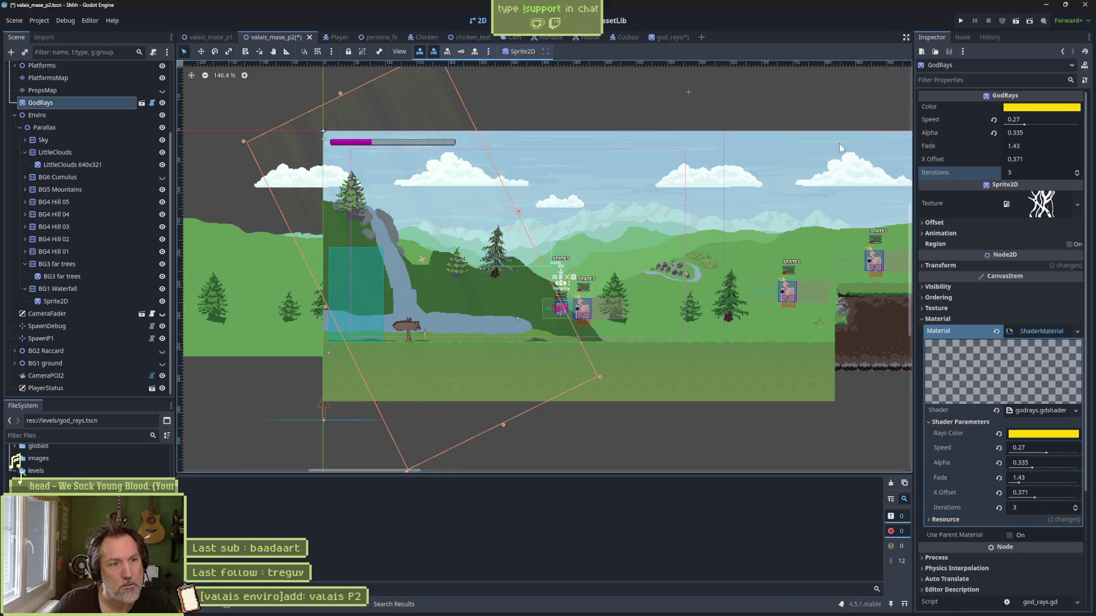
pyautogui.press('F6')
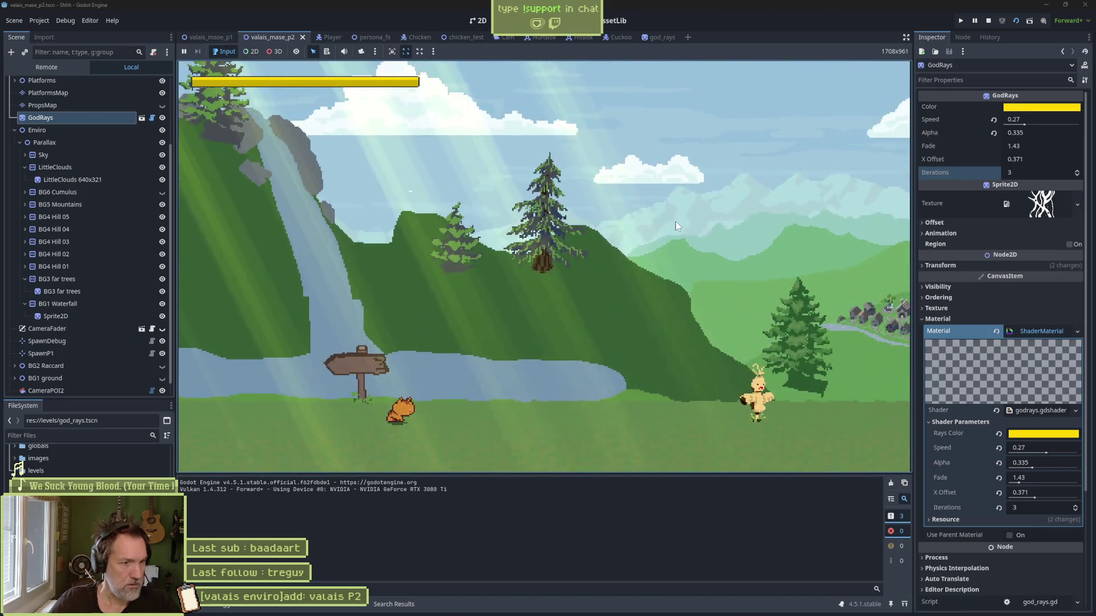
pyautogui.press('F8')
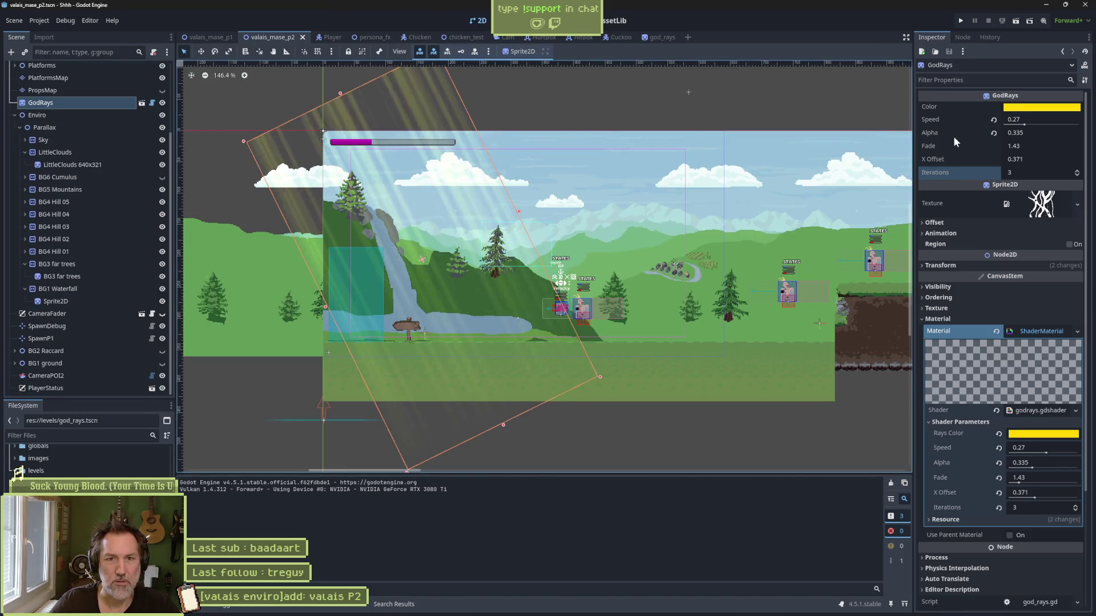
pyautogui.moveTo(1040, 132); pyautogui.dragTo(1021, 132)
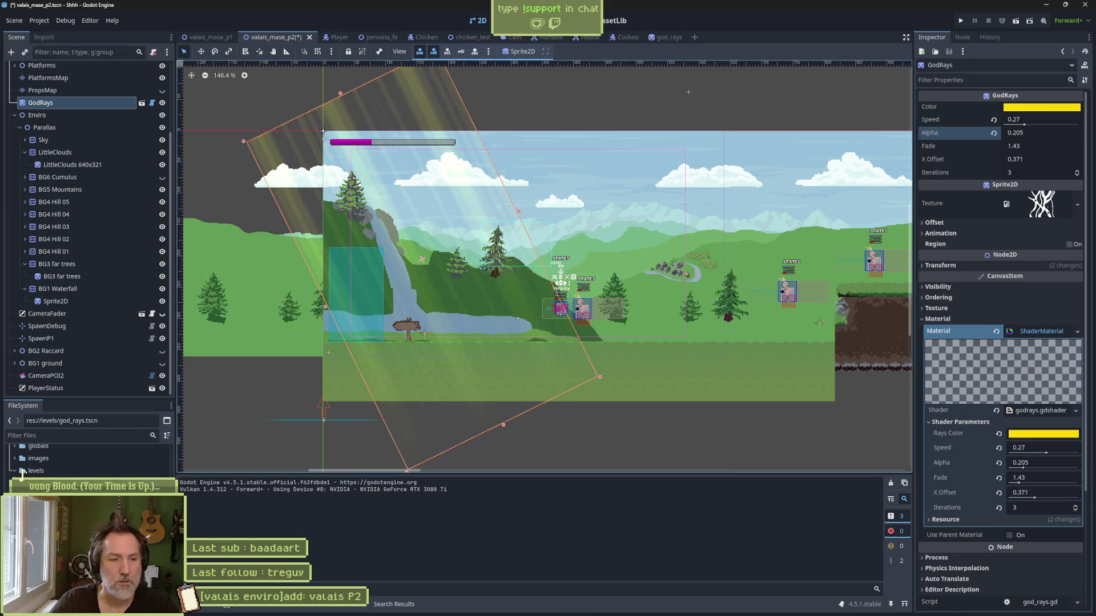
pyautogui.click(533, 20)
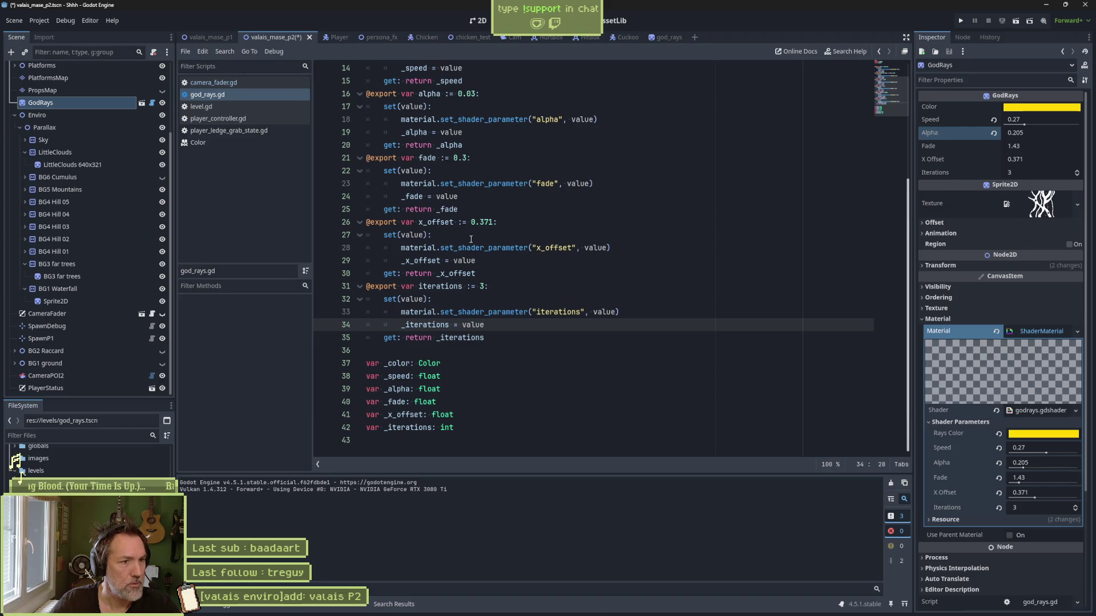
pyautogui.scroll(3, 471, 239)
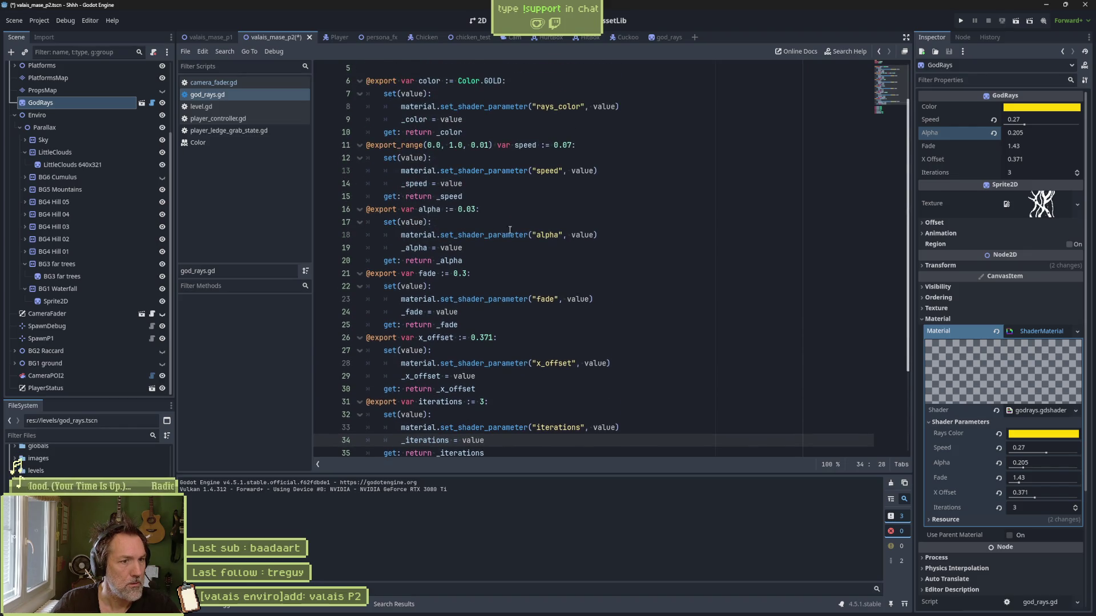
pyautogui.scroll(2, 533, 212)
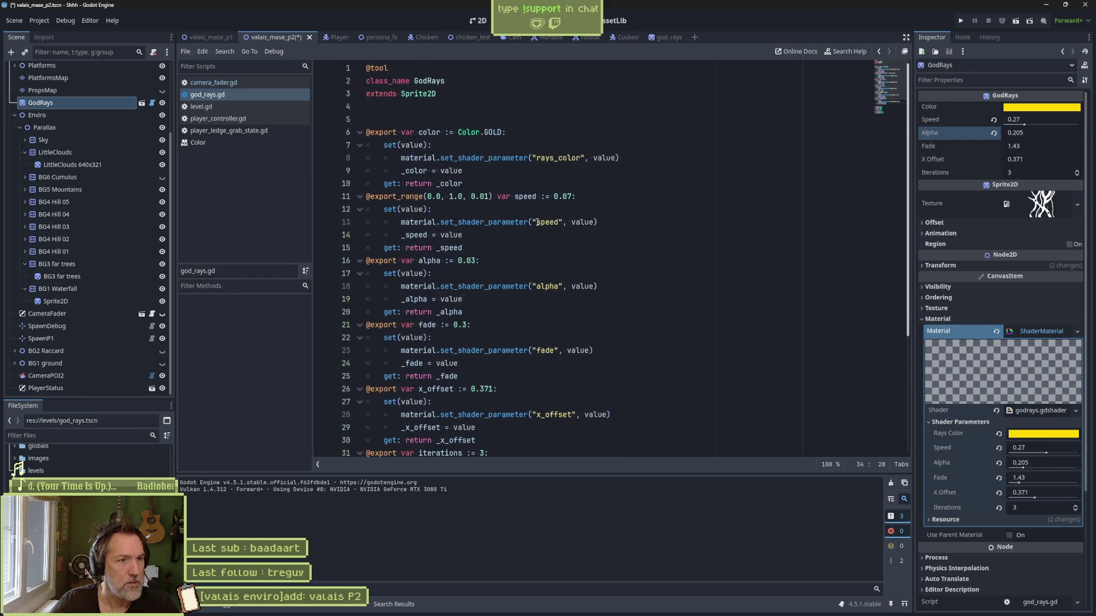
pyautogui.moveTo(598, 196); pyautogui.dragTo(596, 188)
pyautogui.hotkey('ctrl', 'c')
pyautogui.click(521, 250)
pyautogui.hotkey('ctrl', 'v')
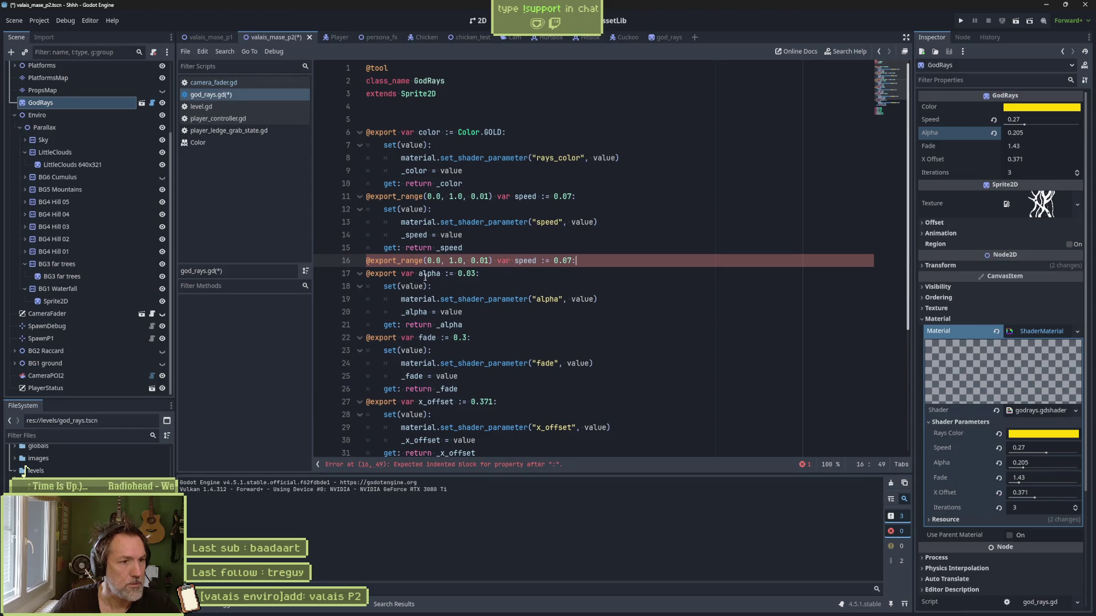
pyautogui.doubleClick(429, 274)
pyautogui.hotkey('ctrl', 'c')
pyautogui.doubleClick(525, 260)
pyautogui.hotkey('ctrl', 'v')
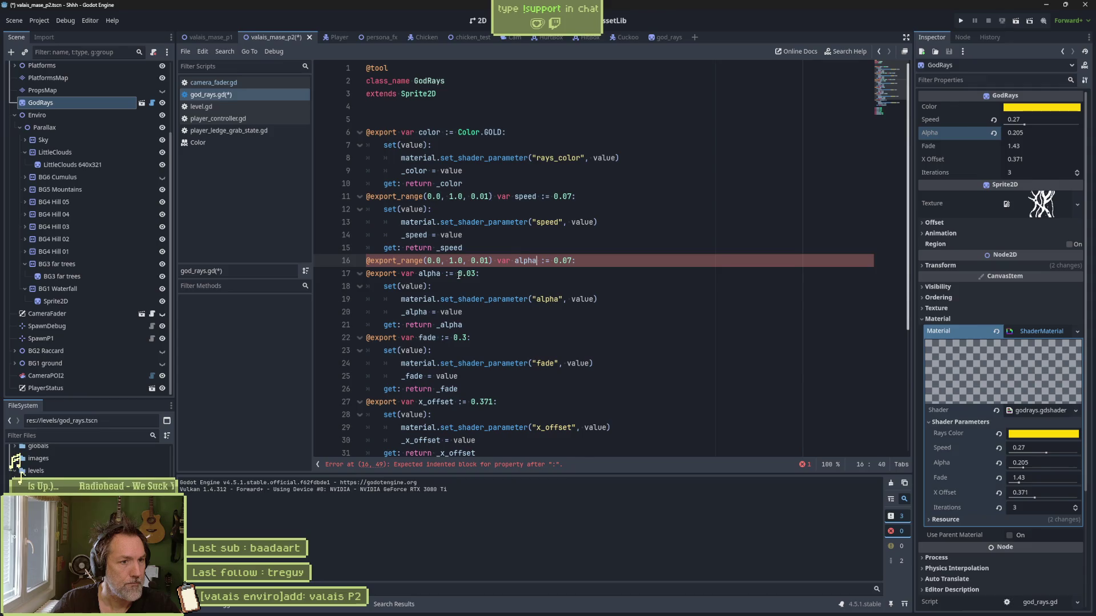
# Step: Keep the 0.03 default on the new line, delete the old alpha export line, and save
pyautogui.moveTo(458, 273); pyautogui.dragTo(475, 274)
pyautogui.moveTo(553, 260); pyautogui.dragTo(567, 261)
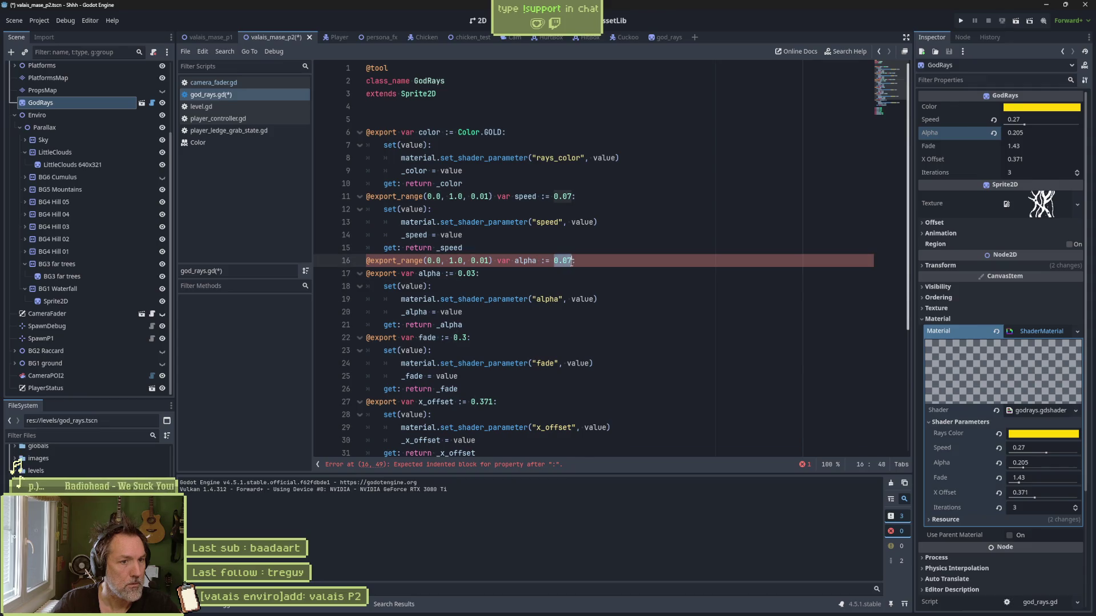
pyautogui.write('3:')
pyautogui.click(547, 273)
pyautogui.hotkey('ctrl', 'shift', 'k')
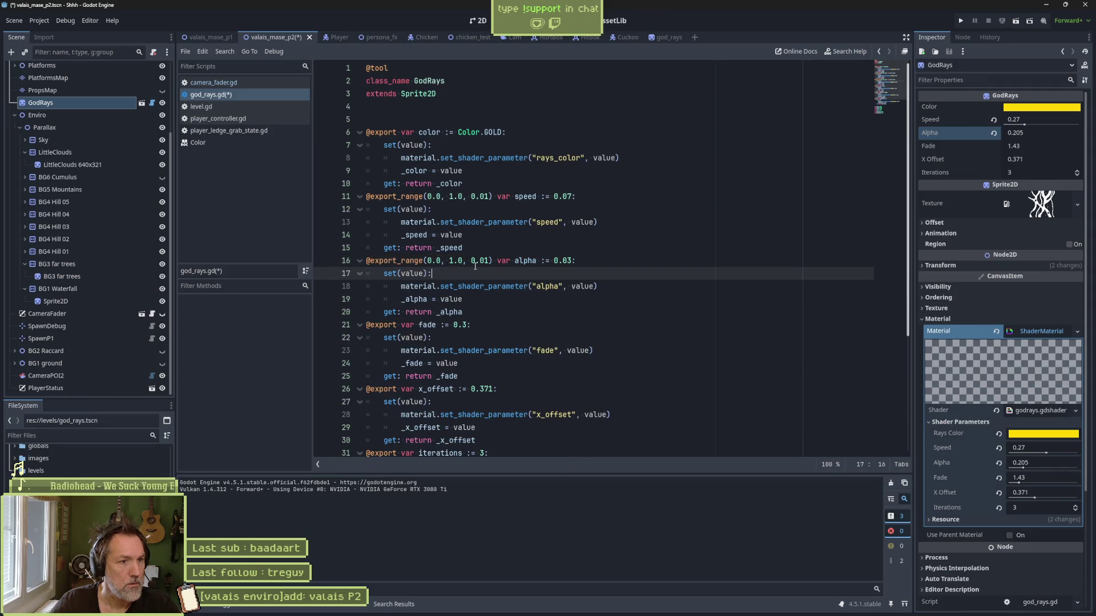
pyautogui.hotkey('ctrl', 's')
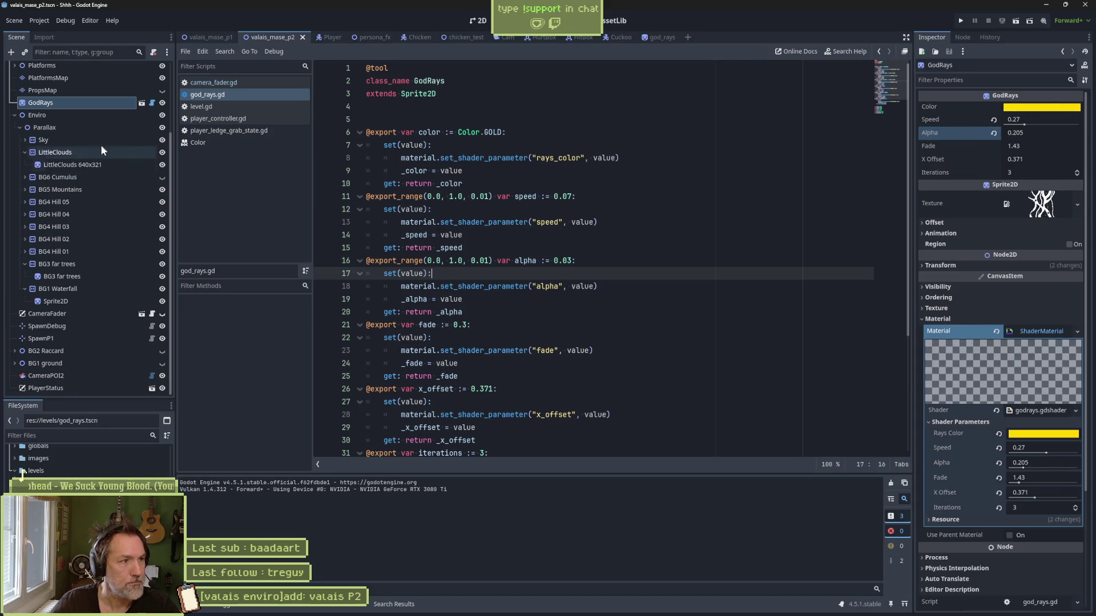
# Step: Reselect GodRays, lower its Alpha further, and preview the level in a test run
pyautogui.click(88, 113)
pyautogui.click(86, 102)
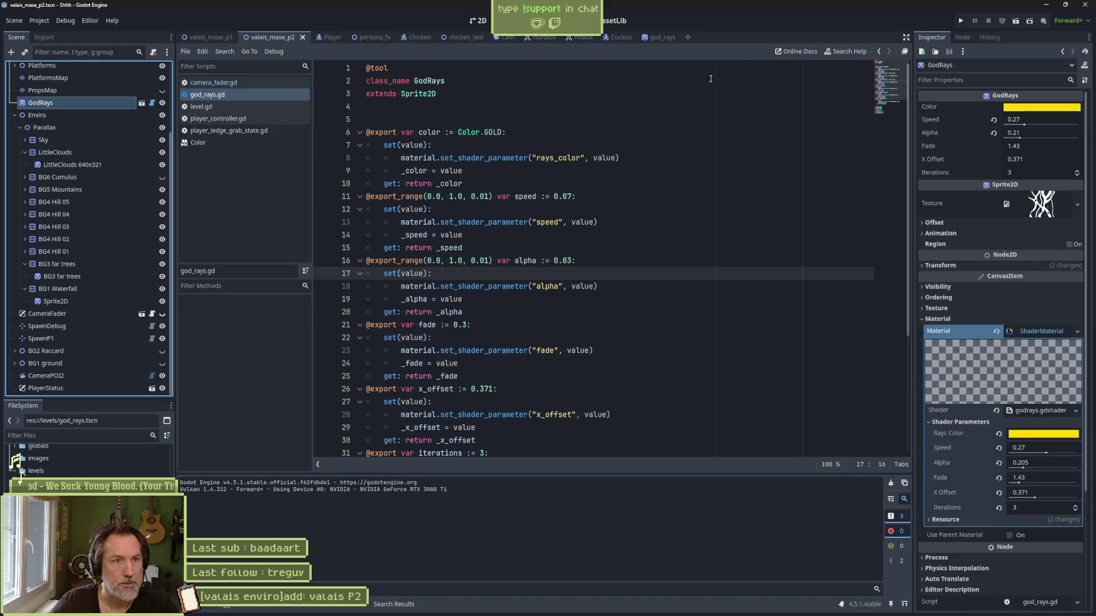
pyautogui.click(479, 21)
pyautogui.click(1020, 138)
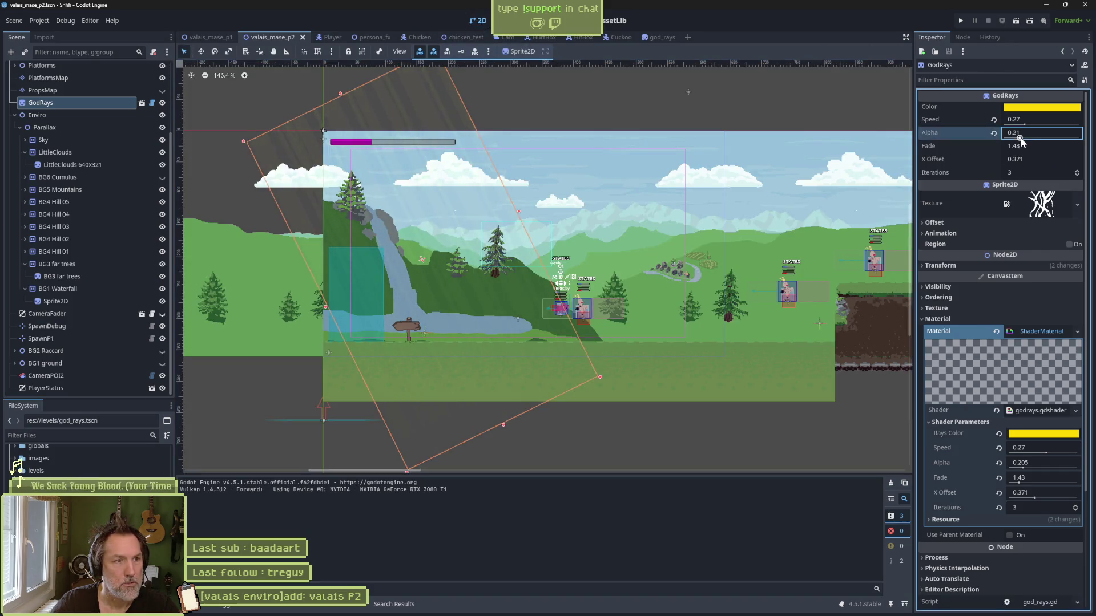
pyautogui.moveTo(1019, 139); pyautogui.dragTo(1013, 139)
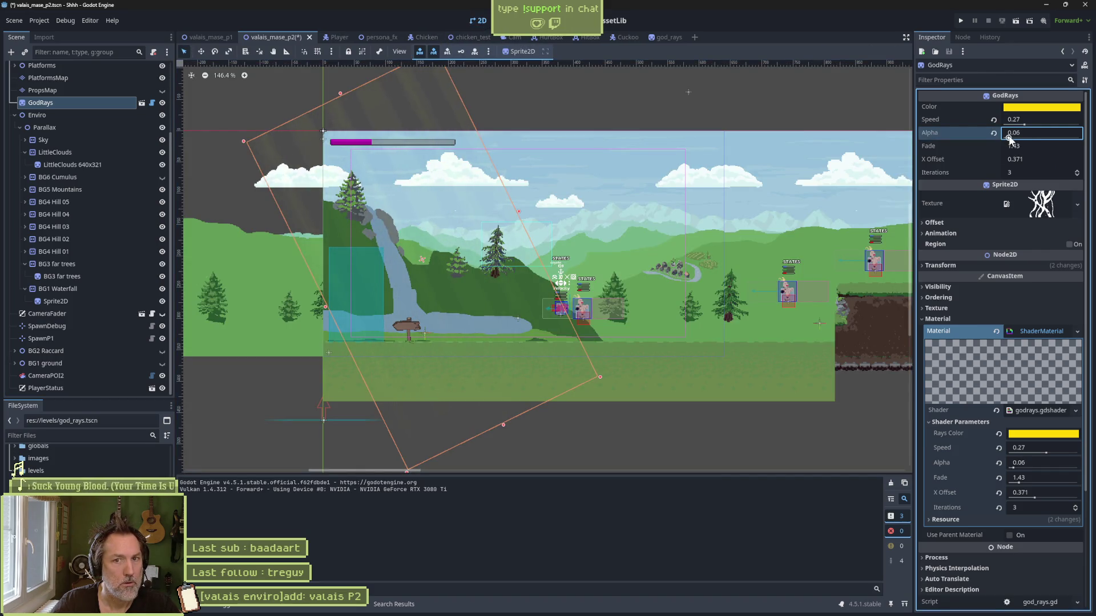
pyautogui.press('F6')
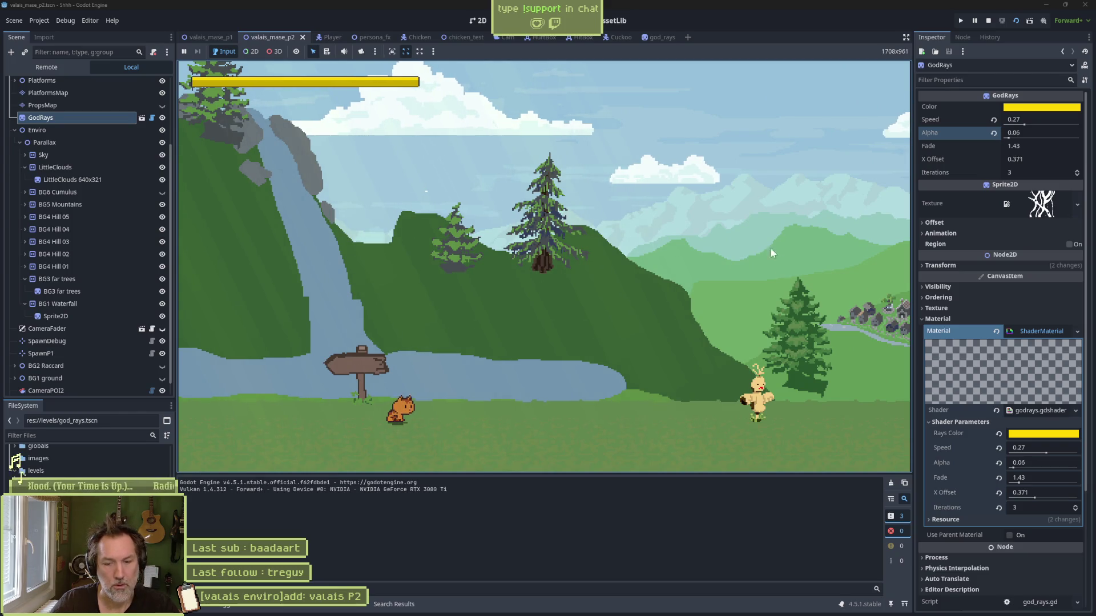
pyautogui.press('F8')
# Step: Set Alpha to 0.11, rerun the level to compare, then open the valais_mase_p1 scene
pyautogui.click(1010, 136)
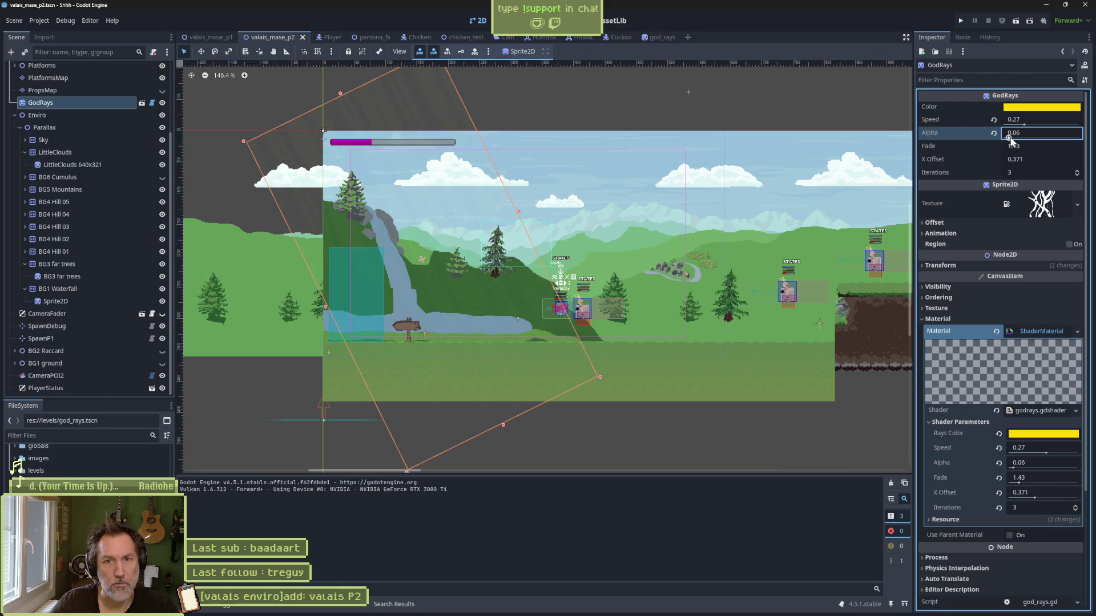
pyautogui.scroll(2, 1010, 138)
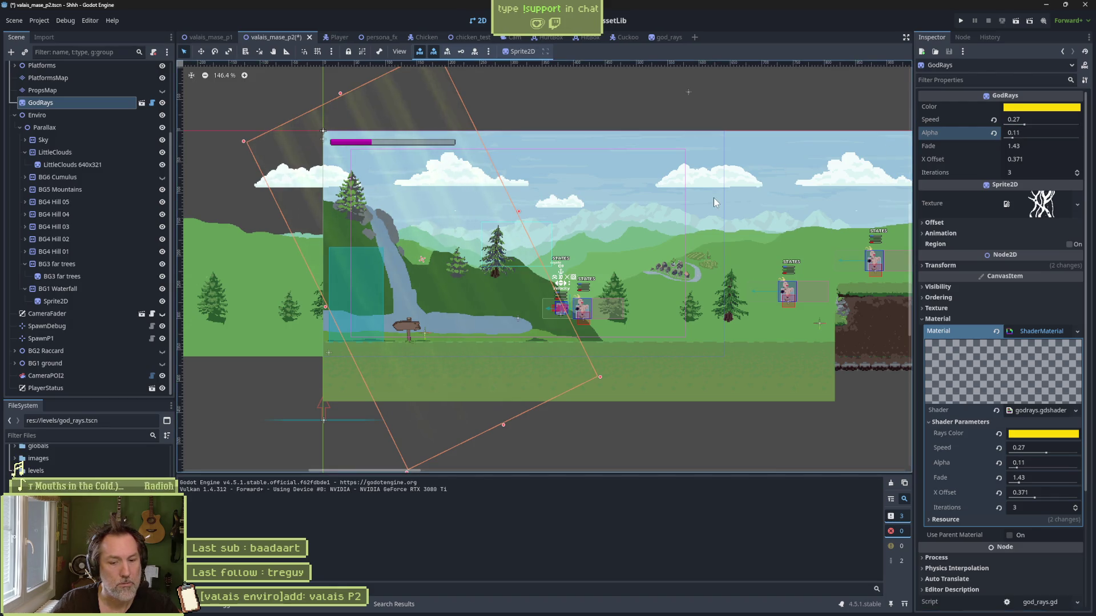
pyautogui.press('F5')
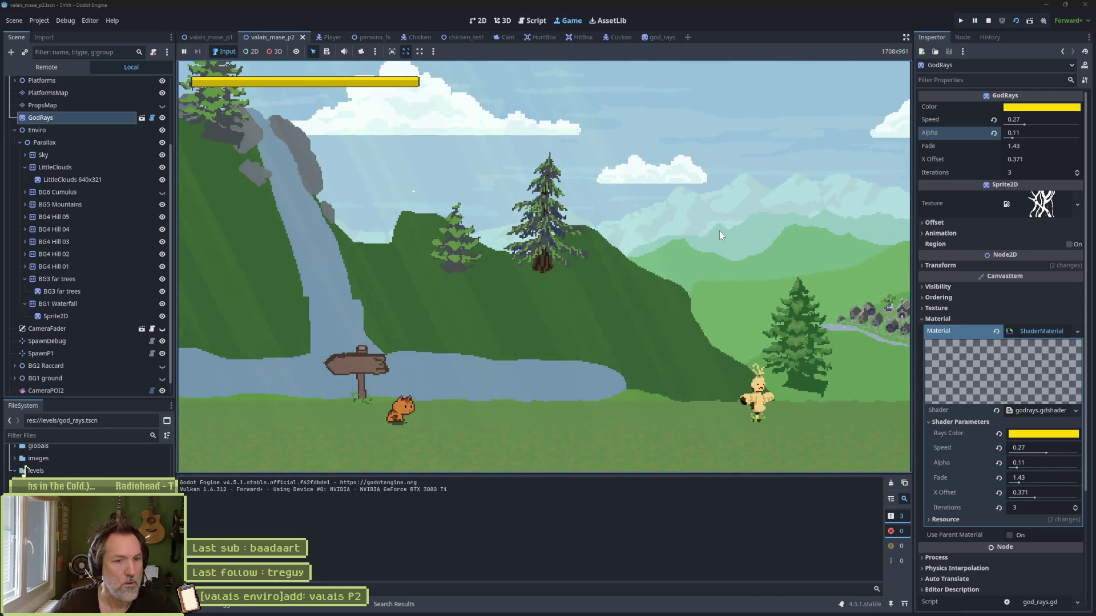
pyautogui.press('F8')
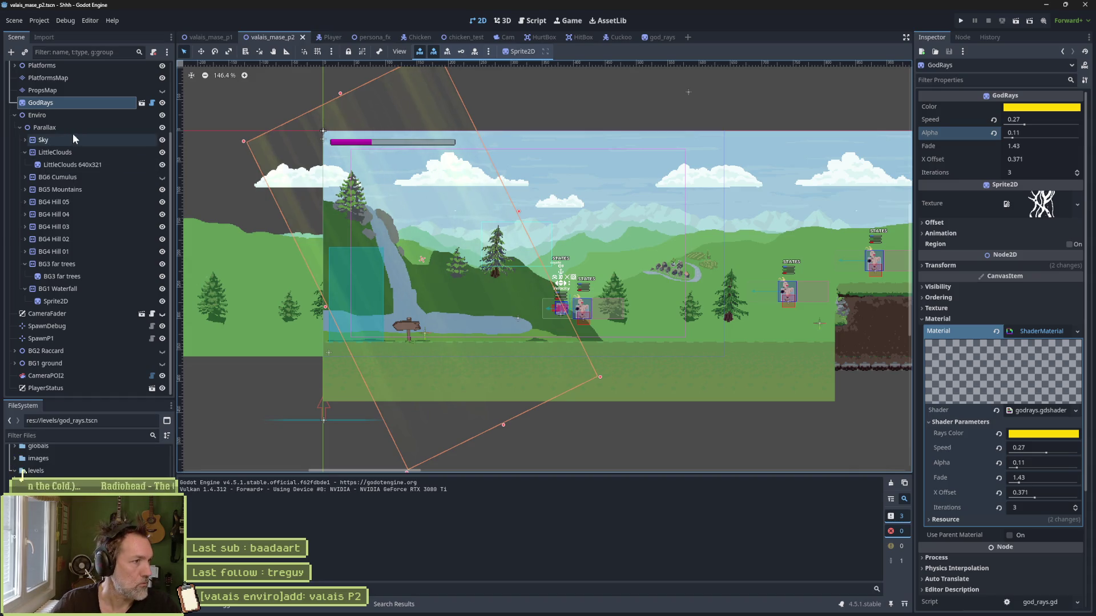
pyautogui.click(14, 115)
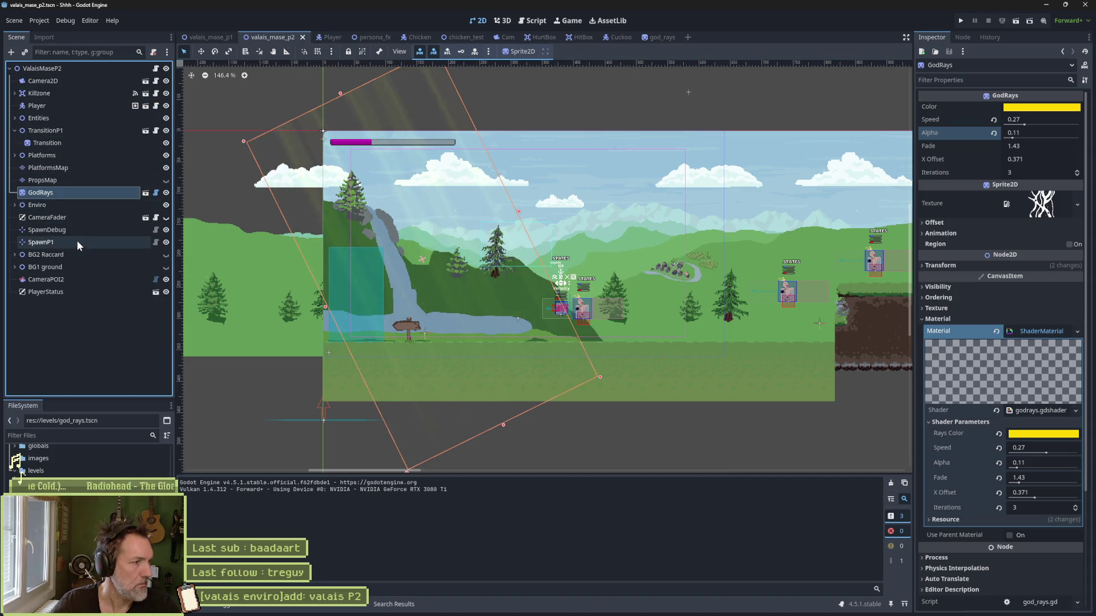
pyautogui.click(201, 38)
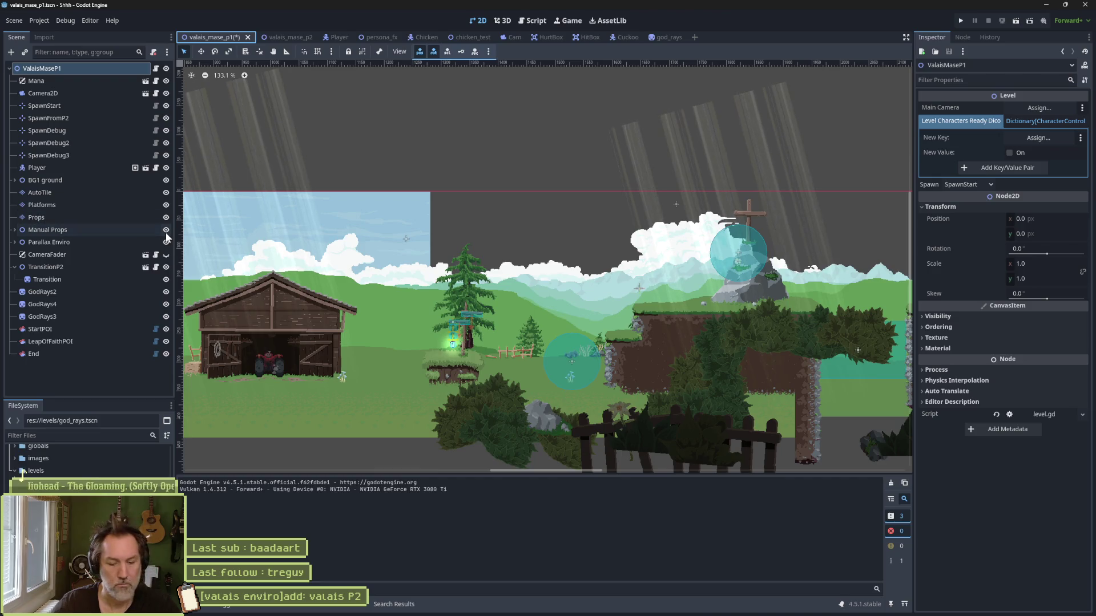
# Step: Instance the god_rays scene into the level and give it GodRays2's copied position
pyautogui.hotkey('ctrl', 'shift', 'a')
pyautogui.press('Return')
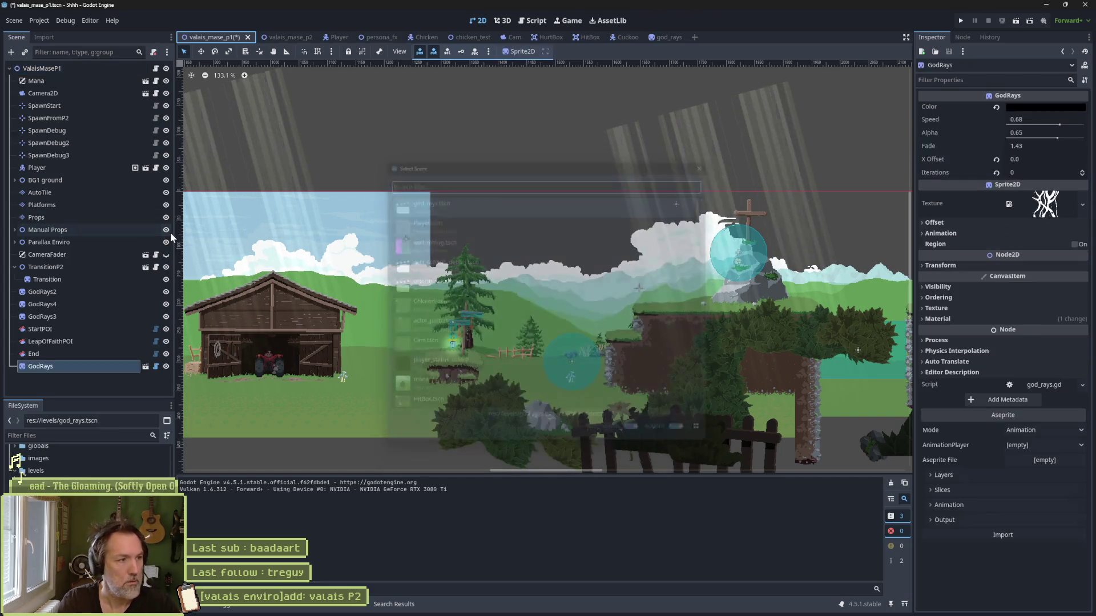
pyautogui.click(67, 291)
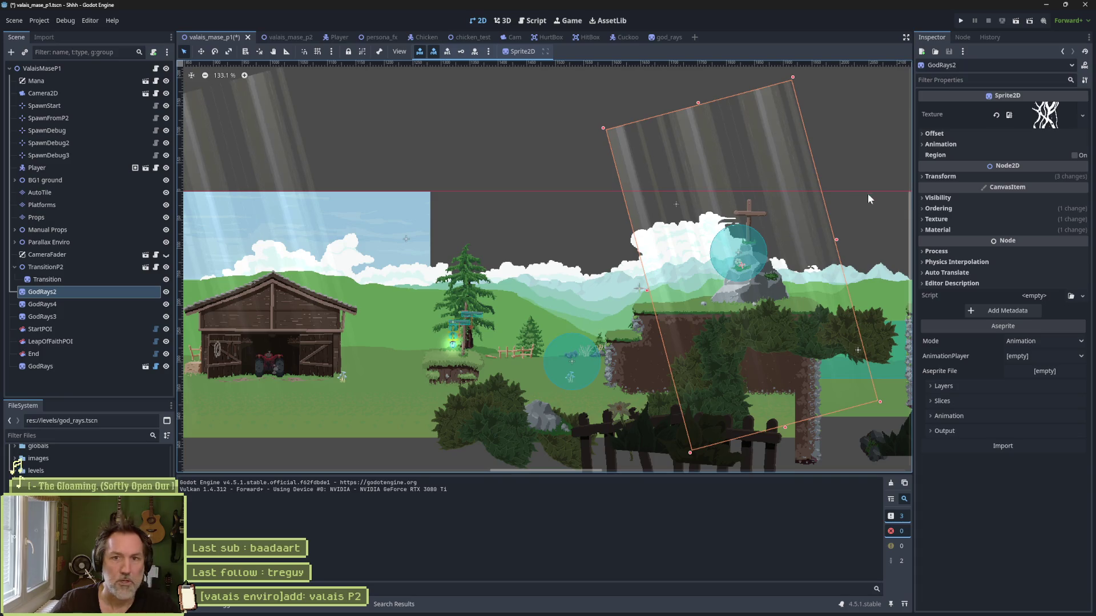
pyautogui.click(939, 176)
pyautogui.rightClick(945, 190)
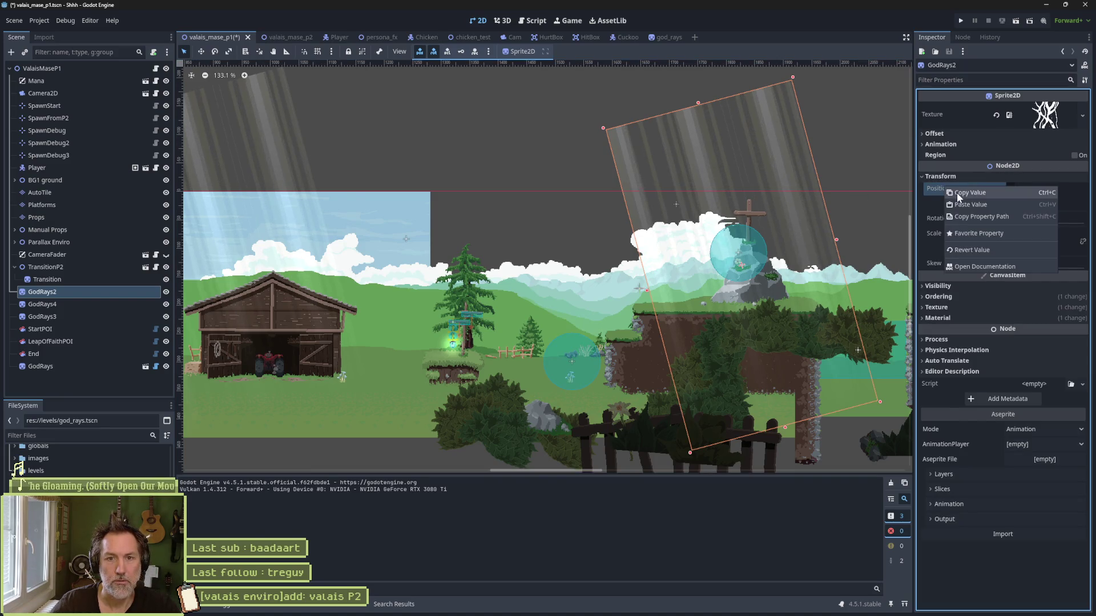
pyautogui.click(962, 197)
pyautogui.click(122, 370)
pyautogui.click(123, 368)
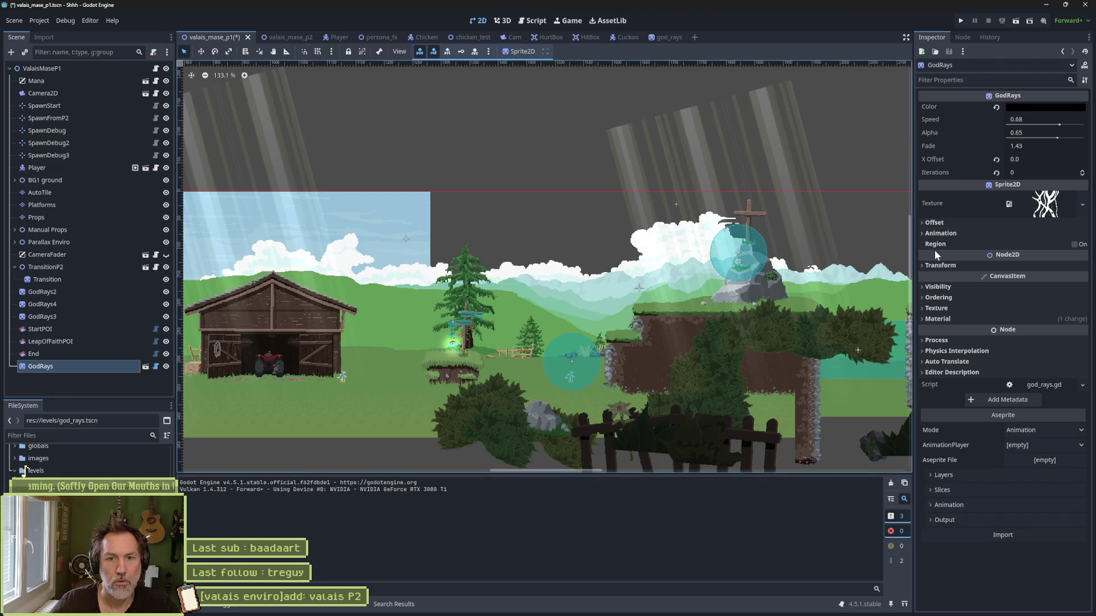
pyautogui.click(939, 266)
pyautogui.rightClick(943, 276)
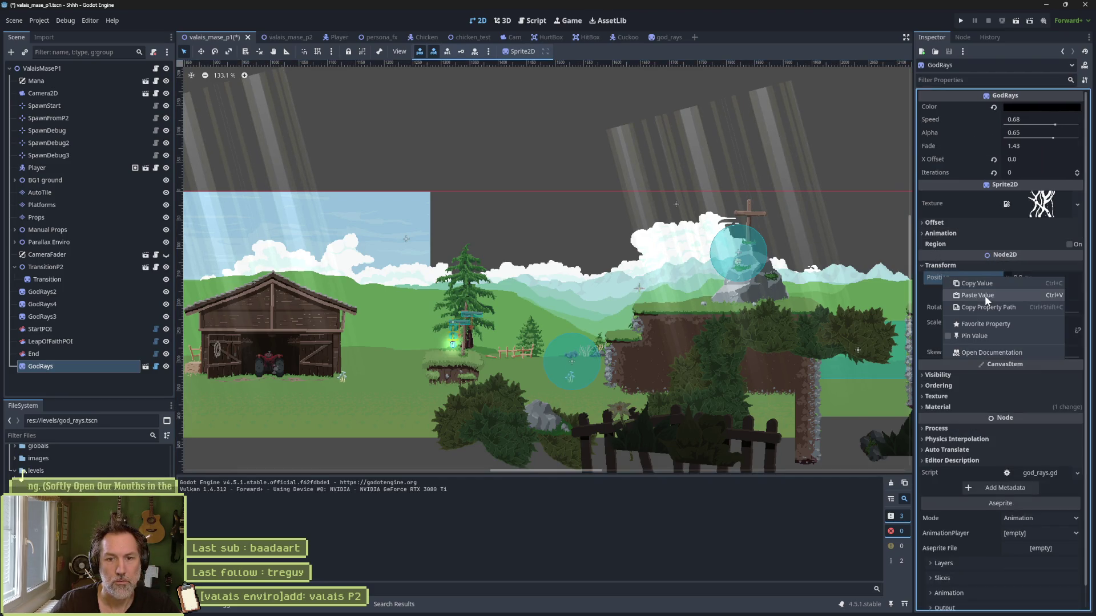
pyautogui.click(984, 295)
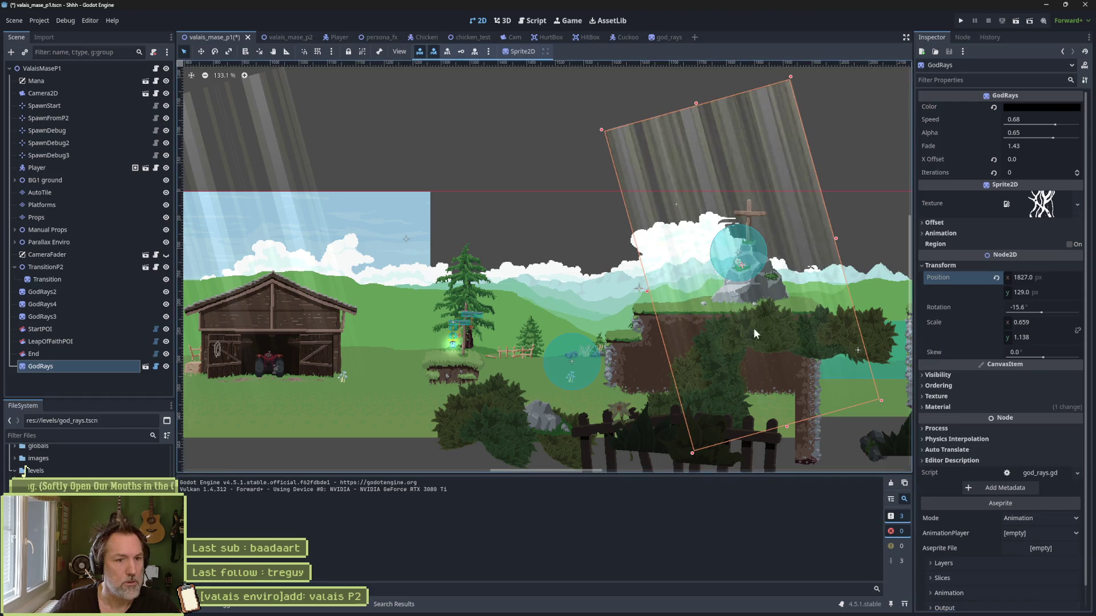
# Step: Hide the old GodRays2 sprite in the level, keeping its name
pyautogui.click(60, 290)
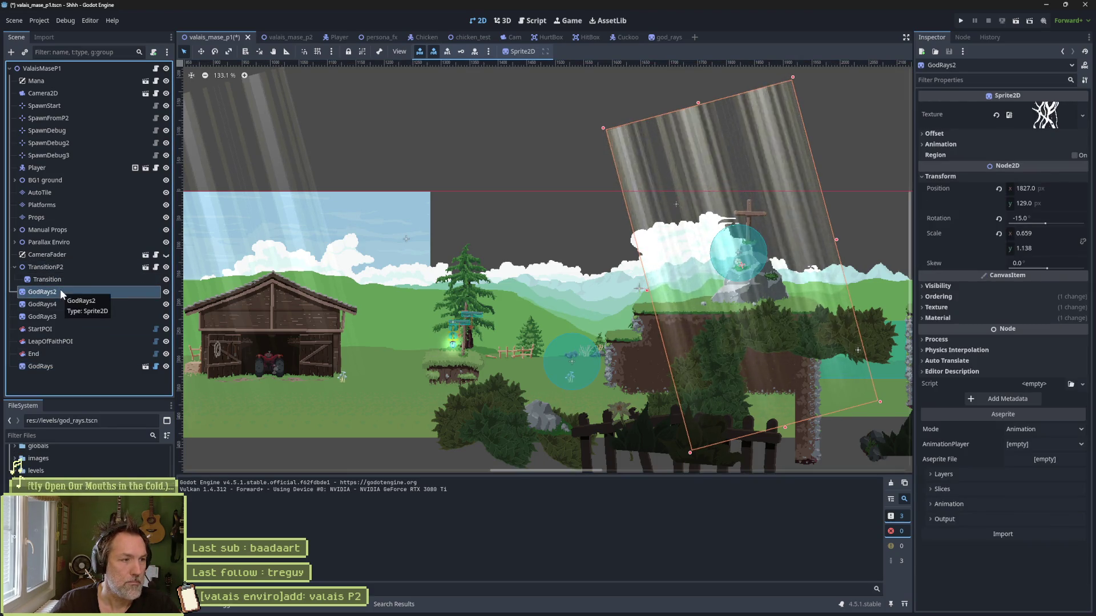
pyautogui.click(165, 292)
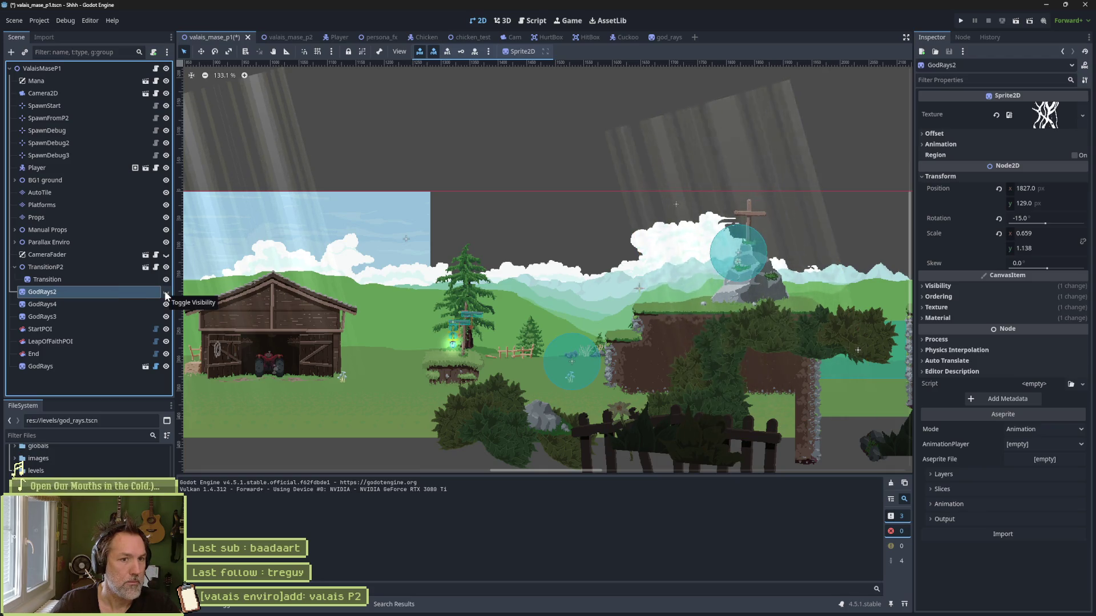
pyautogui.doubleClick(109, 289)
pyautogui.press('Escape')
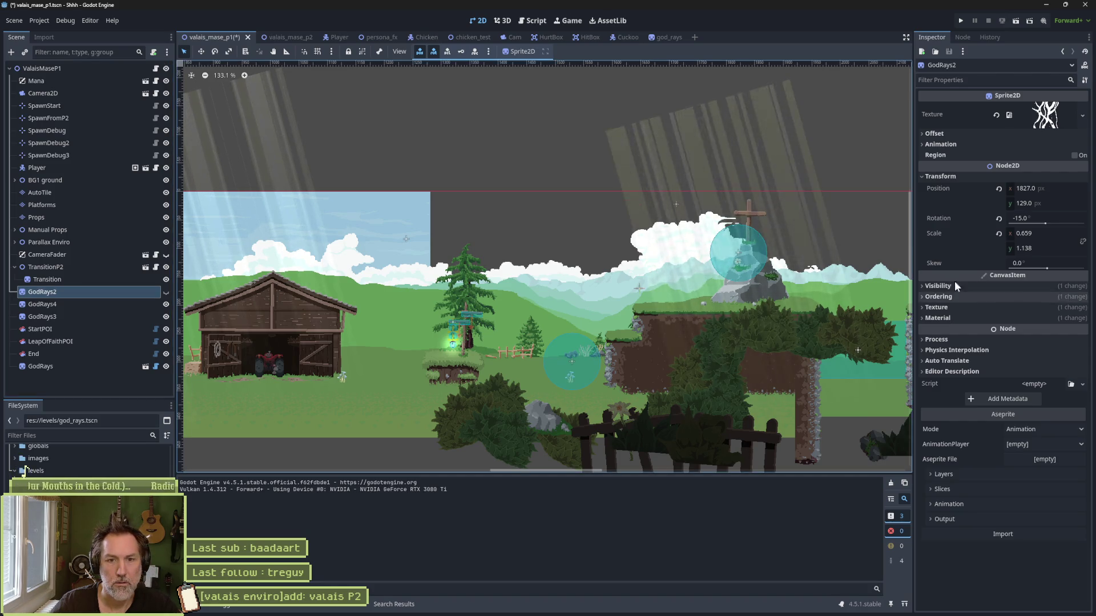
# Step: Compare GodRays2's shader material parameters with the new GodRays instance's Shader Parameters
pyautogui.click(950, 318)
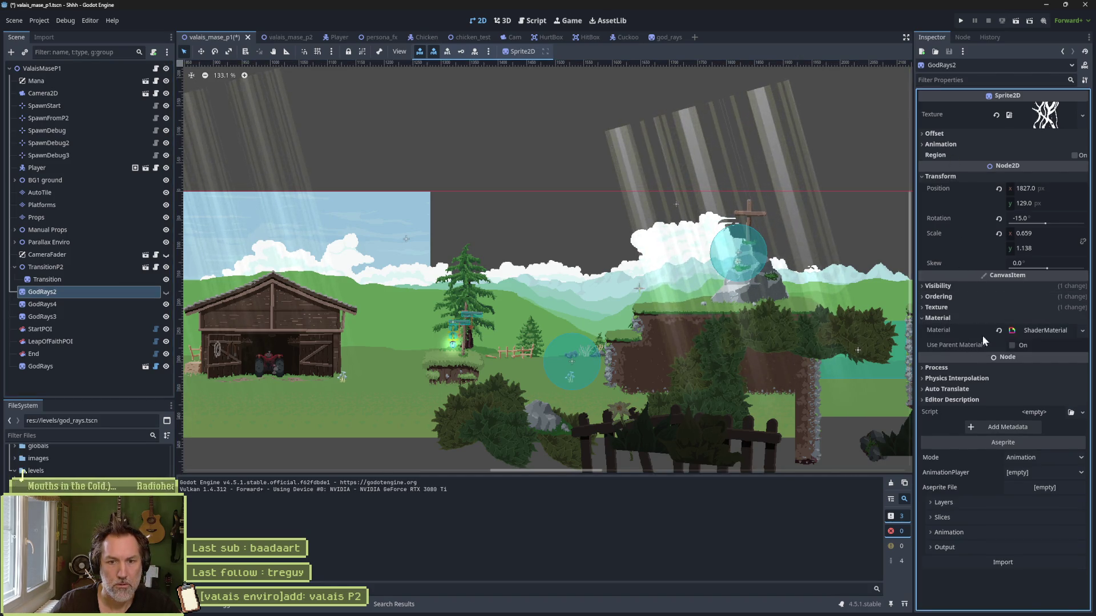
pyautogui.click(1026, 331)
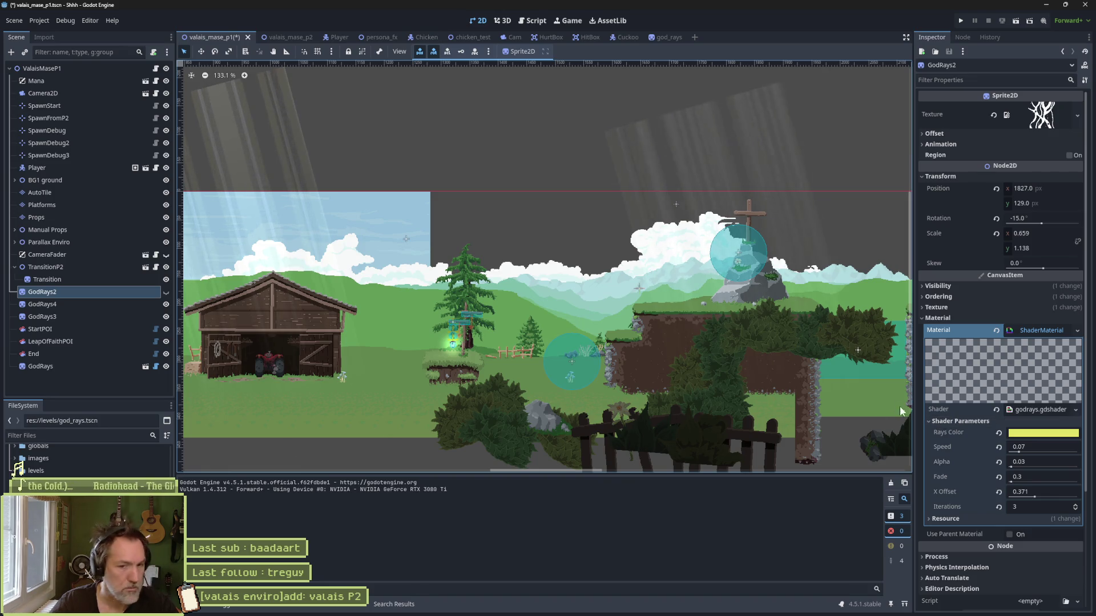
pyautogui.rightClick(937, 409)
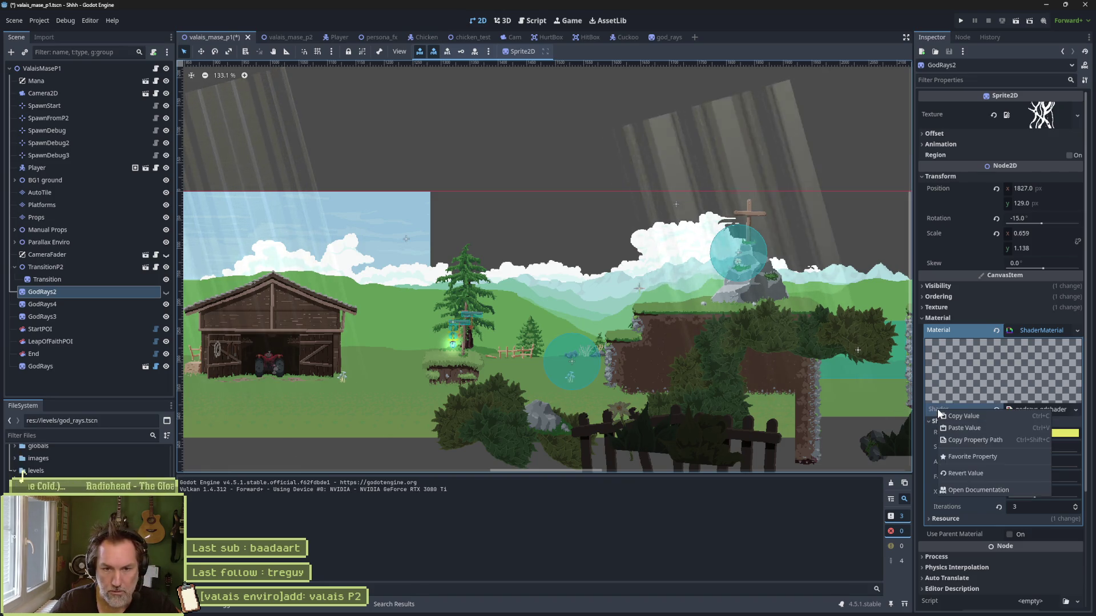
pyautogui.click(967, 416)
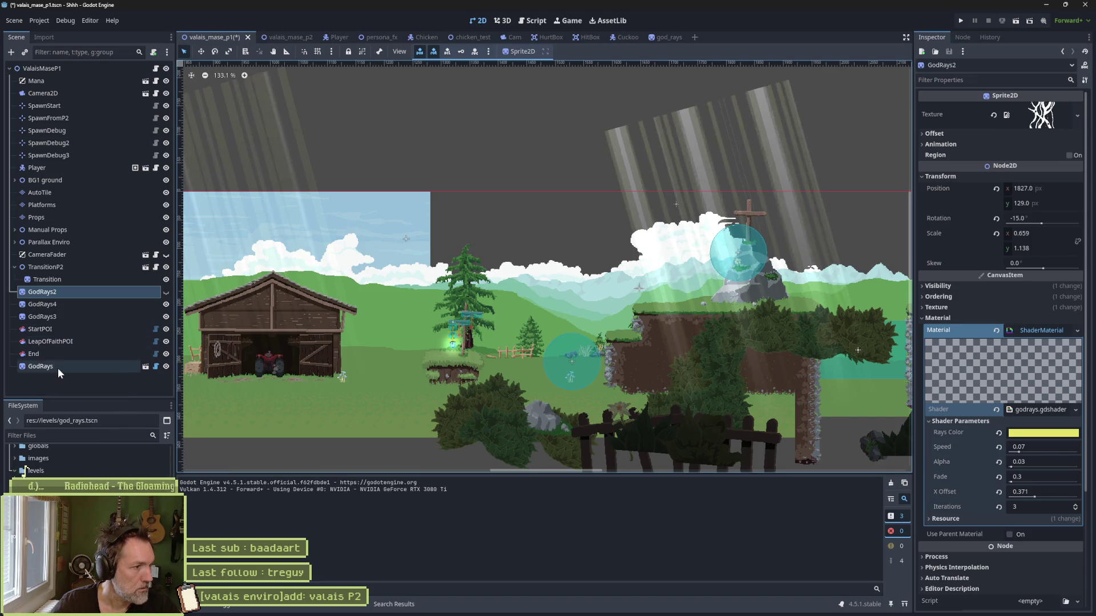
pyautogui.click(57, 368)
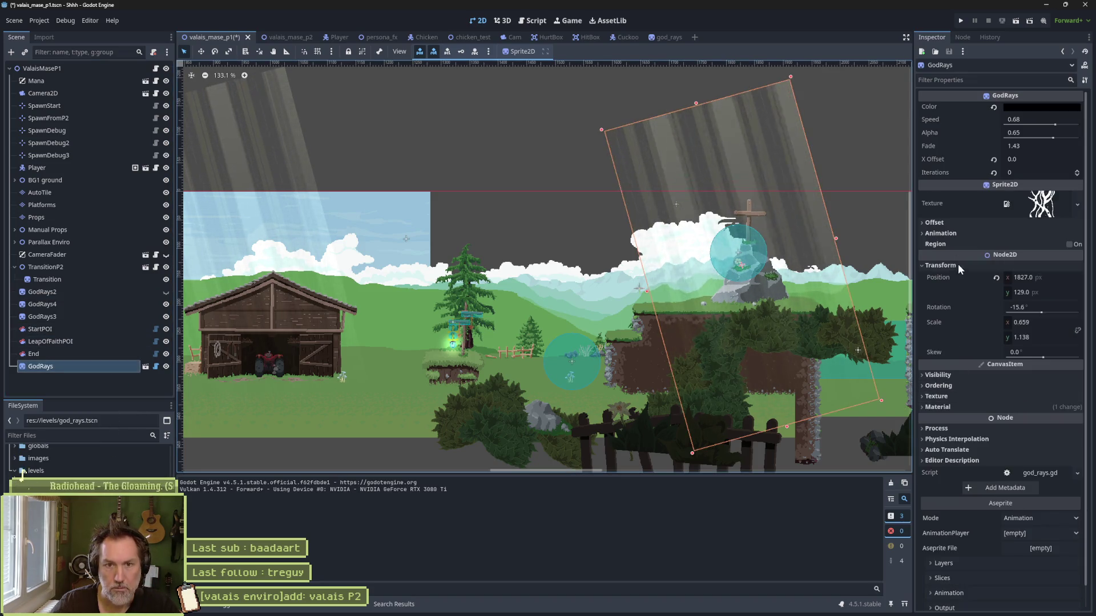
pyautogui.click(939, 407)
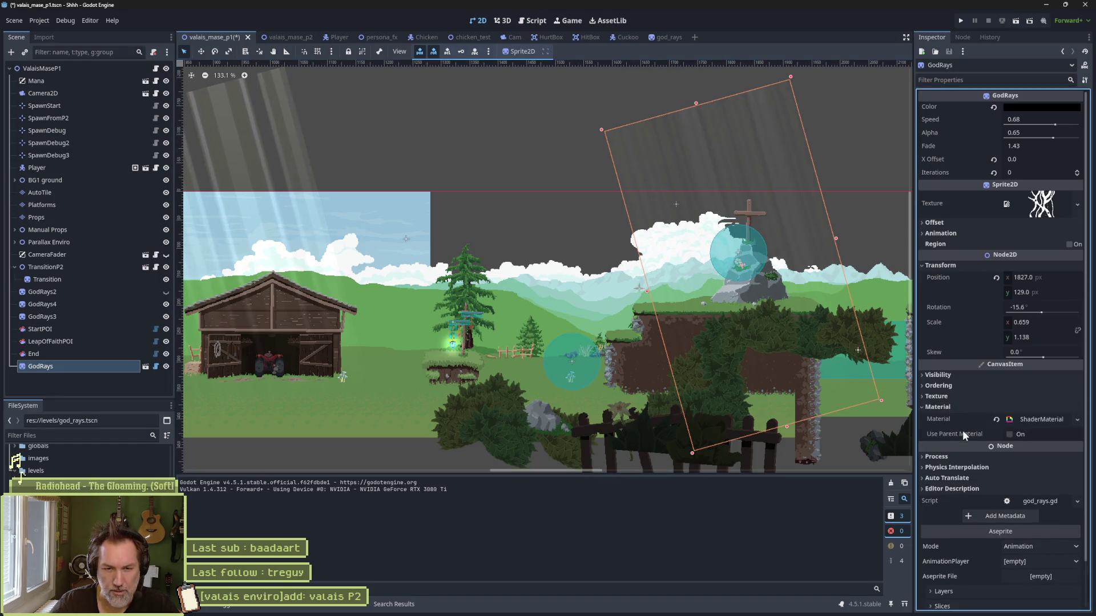
pyautogui.click(1040, 420)
pyautogui.click(960, 510)
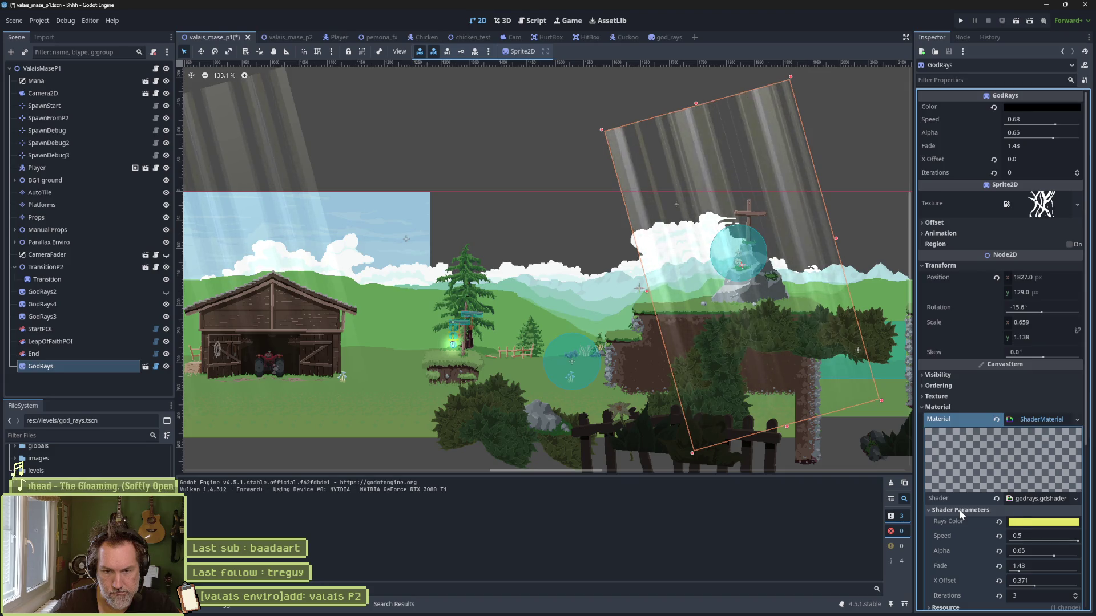
pyautogui.rightClick(1035, 417)
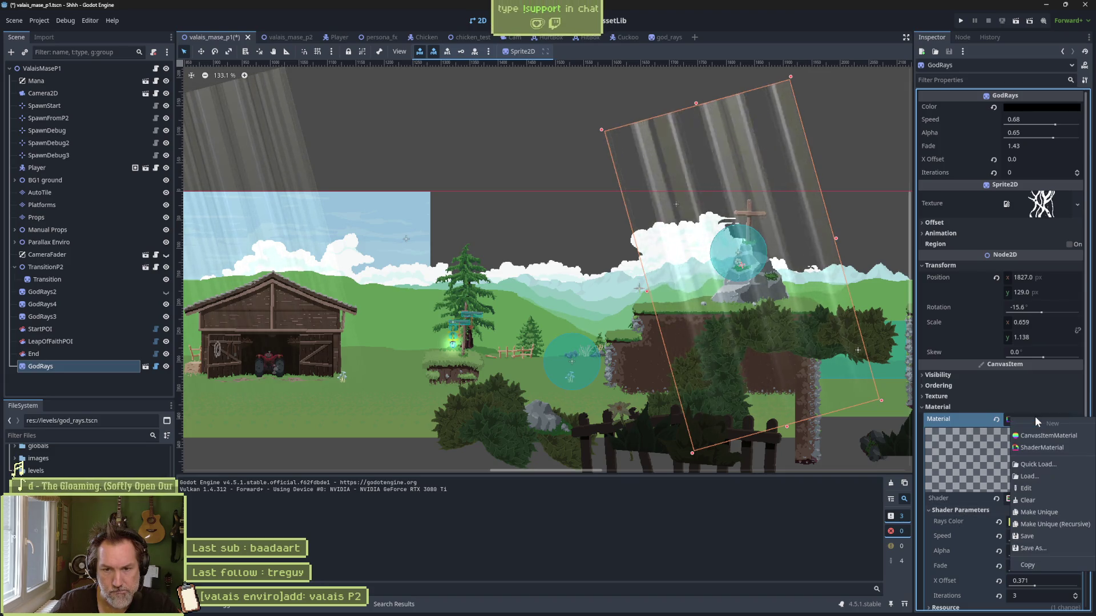
pyautogui.click(937, 498)
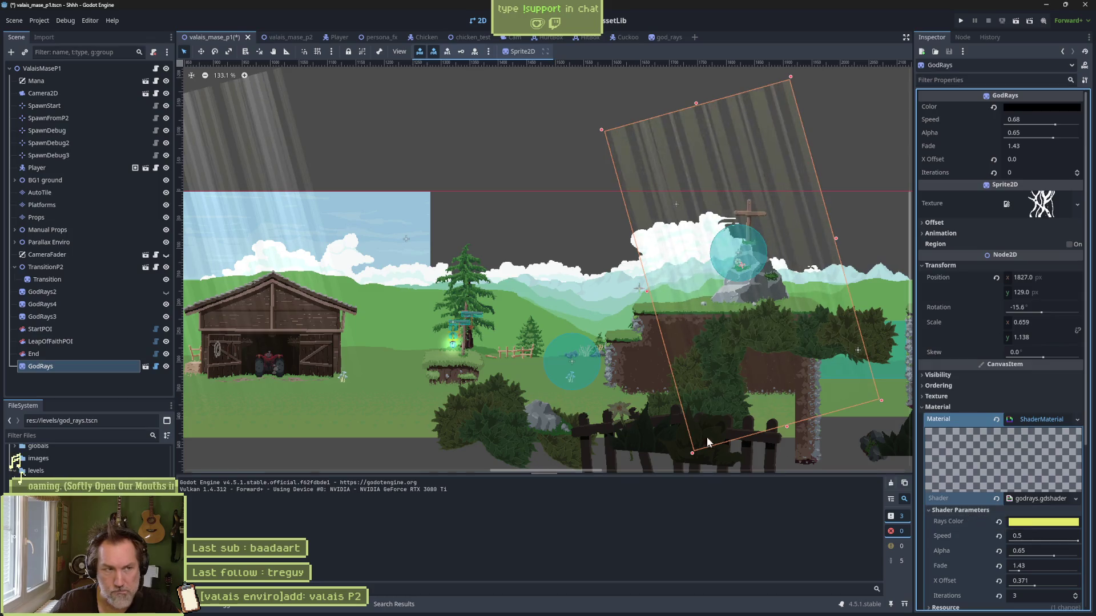
pyautogui.click(148, 296)
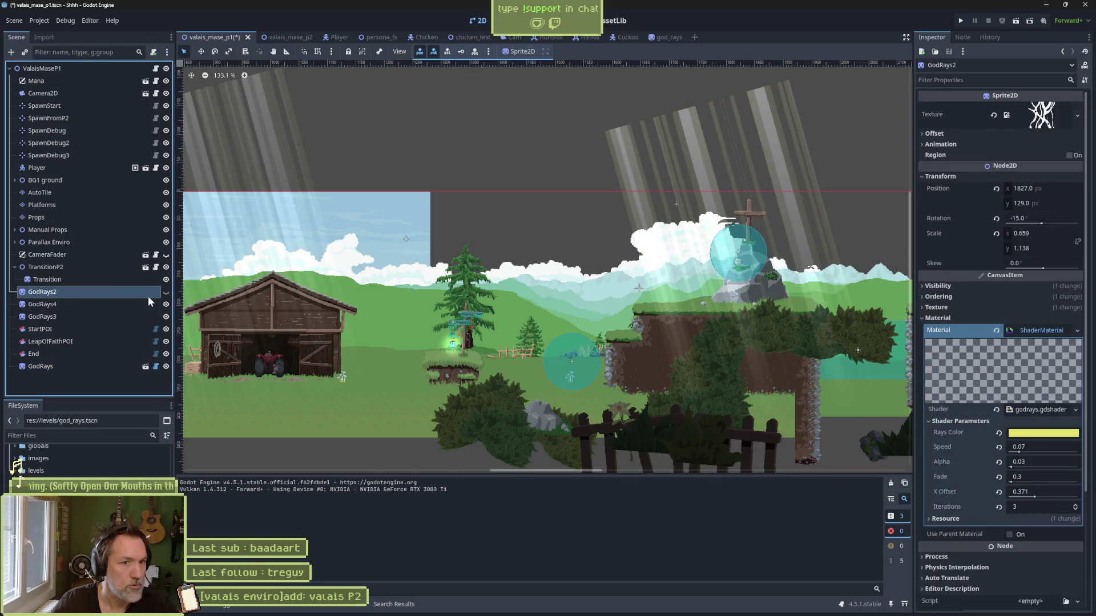
# Step: Delete GodRays2, save, and move the new GodRays node below Transition
pyautogui.press('Delete')
pyautogui.press('Return')
pyautogui.hotkey('ctrl', 's')
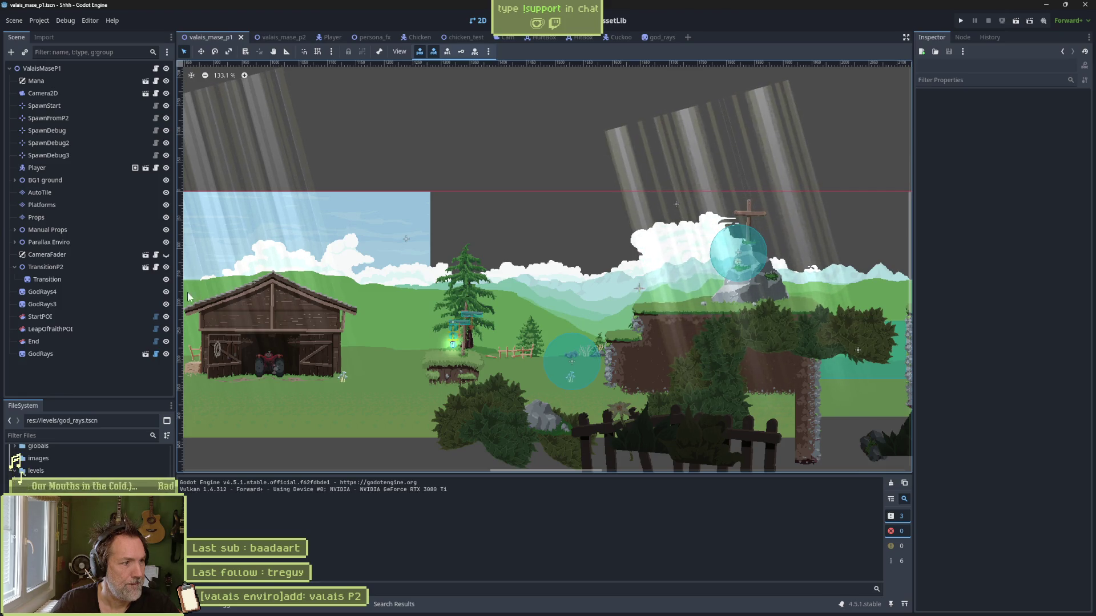
pyautogui.moveTo(67, 353)
pyautogui.mouseDown()
pyautogui.moveTo(54, 322)
pyautogui.moveTo(60, 289)
pyautogui.moveTo(52, 306)
pyautogui.moveTo(49, 293)
pyautogui.mouseUp()
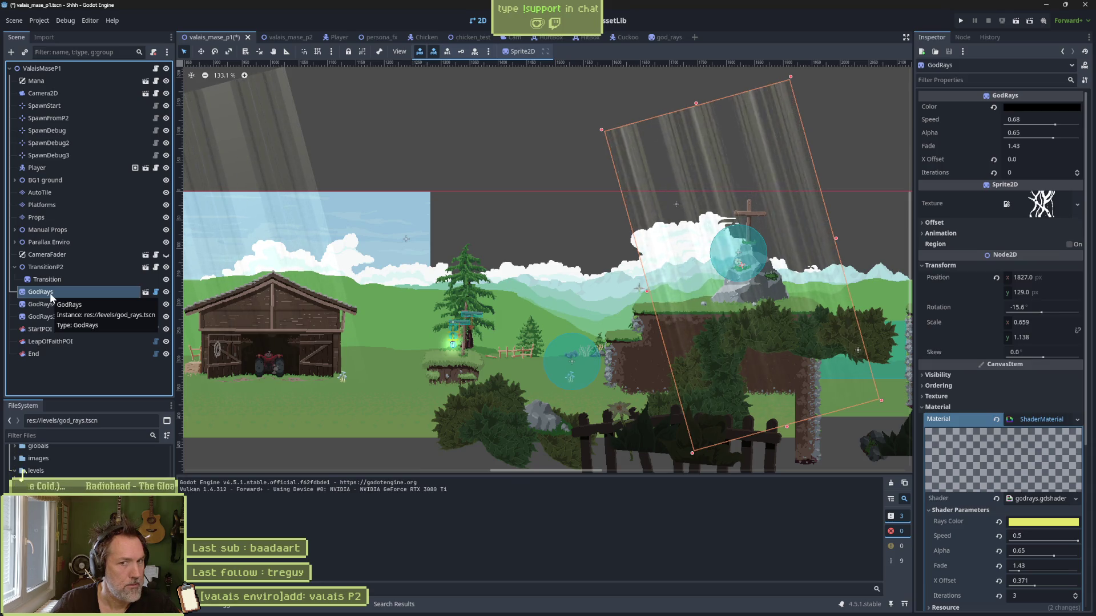
# Step: Set GodRays Color to yellow, X Offset 0.371, Iterations 3, and save the level
pyautogui.click(993, 107)
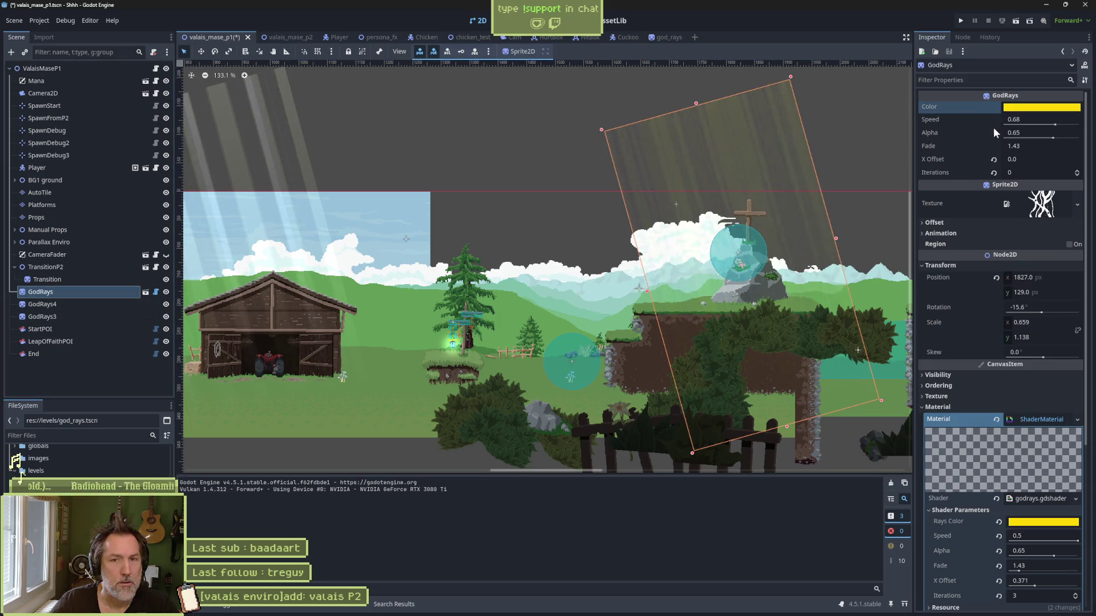
pyautogui.click(993, 159)
pyautogui.click(993, 173)
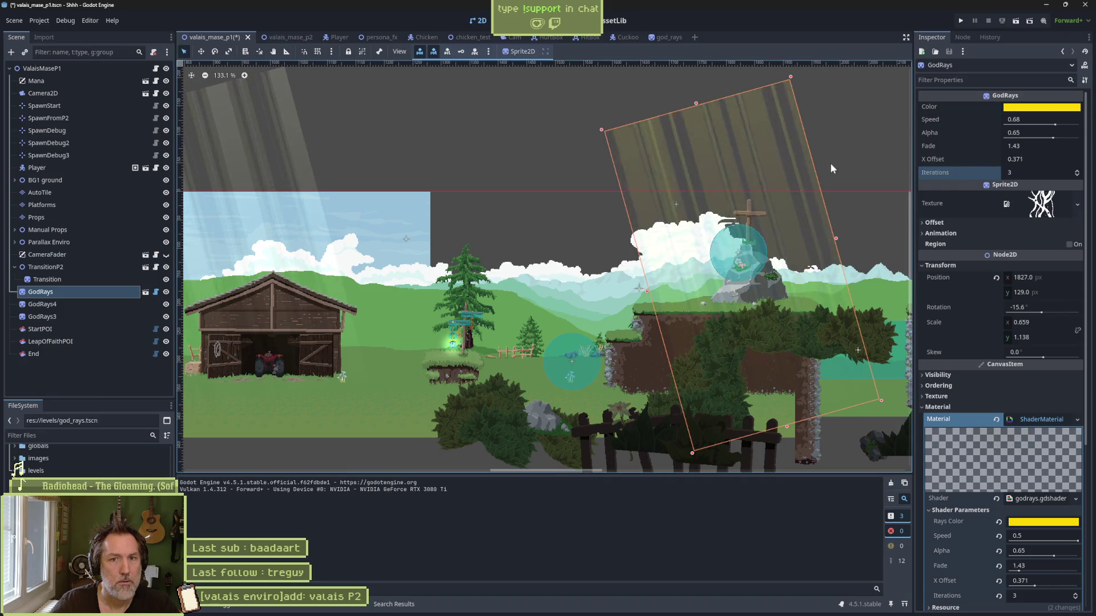
pyautogui.hotkey('ctrl', 's')
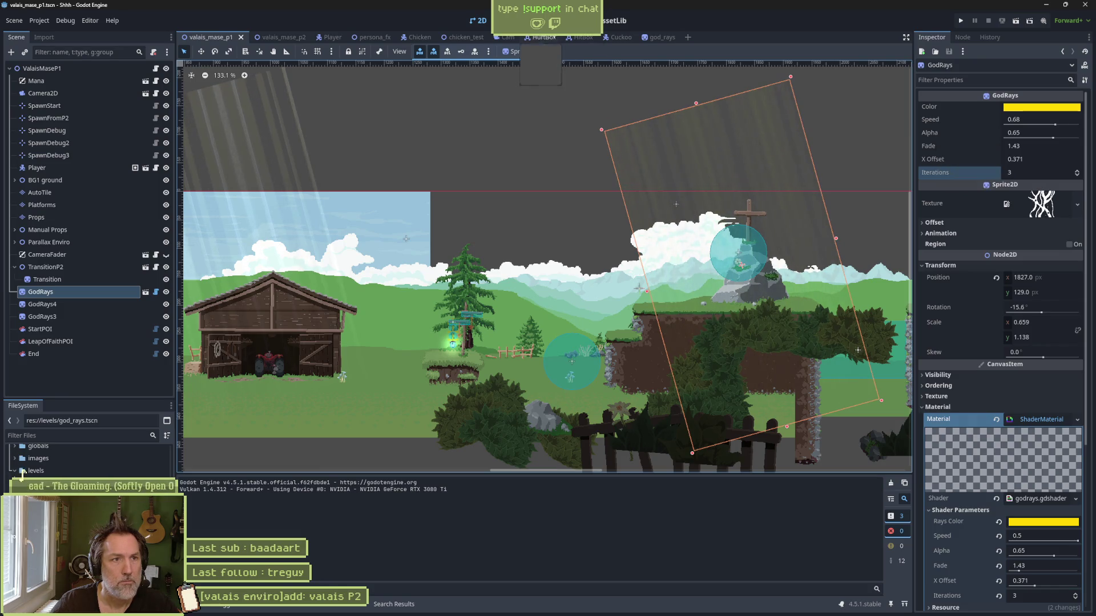
pyautogui.hotkey('ctrl', 'F3')
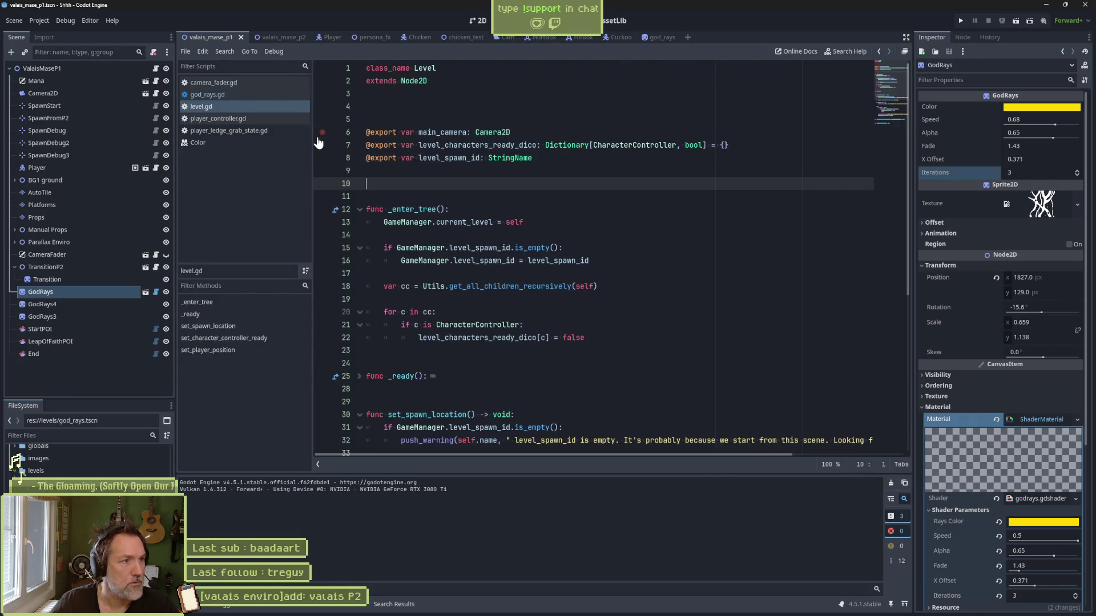
# Step: Reset the shader's Alpha to default and preview fainter rays by lowering GodRays Alpha
pyautogui.click(316, 607)
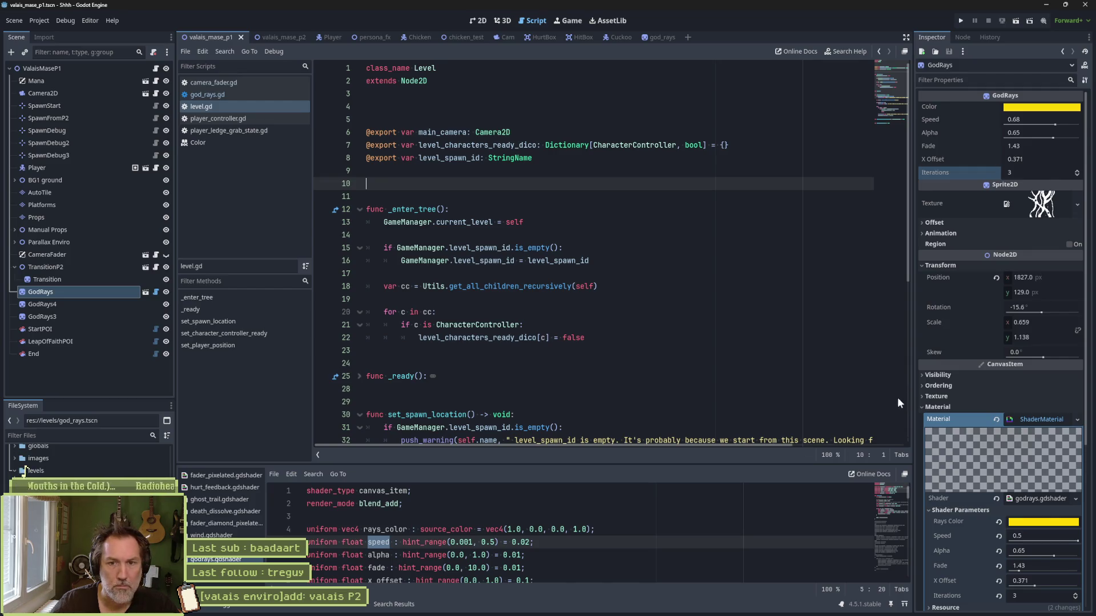
pyautogui.click(998, 550)
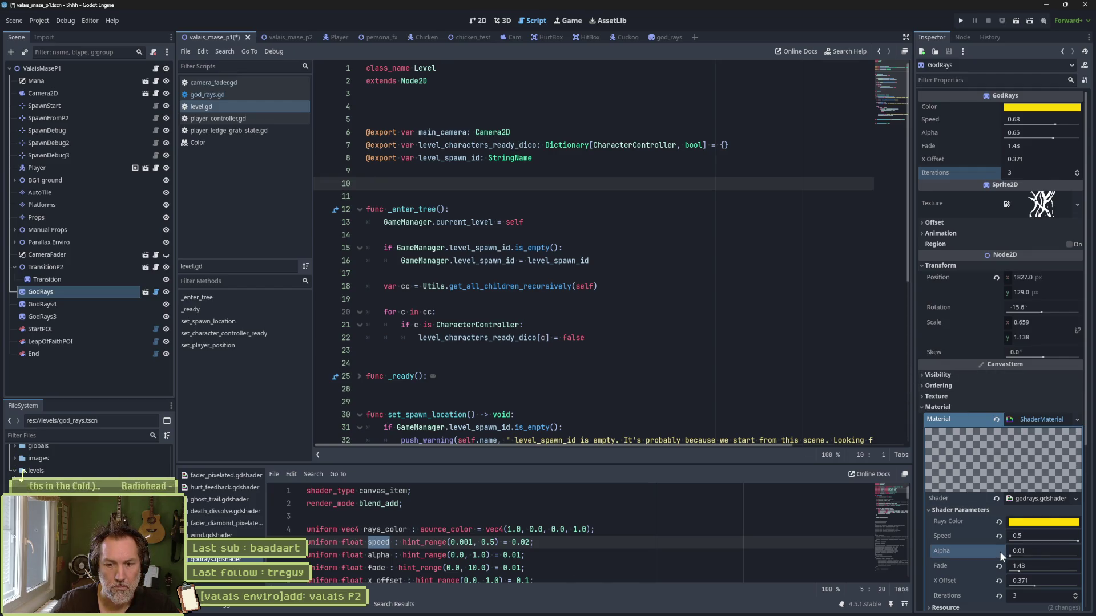
pyautogui.click(482, 21)
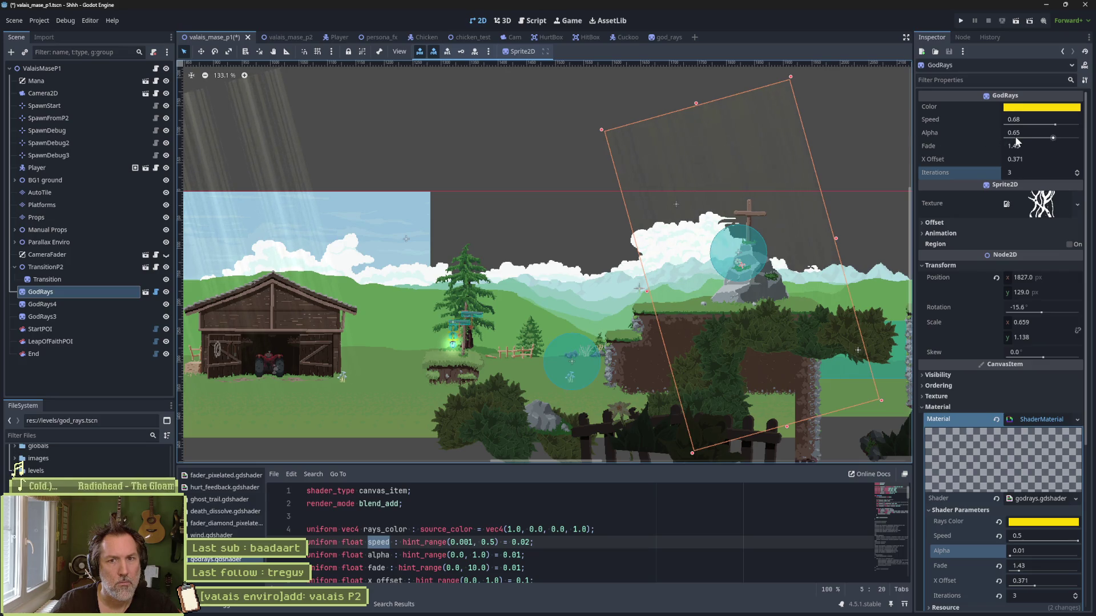
pyautogui.moveTo(1044, 139); pyautogui.dragTo(1011, 139)
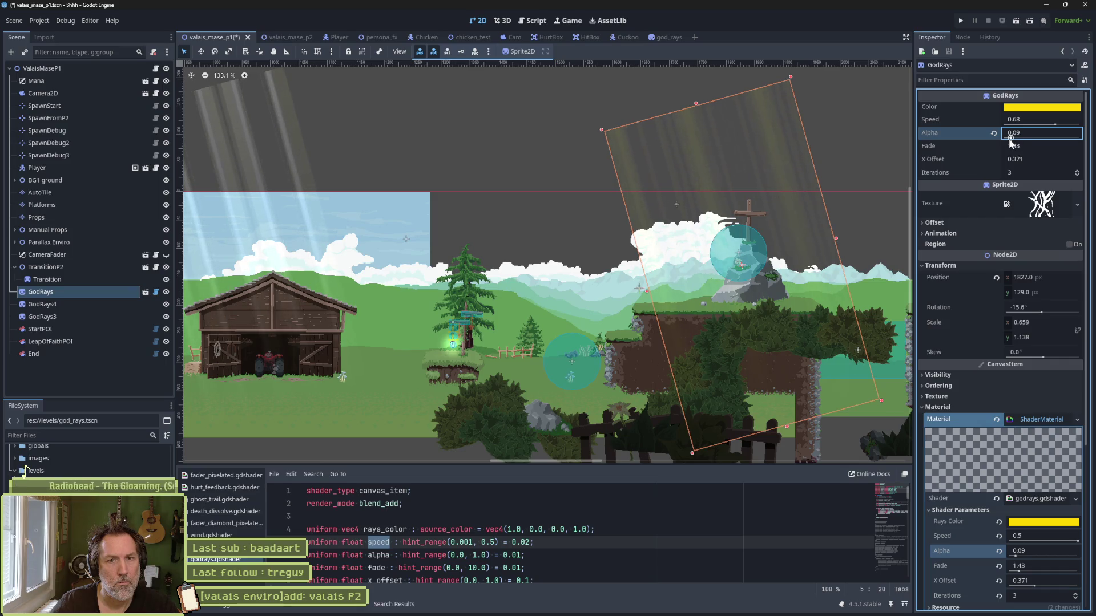
# Step: Change god_rays.gd's alpha default on line 16 to 0.02, save, and restore level Alpha to 0.65
pyautogui.click(539, 22)
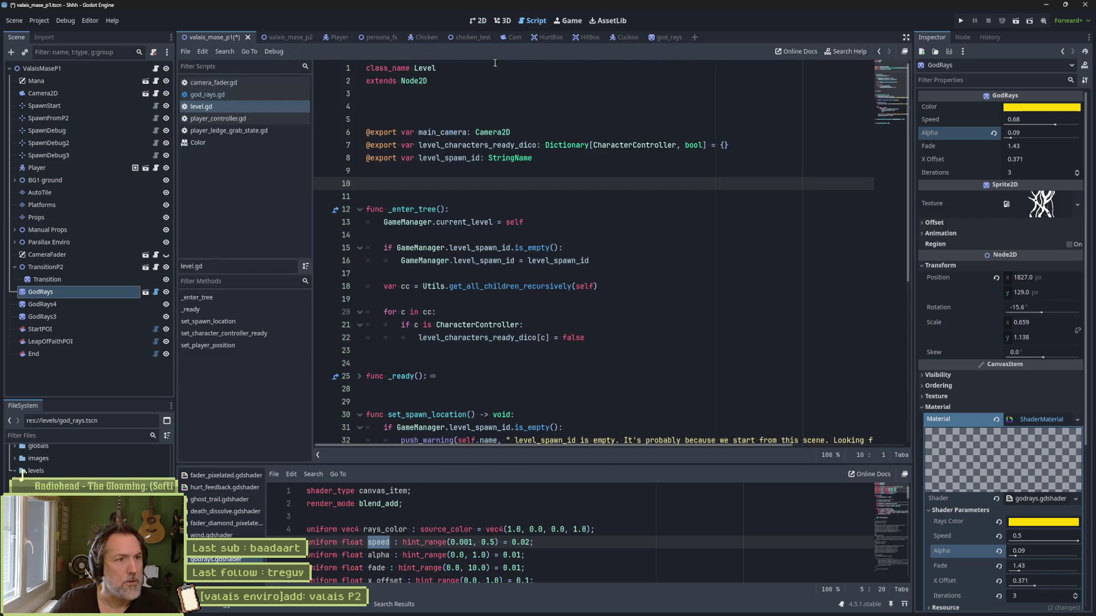
pyautogui.click(240, 95)
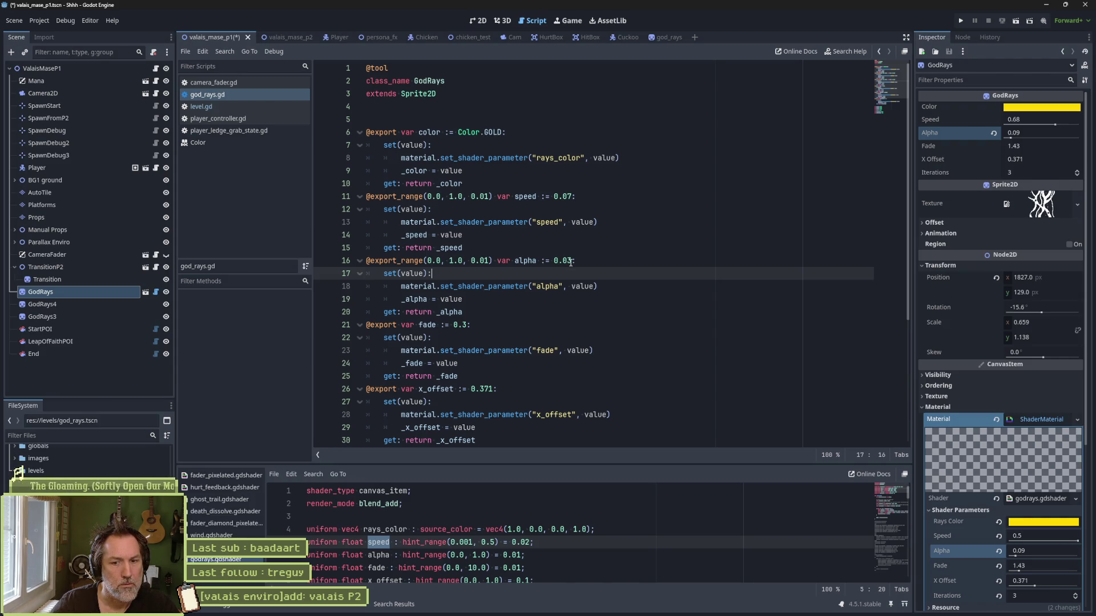
pyautogui.click(571, 261)
pyautogui.write('2')
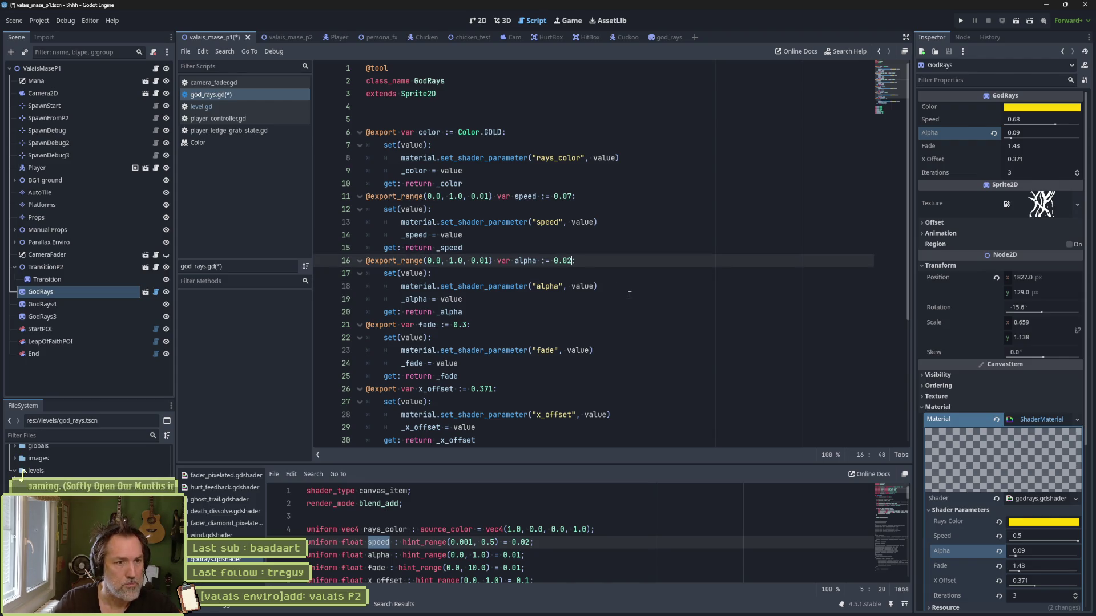
pyautogui.press('BackSpace')
pyautogui.write('2')
pyautogui.hotkey('ctrl', 's')
pyautogui.moveTo(1015, 132); pyautogui.dragTo(1052, 132)
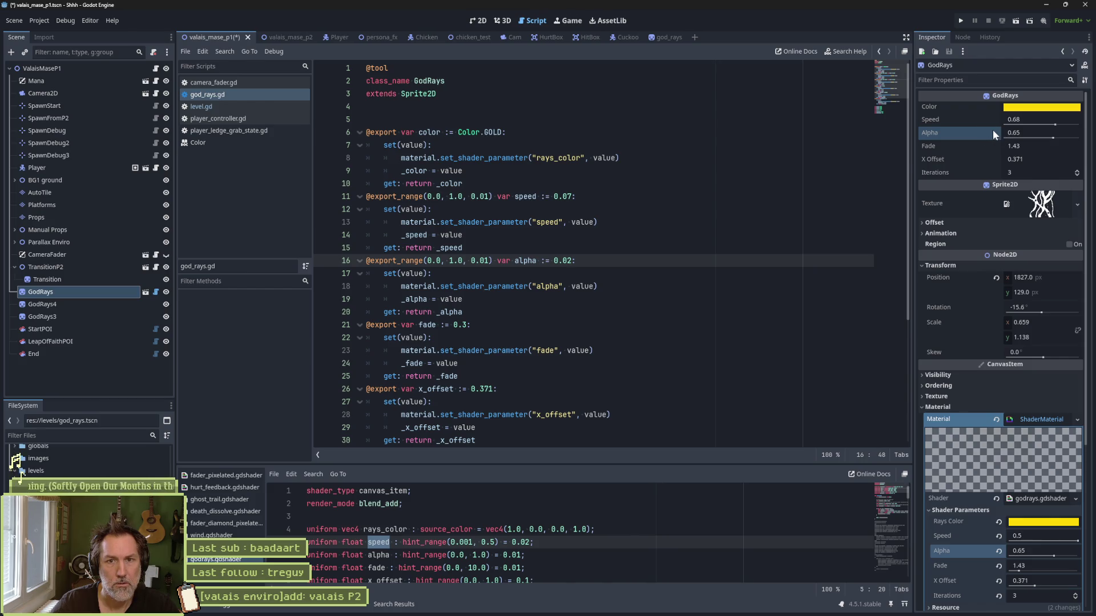
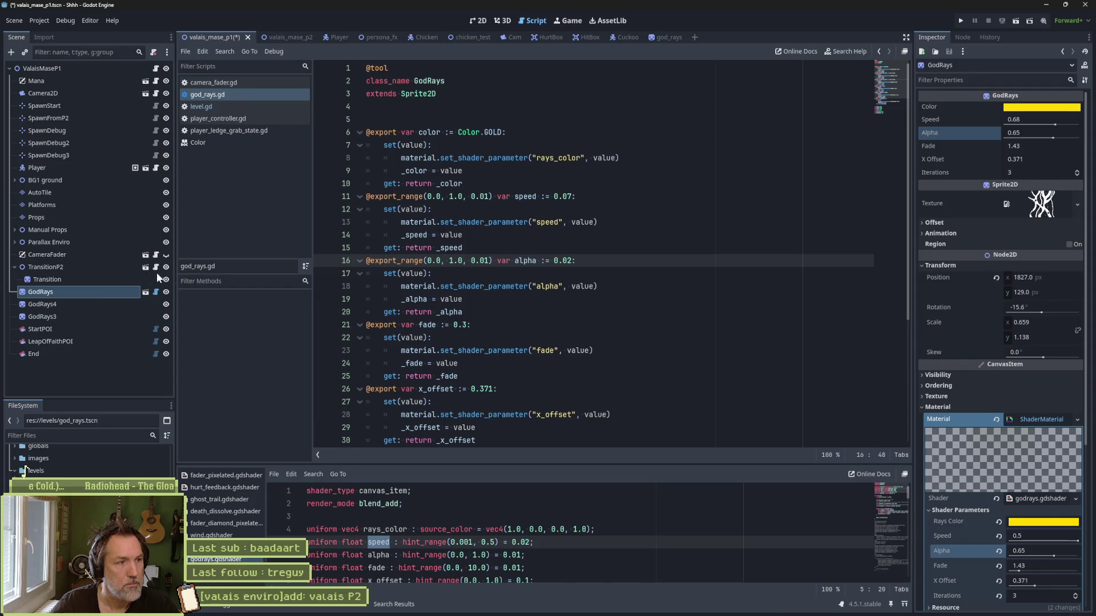
# Step: Set the GodRays node's alpha to 0.23 and show the level in the 2D view
pyautogui.click(88, 293)
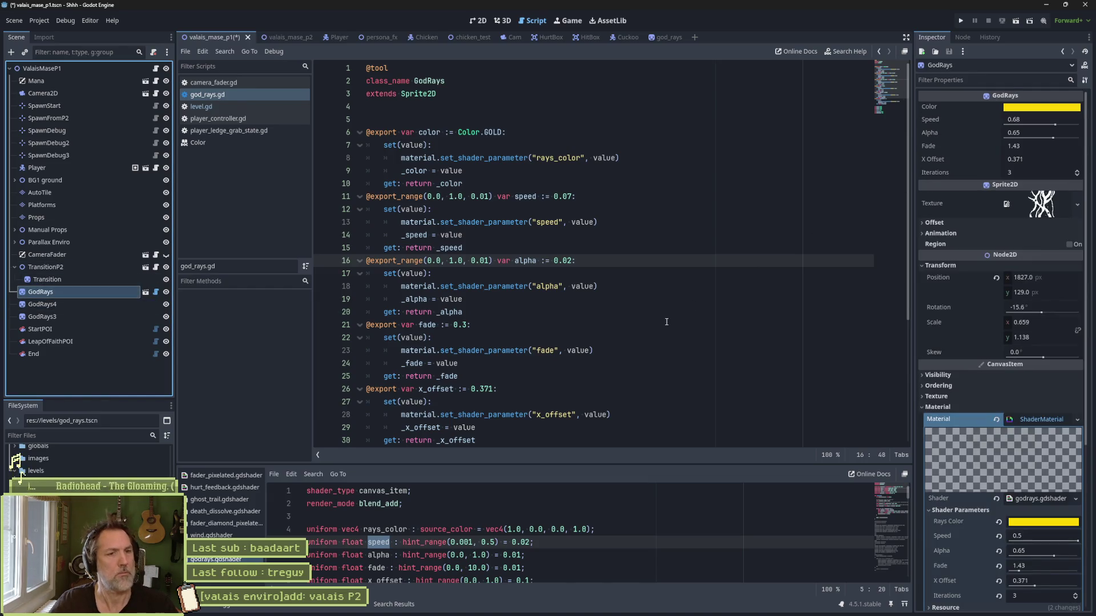
pyautogui.click(1042, 134)
pyautogui.write('0.23')
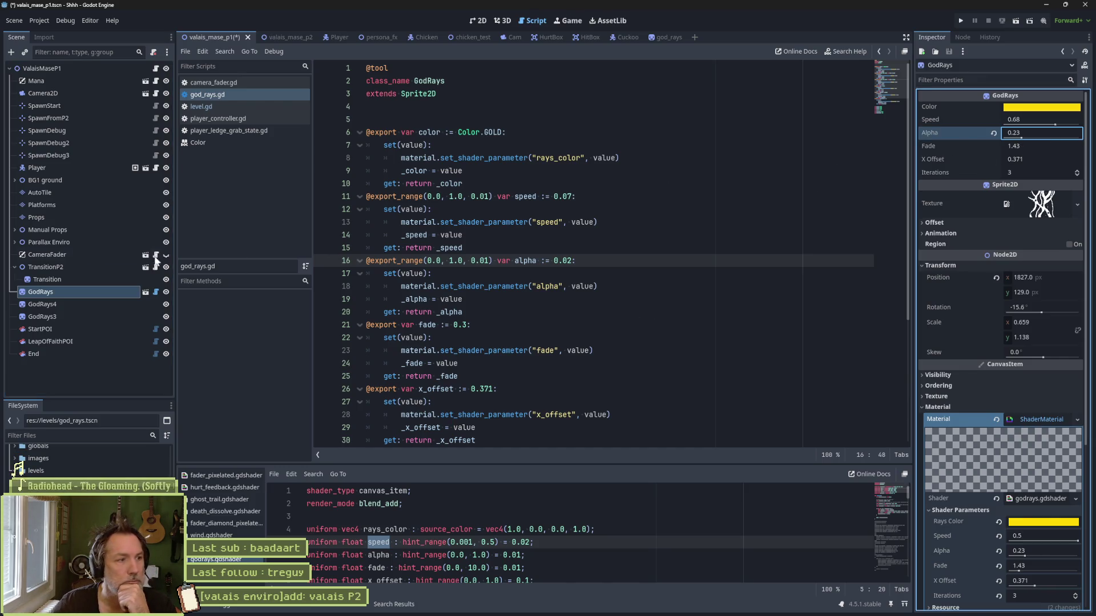
pyautogui.click(73, 292)
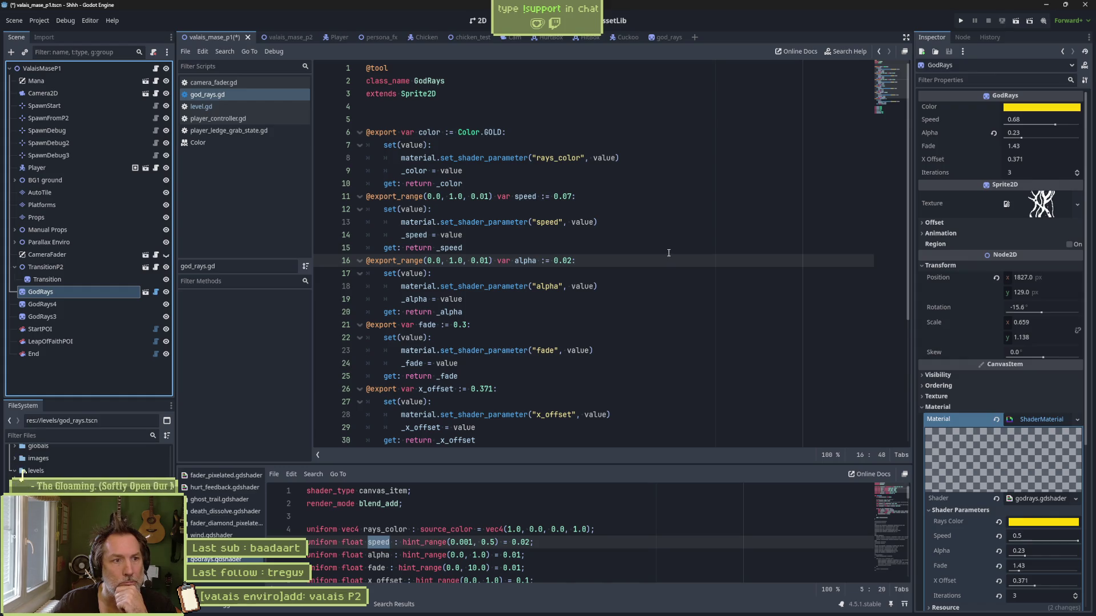
pyautogui.click(478, 20)
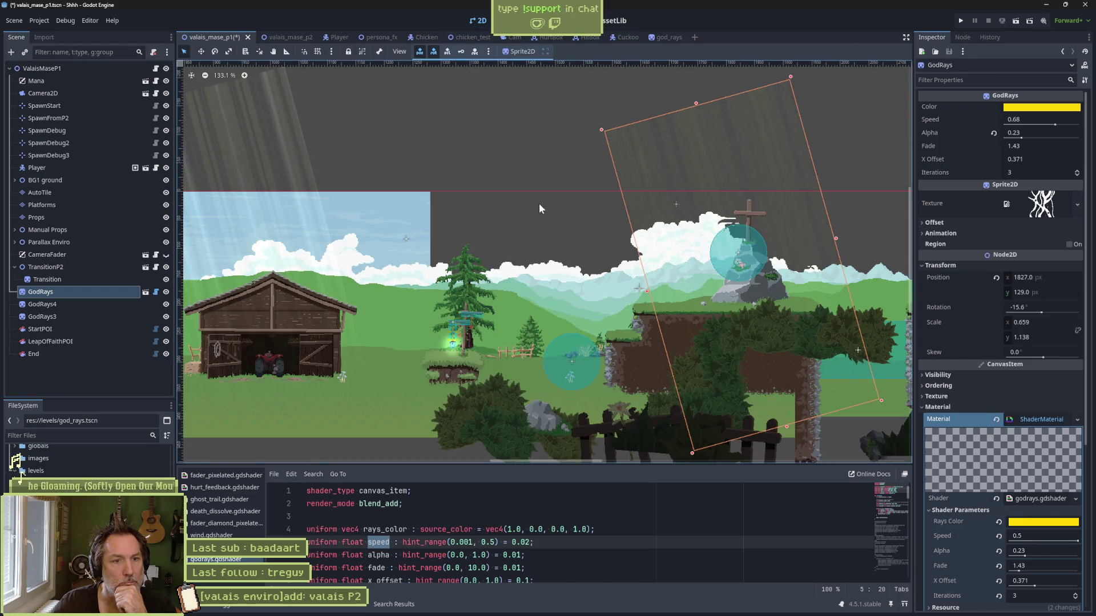
# Step: Zoom out and pan across the level to inspect the god rays, then go back to god_rays.gd
pyautogui.scroll(-2, 482, 180)
pyautogui.moveTo(441, 188); pyautogui.dragTo(561, 193)
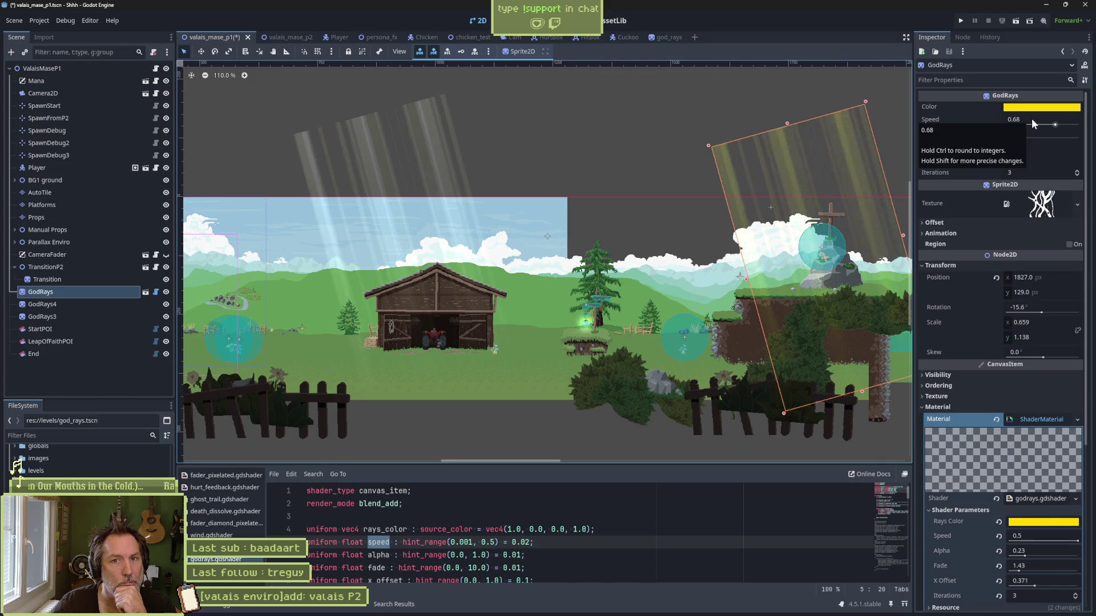
pyautogui.click(528, 21)
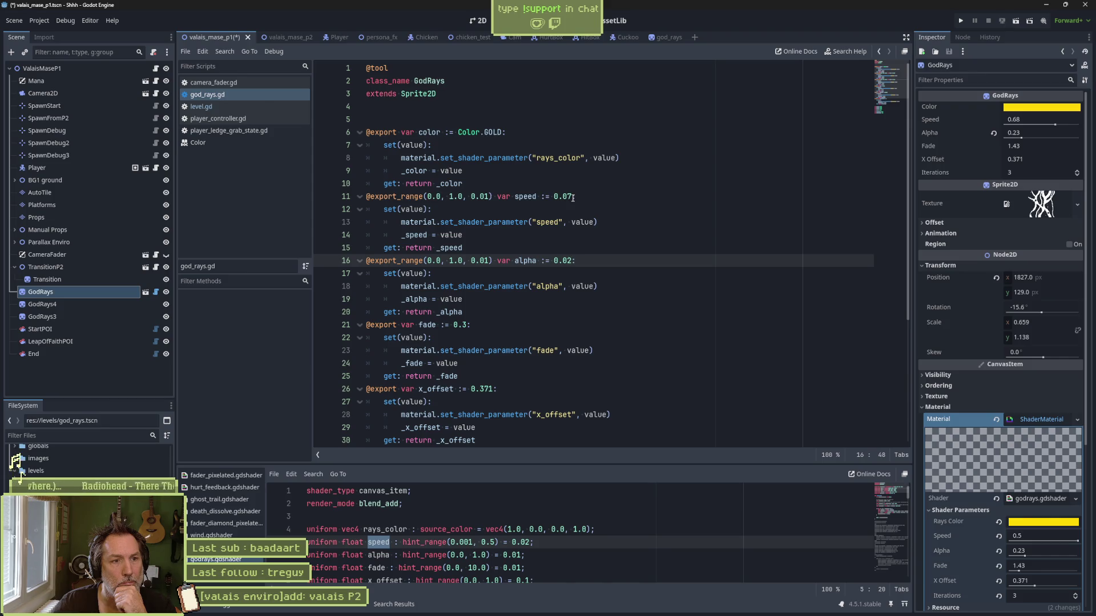
pyautogui.scroll(-4, 555, 220)
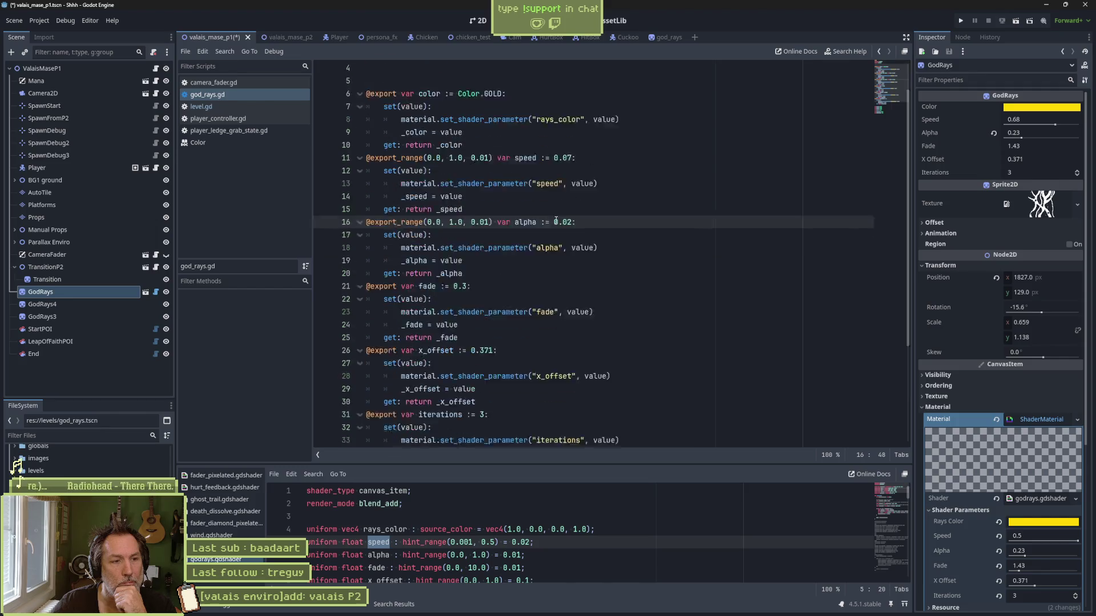
pyautogui.scroll(-1, 556, 220)
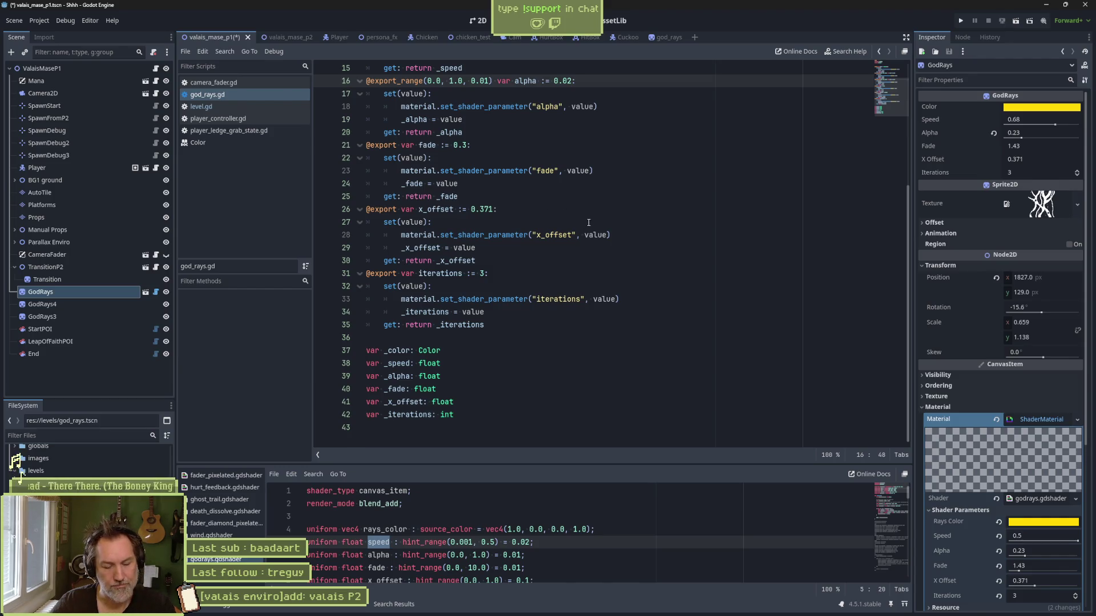
pyautogui.hotkey('ctrl', 's')
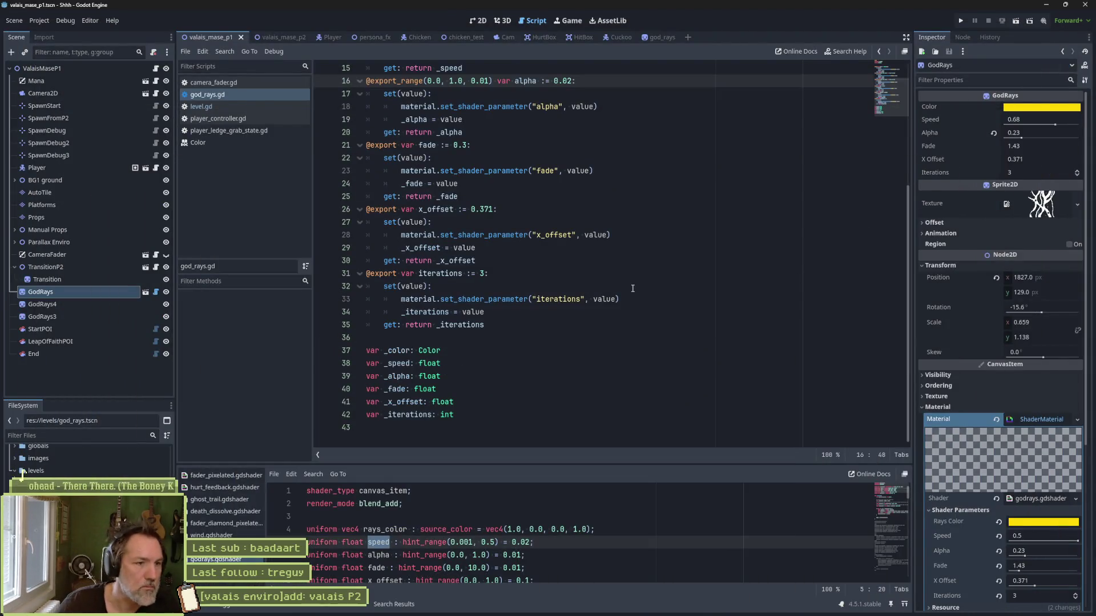
pyautogui.scroll(4, 601, 291)
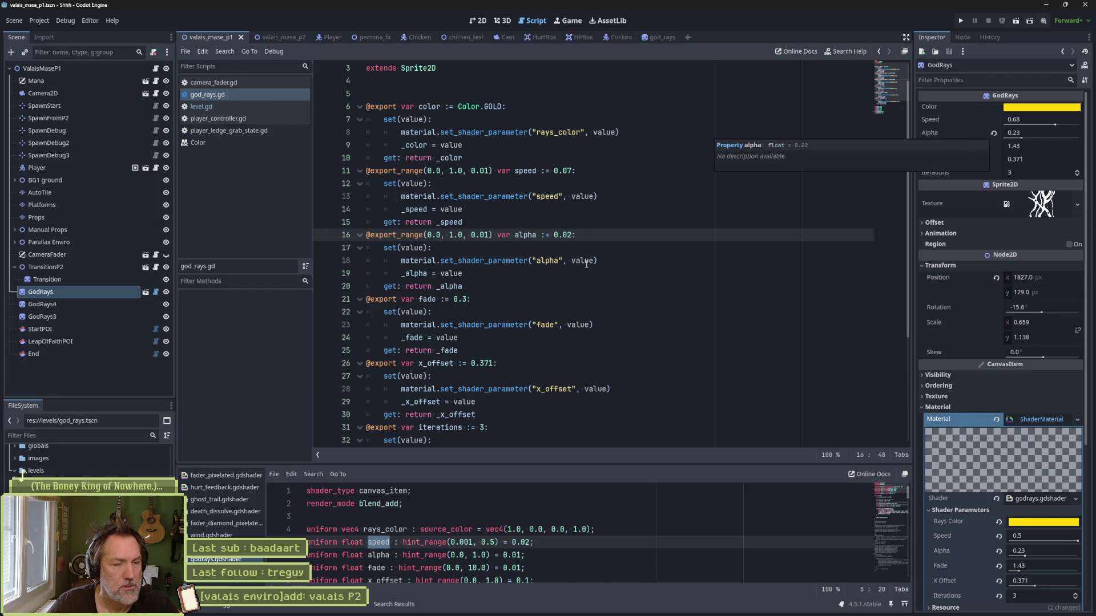
pyautogui.moveTo(589, 237); pyautogui.dragTo(592, 222)
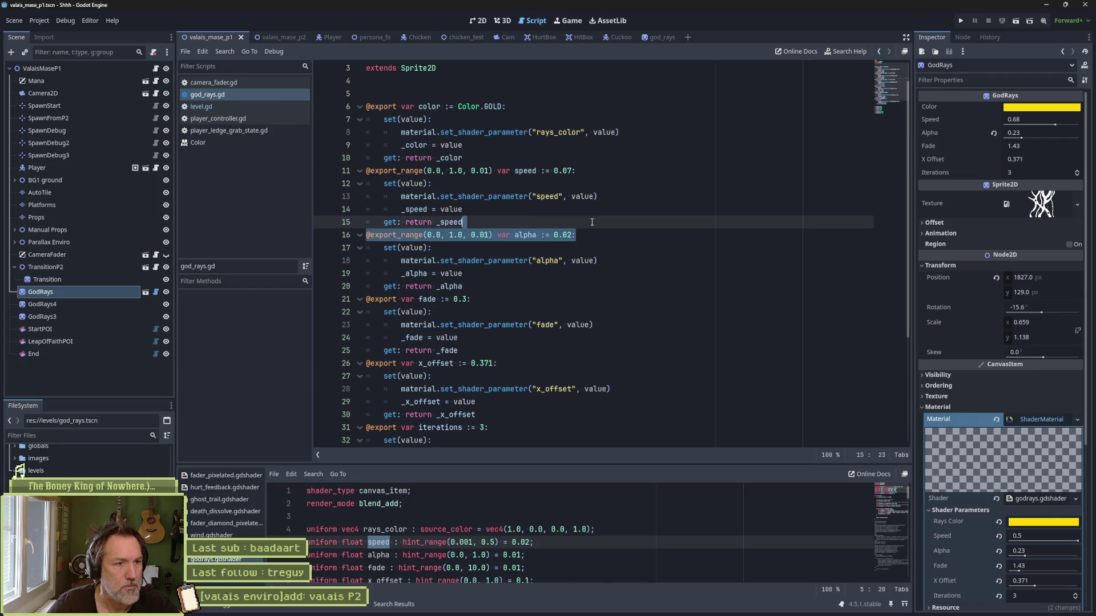
pyautogui.hotkey('ctrl', 'c')
pyautogui.click(561, 292)
pyautogui.hotkey('ctrl', 'v')
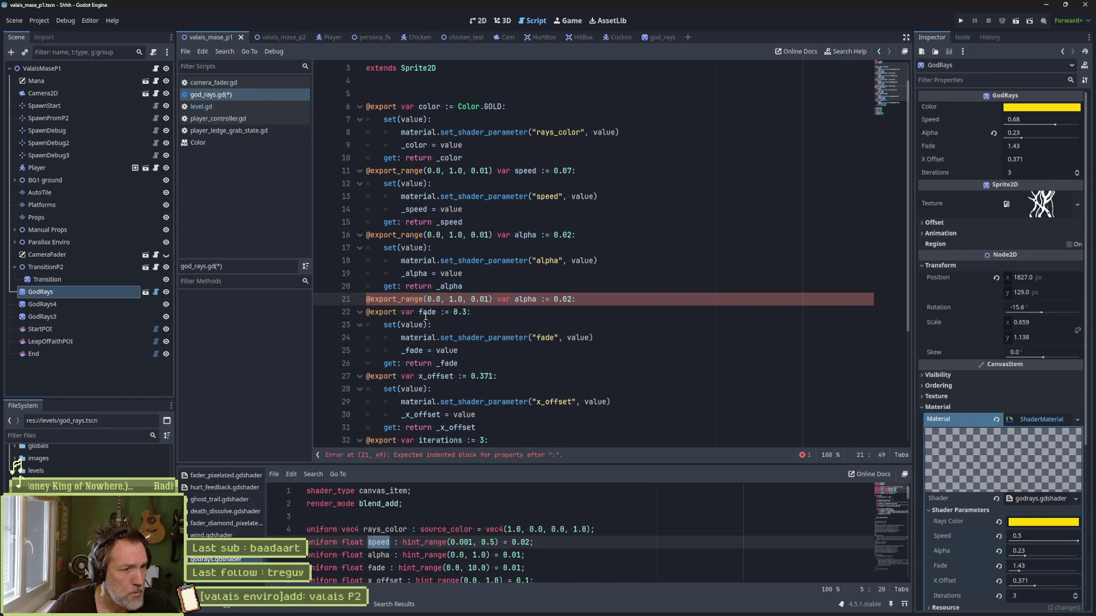
pyautogui.doubleClick(518, 299)
pyautogui.write('fade')
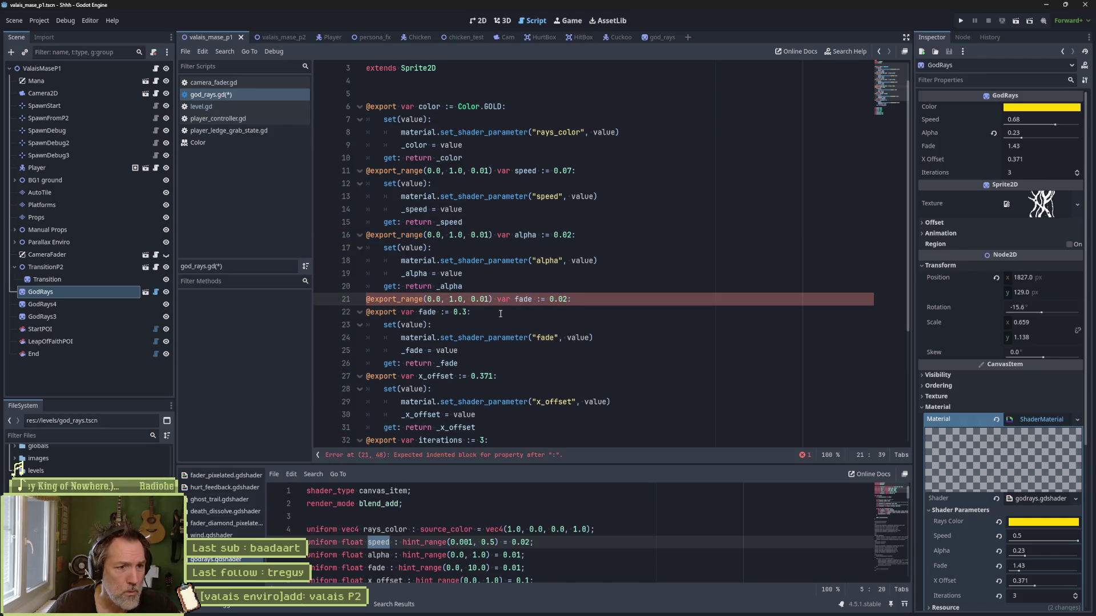
pyautogui.press('BackSpace')
pyautogui.press('BackSpace')
pyautogui.write('3')
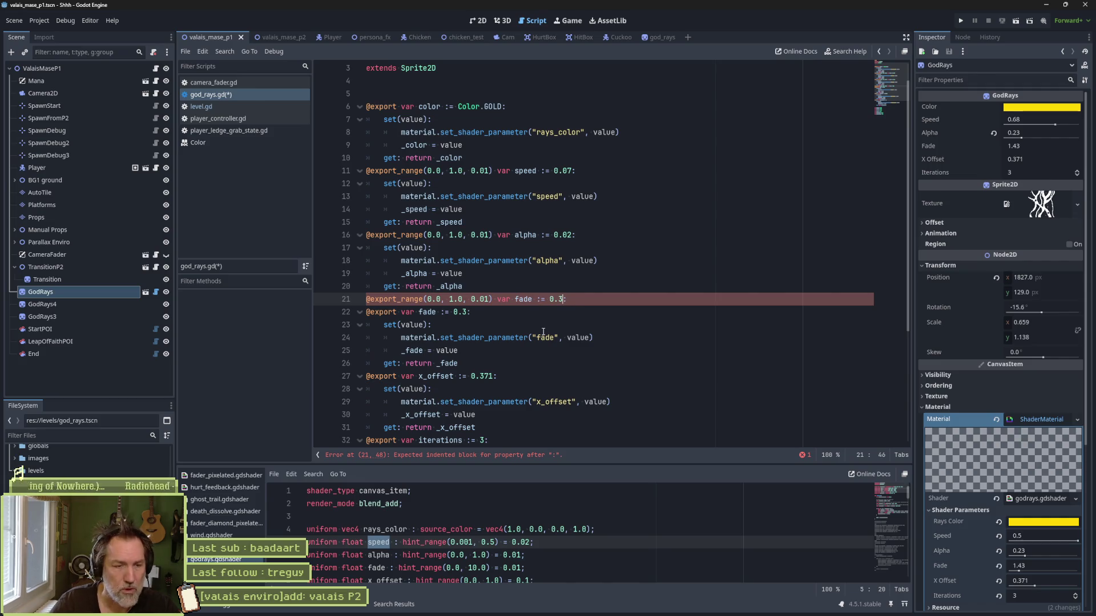
pyautogui.click(480, 315)
pyautogui.hotkey('ctrl', 'shift', 'k')
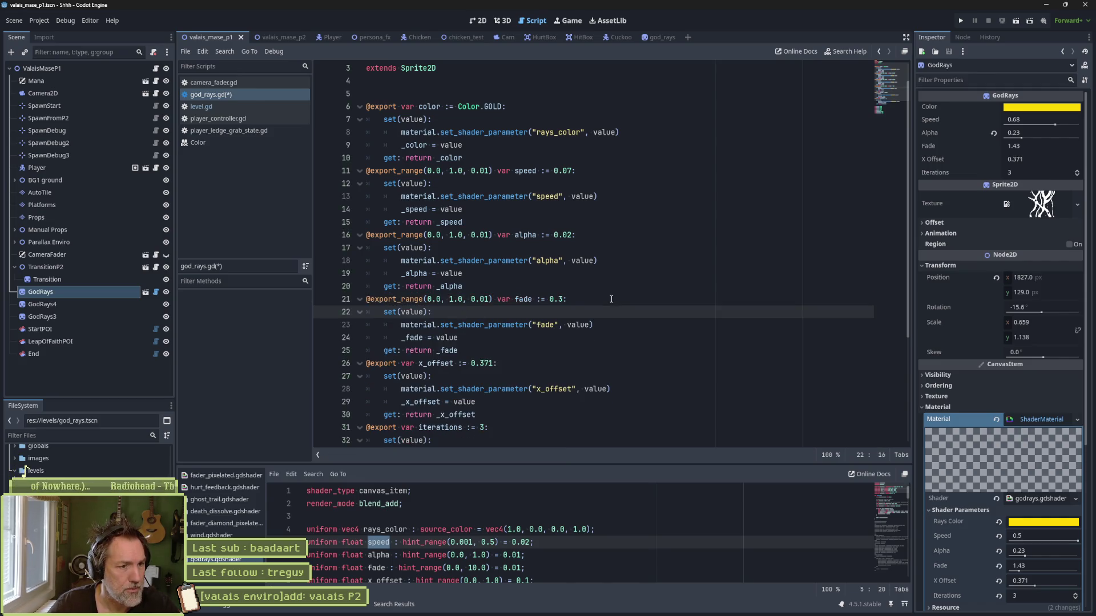
pyautogui.moveTo(599, 300); pyautogui.dragTo(602, 288)
pyautogui.hotkey('ctrl', 'c')
pyautogui.click(556, 351)
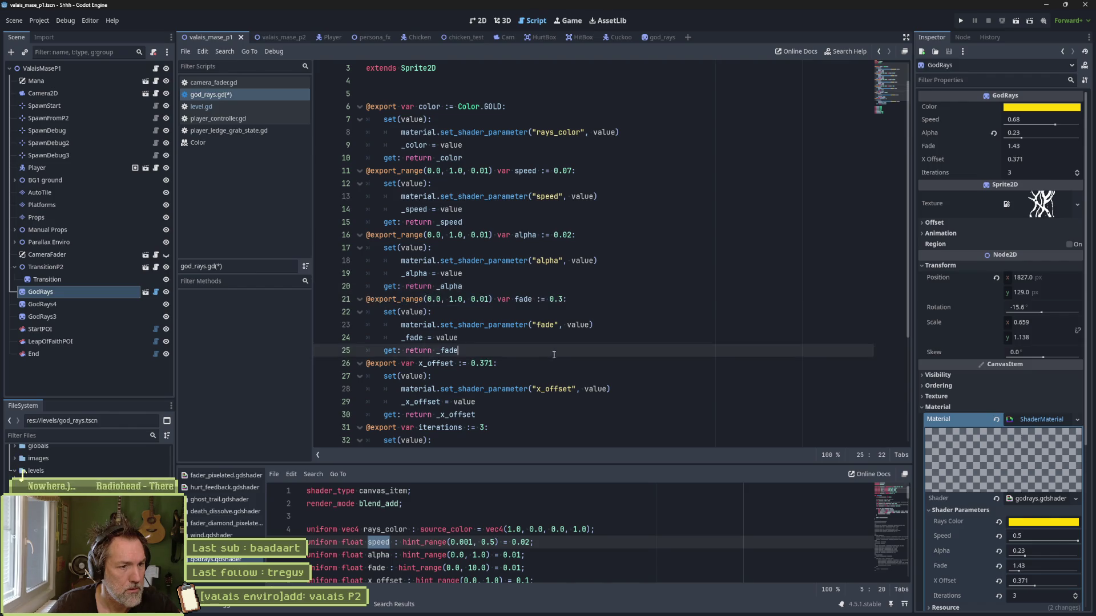
pyautogui.hotkey('ctrl', 'v')
pyautogui.click(527, 363)
pyautogui.doubleClick(528, 363)
pyautogui.write('x_offset')
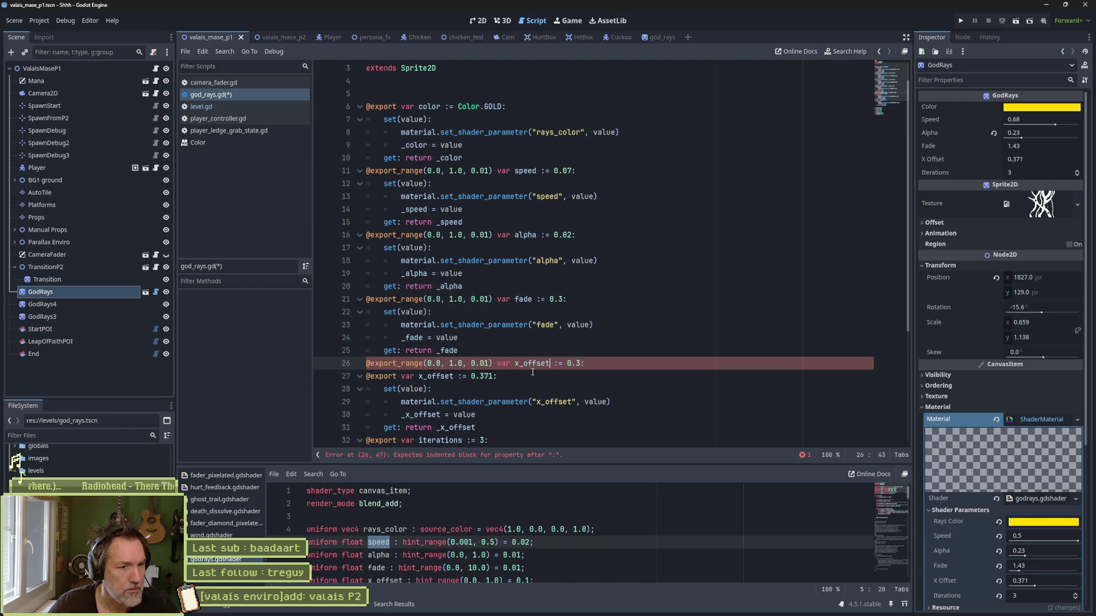
pyautogui.doubleClick(475, 376)
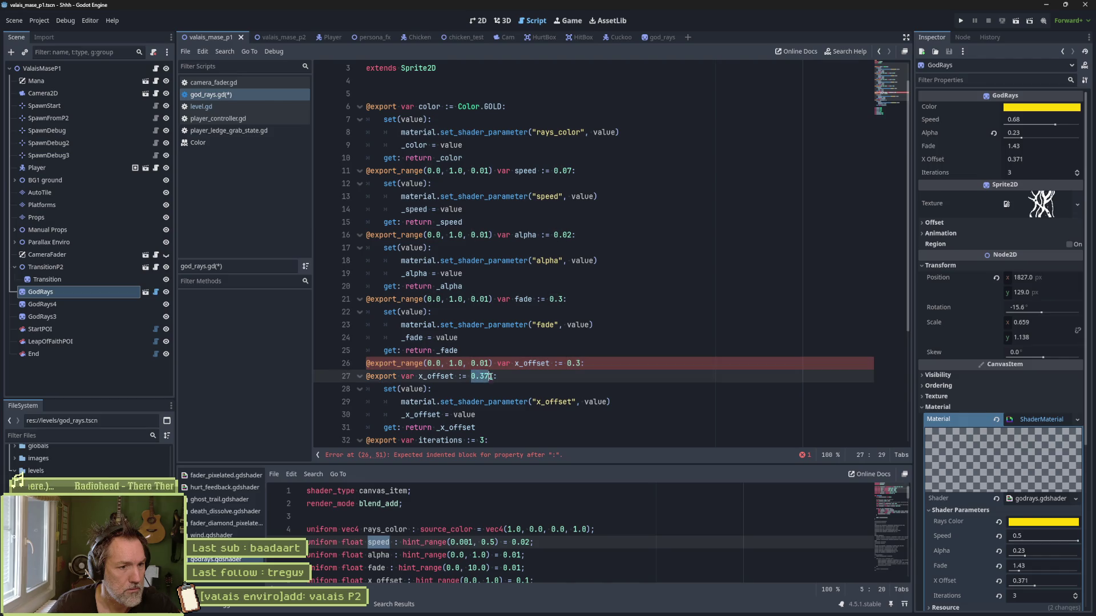
pyautogui.doubleClick(579, 363)
pyautogui.write('0.371')
pyautogui.press('Down')
pyautogui.hotkey('ctrl', 'shift', 'k')
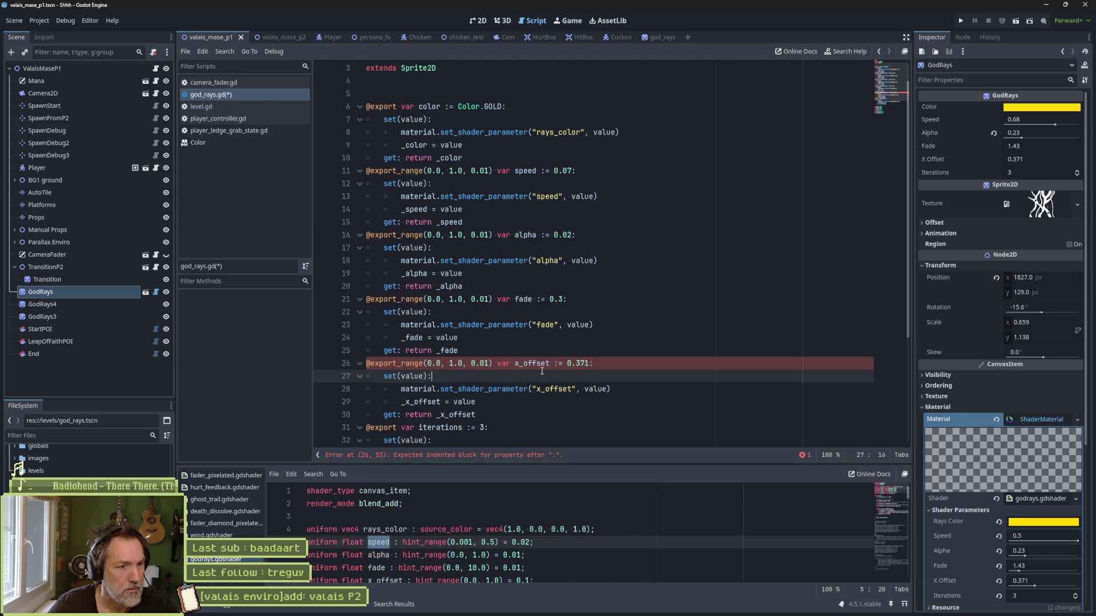
pyautogui.scroll(-1, 523, 367)
pyautogui.scroll(-2, 522, 367)
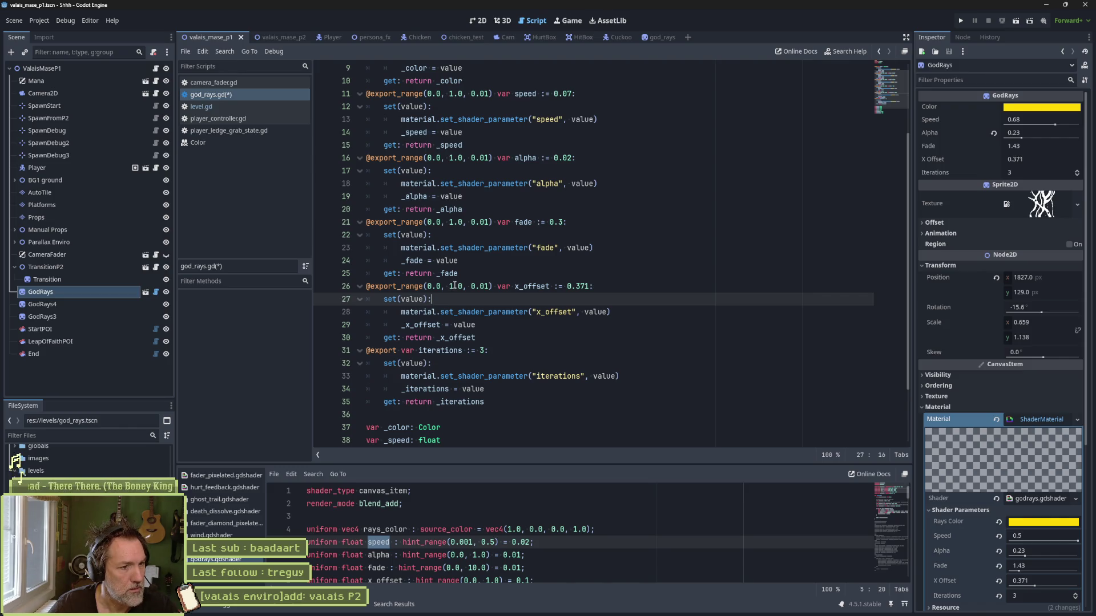
pyautogui.click(452, 286)
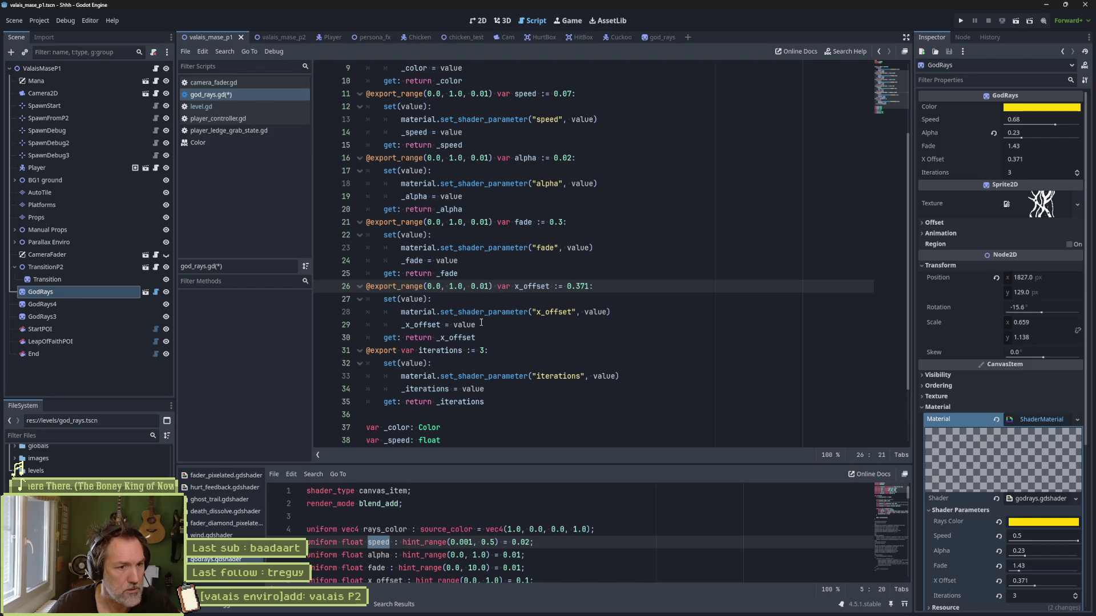
pyautogui.click(602, 279)
pyautogui.moveTo(602, 279); pyautogui.dragTo(596, 287)
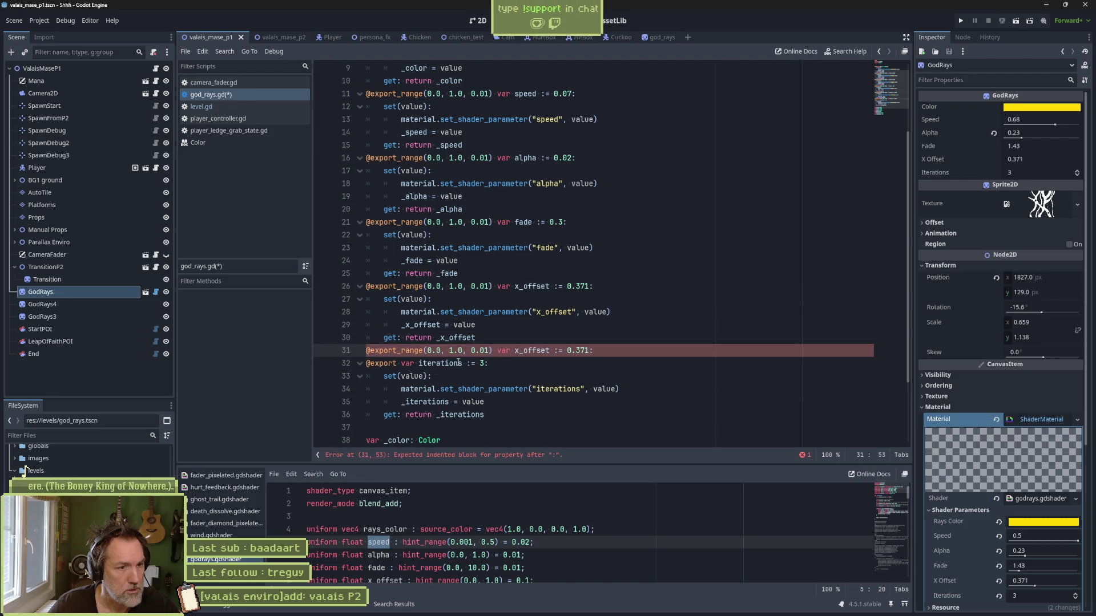
pyautogui.doubleClick(440, 364)
pyautogui.hotkey('ctrl', 'c')
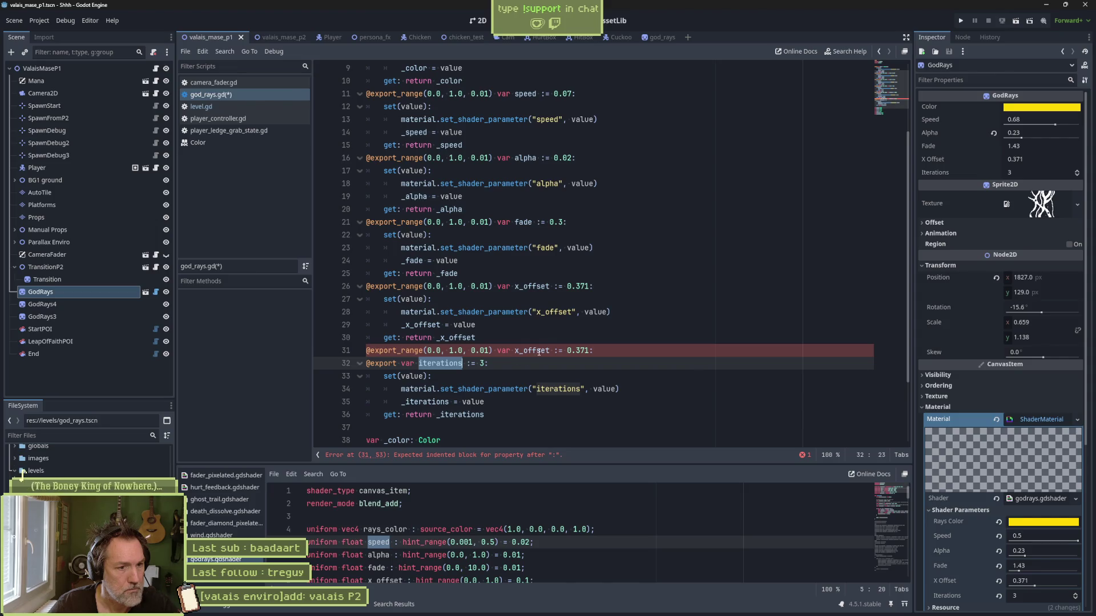
pyautogui.doubleClick(536, 350)
pyautogui.hotkey('ctrl', 'v')
pyautogui.doubleClick(585, 350)
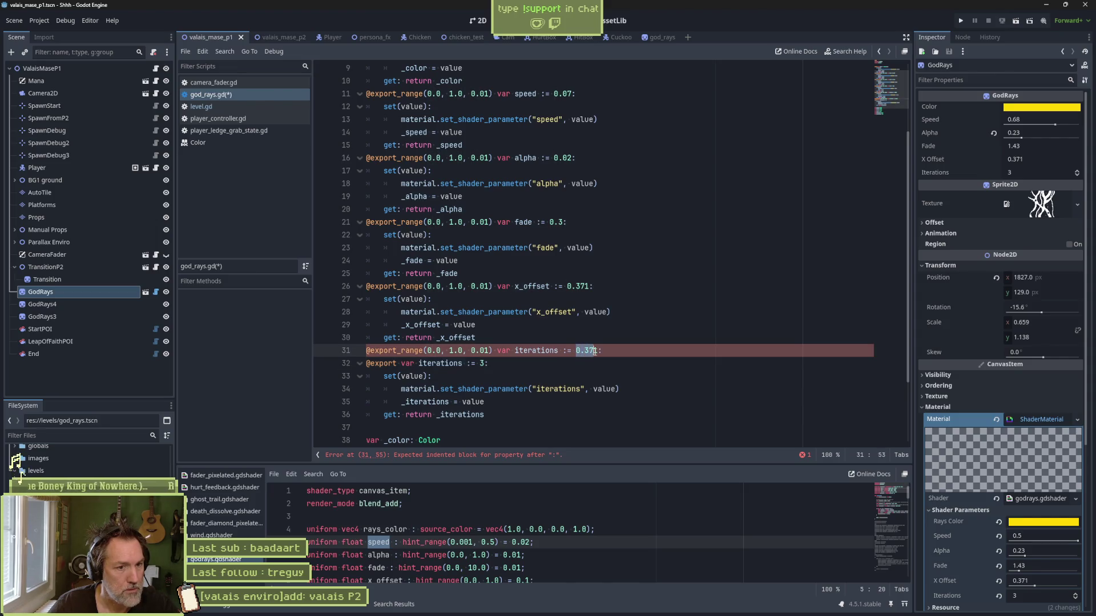
pyautogui.write('3')
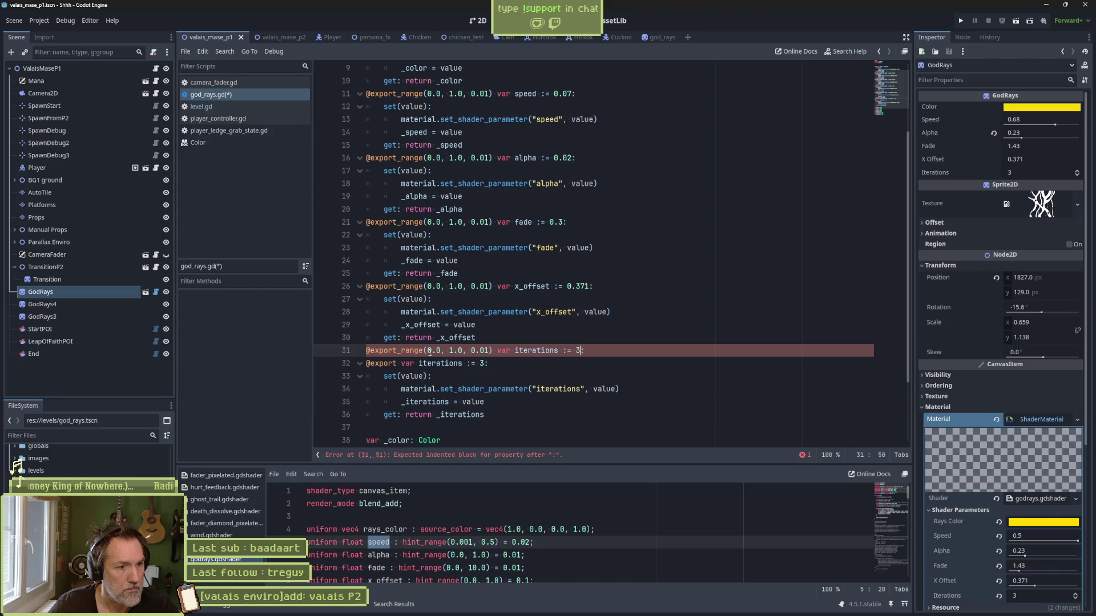
# Step: Set the iterations range to whole numbers 1–10 with step 1 and save the script
pyautogui.press('Delete')
pyautogui.press('Delete')
pyautogui.press('Right')
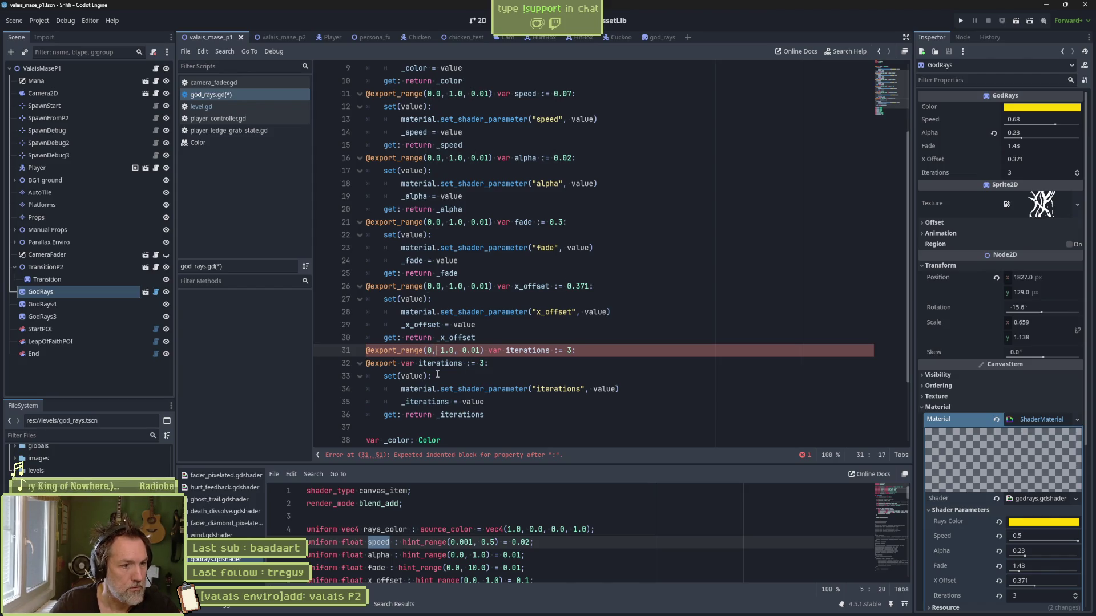
pyautogui.press('BackSpace')
pyautogui.write('1')
pyautogui.press('Right')
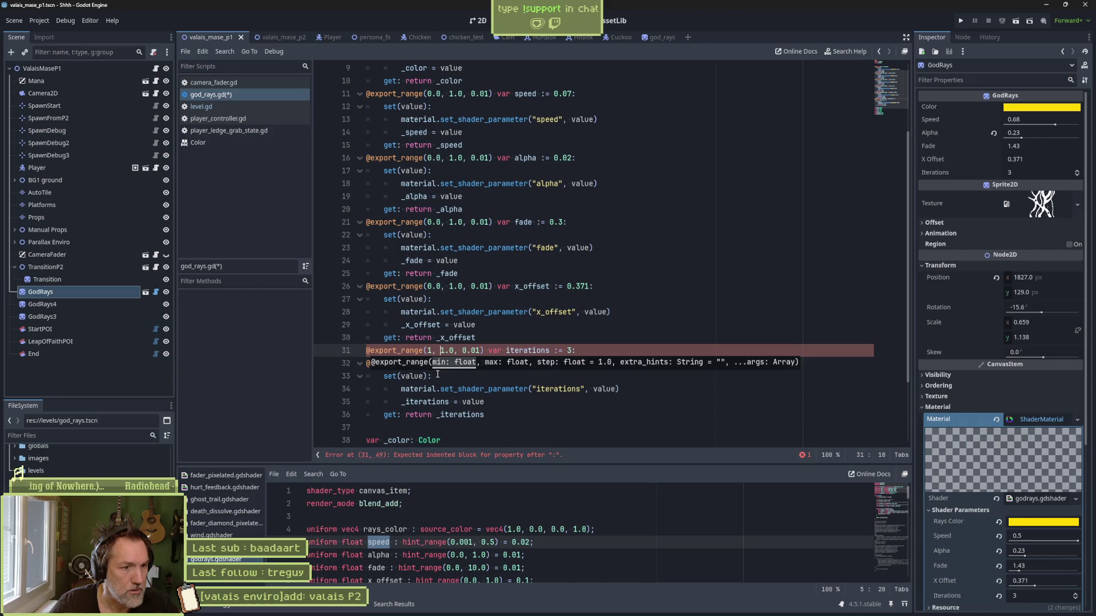
pyautogui.press('Right')
pyautogui.press('Delete')
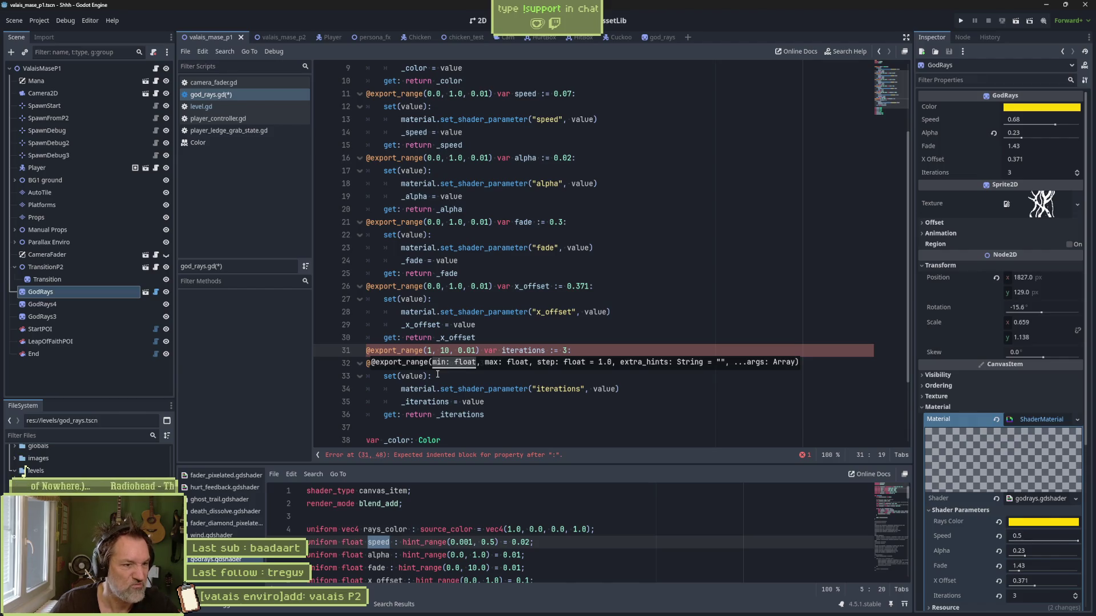
pyautogui.press('Delete')
pyautogui.press('Delete')
pyautogui.press('Delete')
pyautogui.write('1')
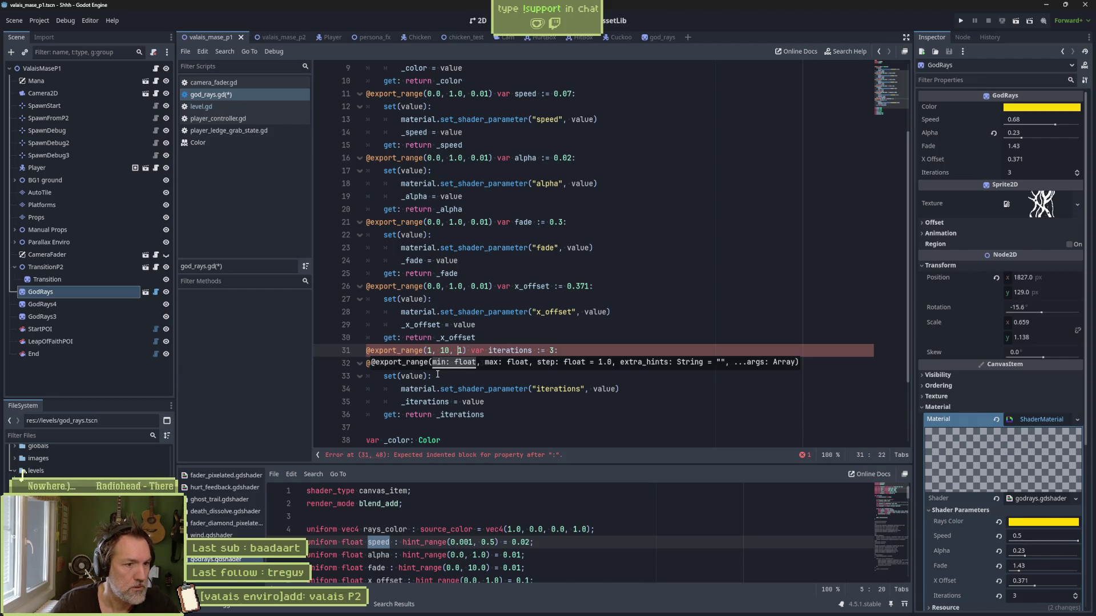
pyautogui.hotkey('ctrl', 's')
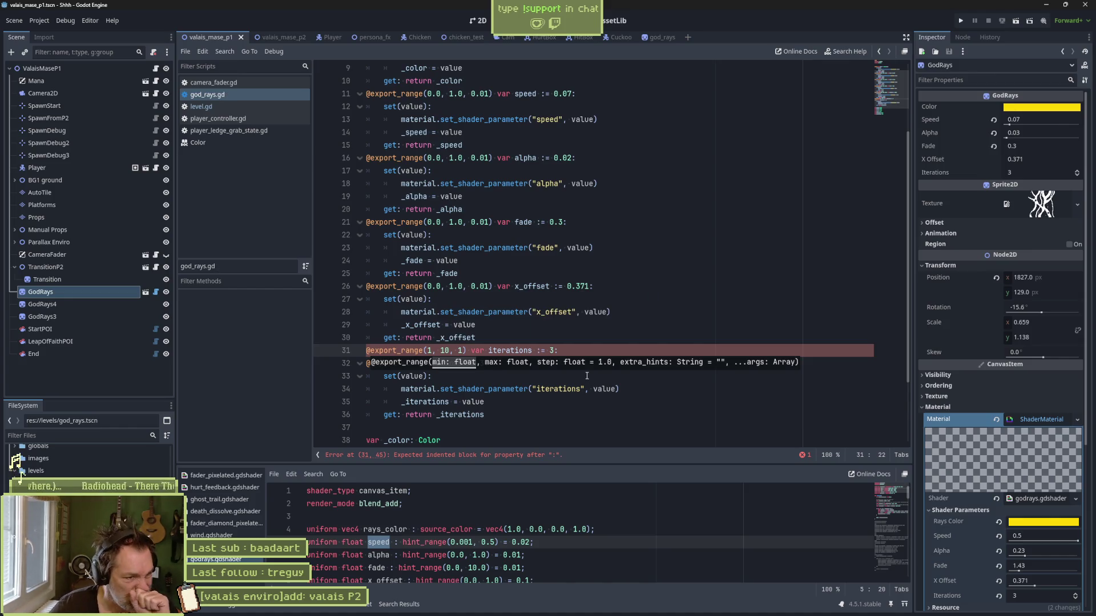
pyautogui.click(552, 378)
# Step: Delete the duplicate iterations export, revert GodRays alpha to its 0.65 default, and save
pyautogui.click(499, 362)
pyautogui.hotkey('ctrl', 'shift', 'k')
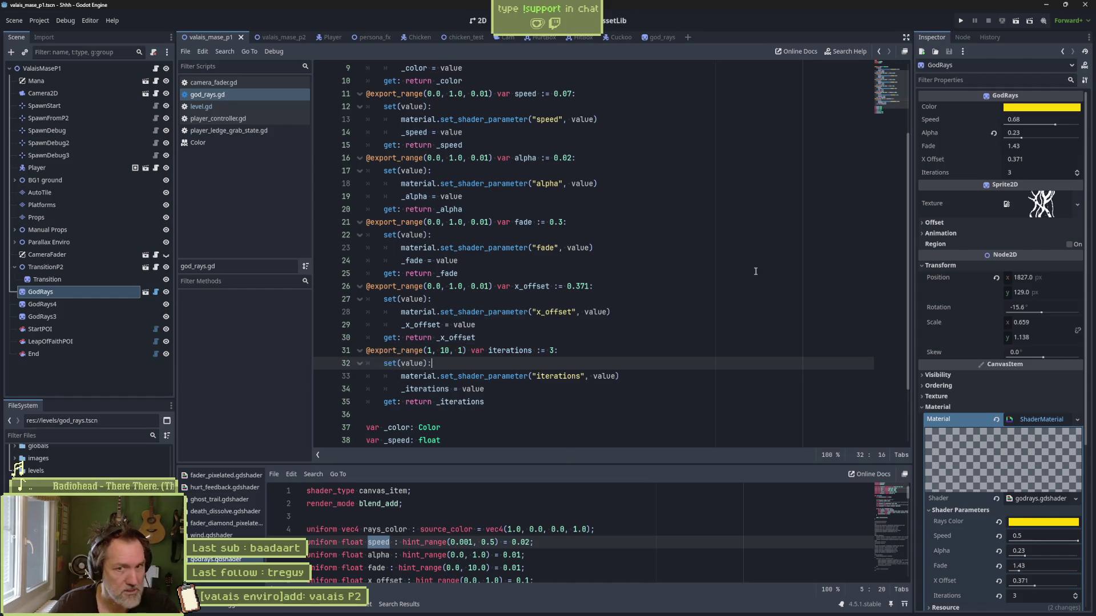
pyautogui.click(73, 291)
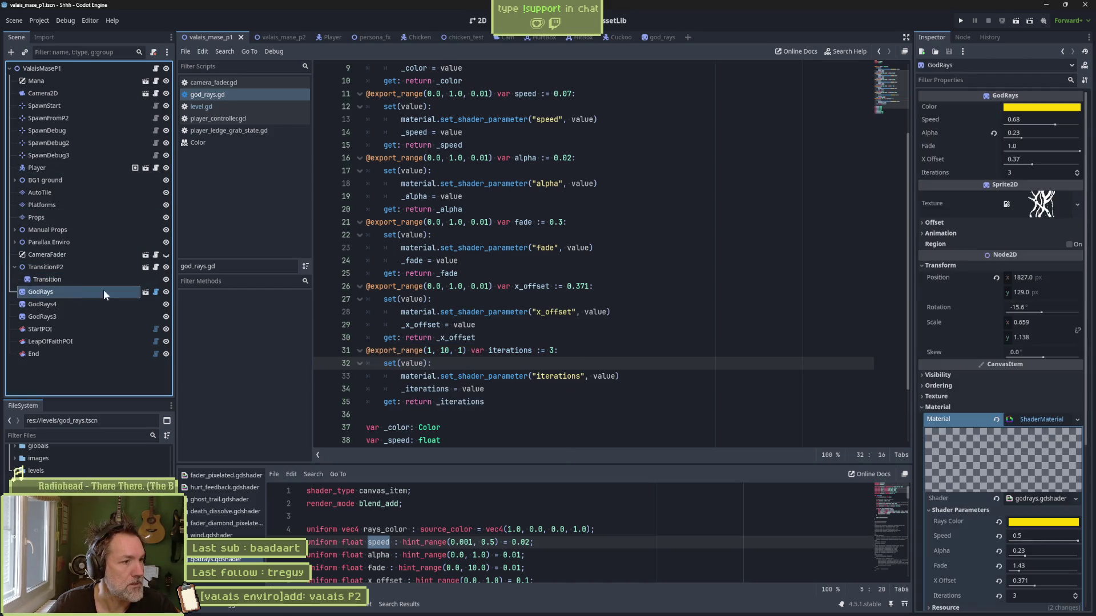
pyautogui.click(993, 134)
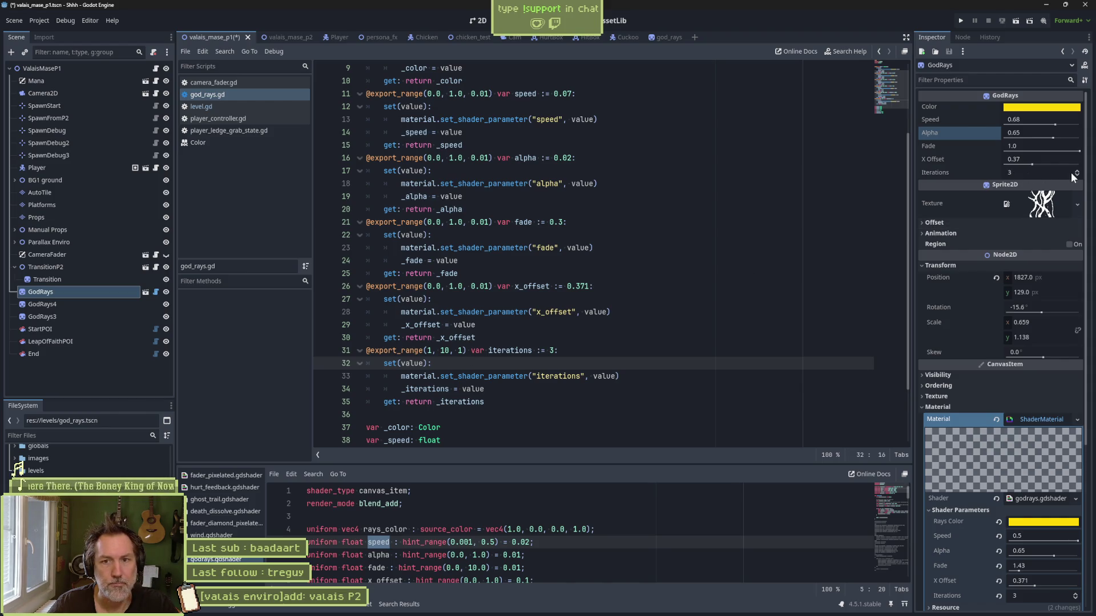
pyautogui.click(551, 335)
pyautogui.hotkey('ctrl', 's')
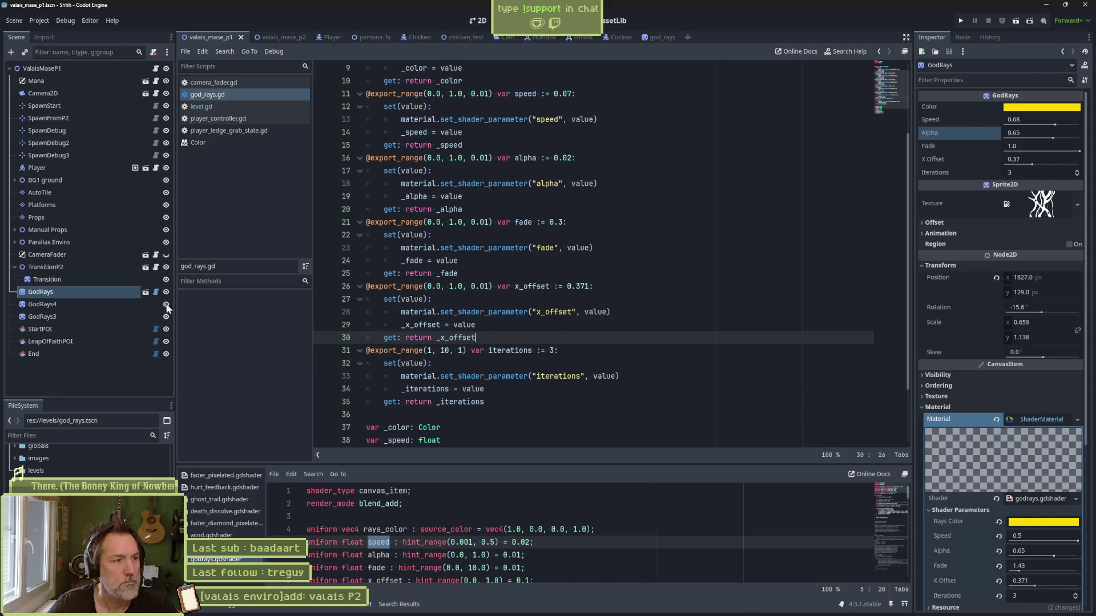
pyautogui.click(77, 292)
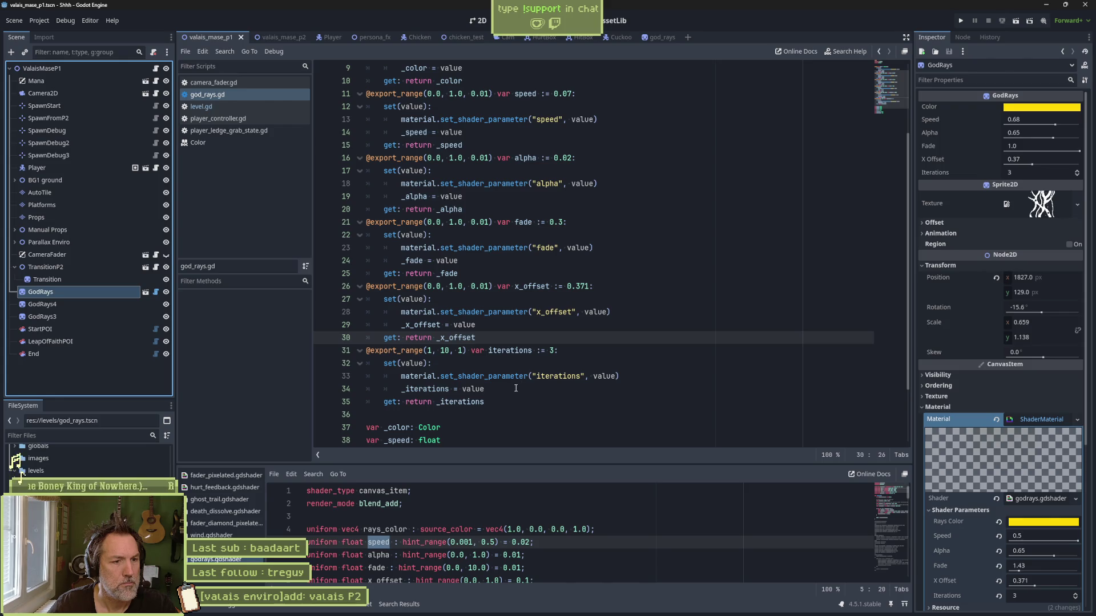
pyautogui.scroll(-2, 463, 397)
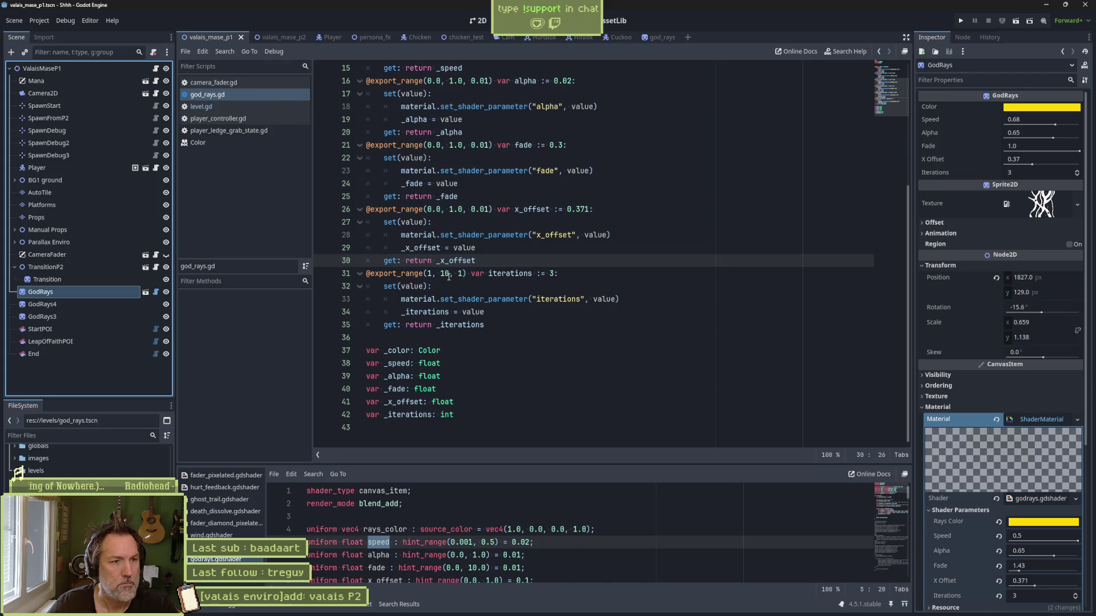
pyautogui.moveTo(406, 274)
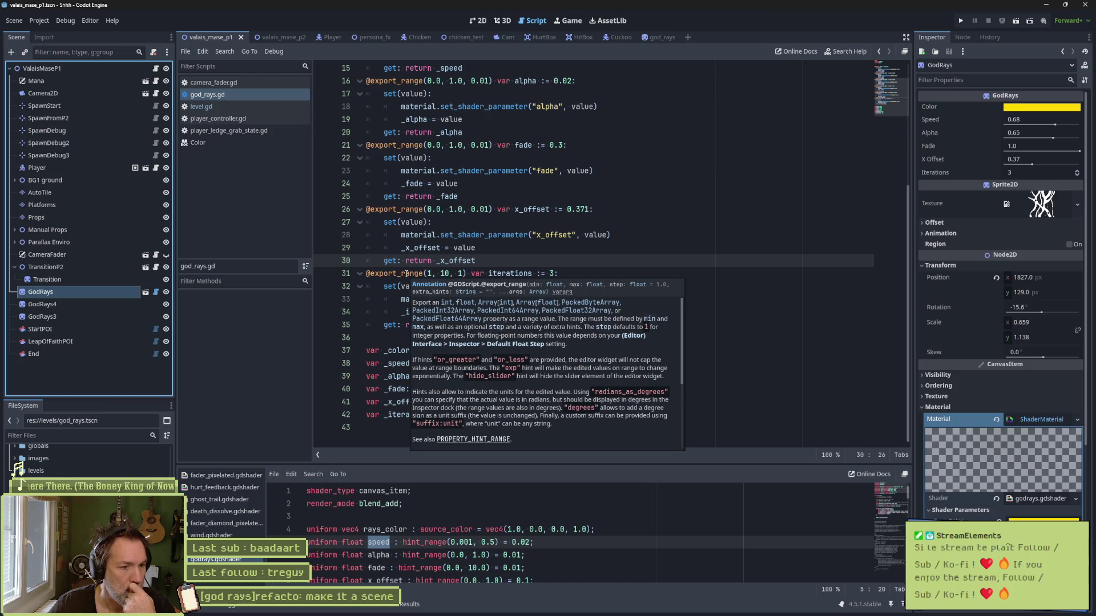
pyautogui.click(649, 254)
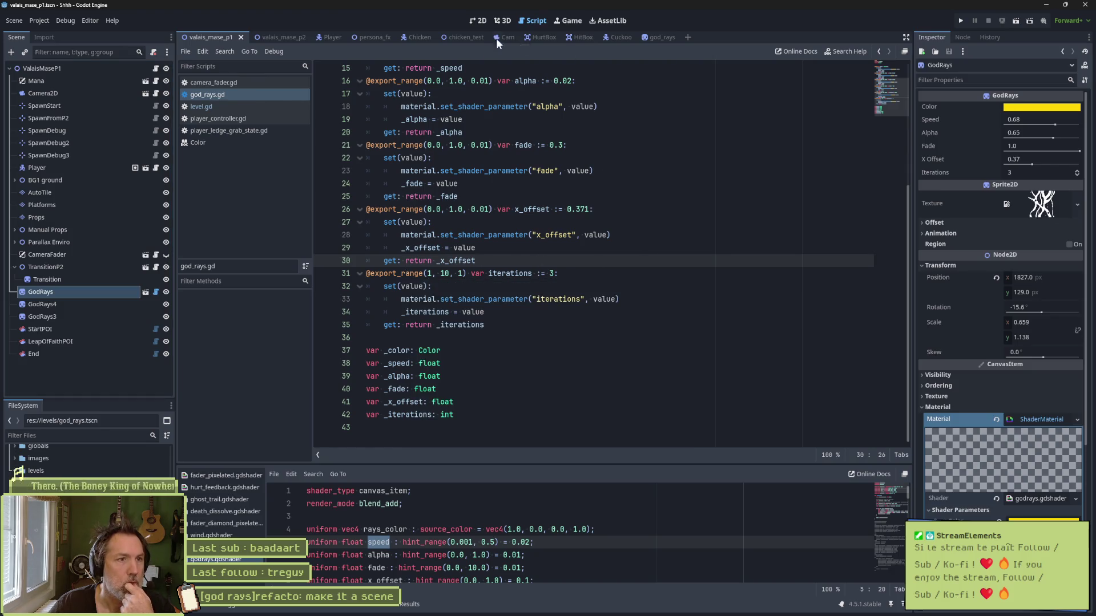
# Step: Duplicate the scripted GodRays node and move the copy left over the barn
pyautogui.click(478, 21)
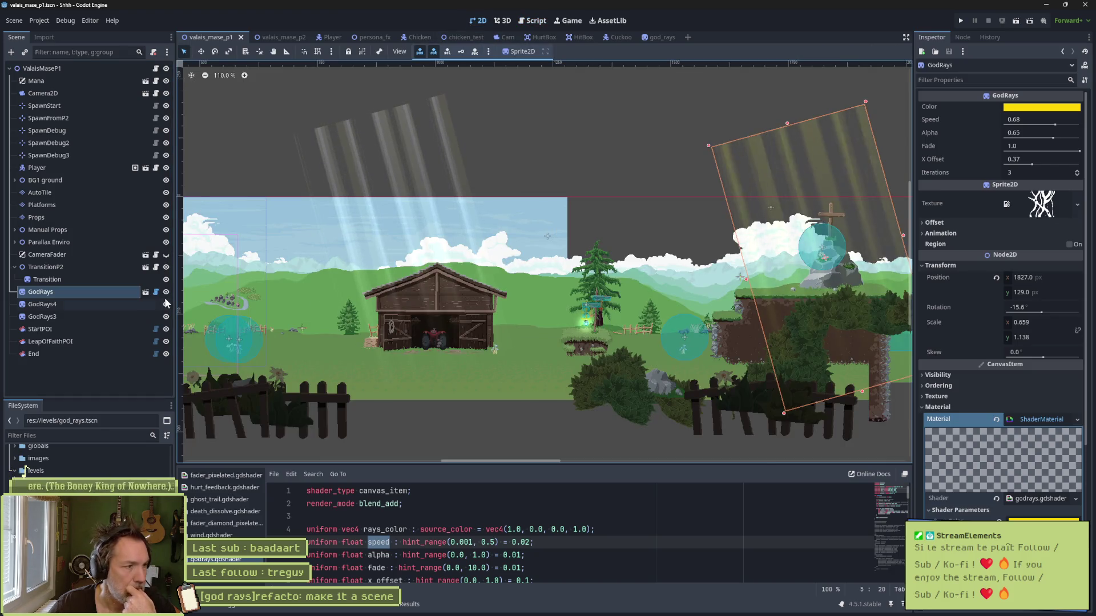
pyautogui.click(104, 317)
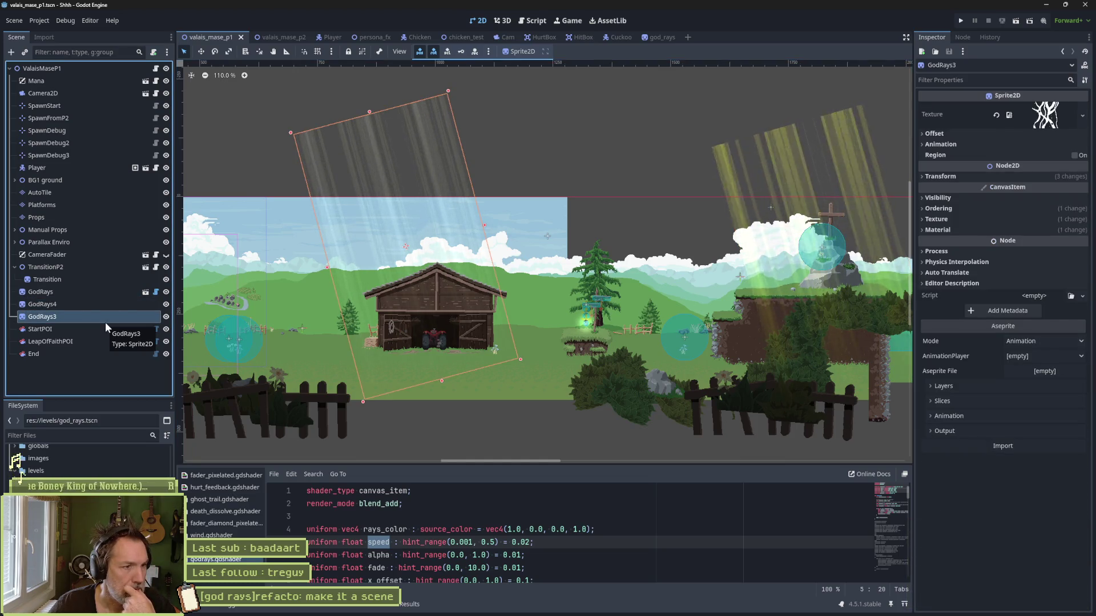
pyautogui.click(95, 290)
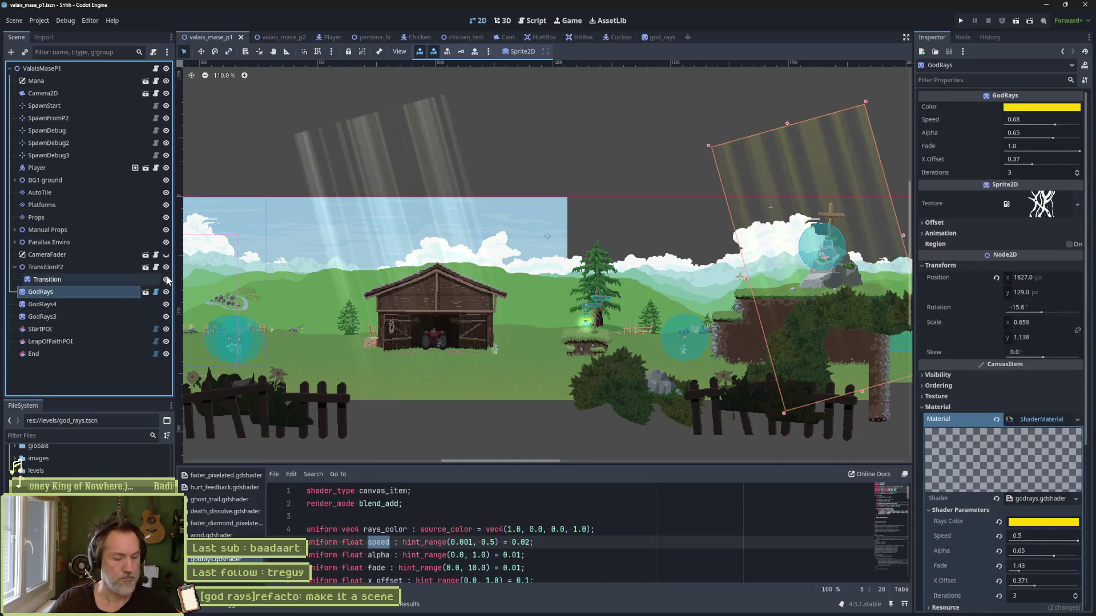
pyautogui.hotkey('ctrl', 'd')
pyautogui.press('w')
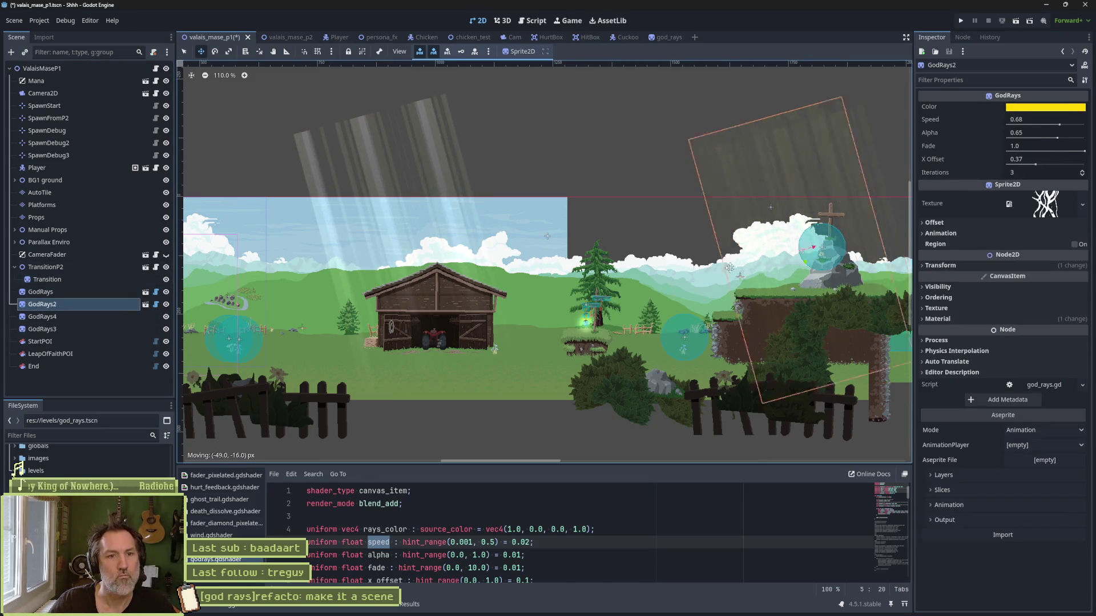
pyautogui.moveTo(784, 274); pyautogui.dragTo(540, 258)
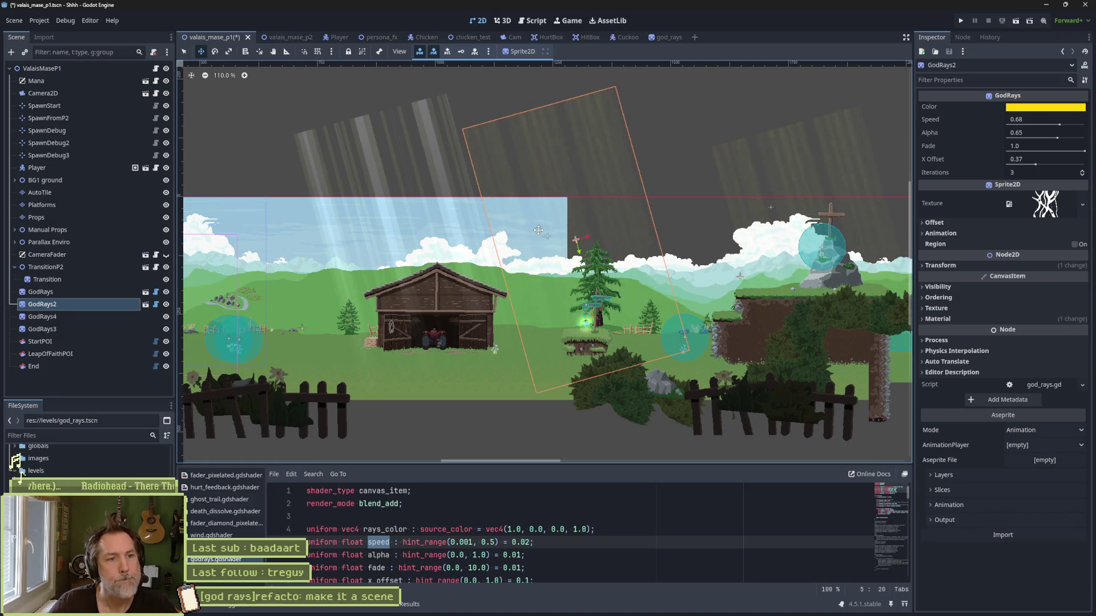
pyautogui.moveTo(539, 232); pyautogui.dragTo(378, 235)
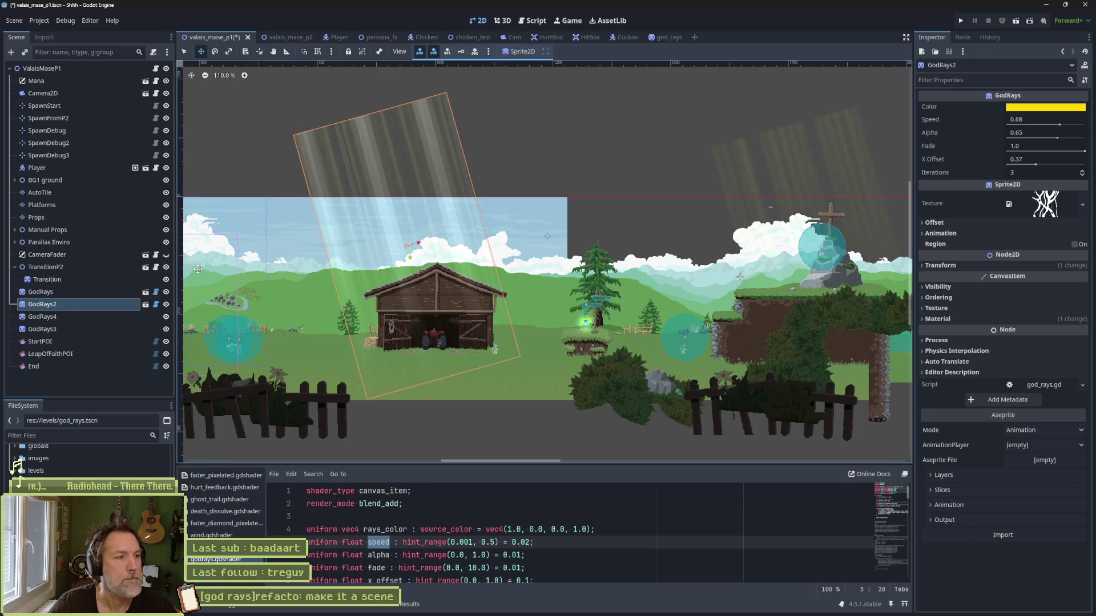
# Step: Delete the unscripted GodRays3 sprite and place another GodRays copy over the left tower
pyautogui.click(71, 315)
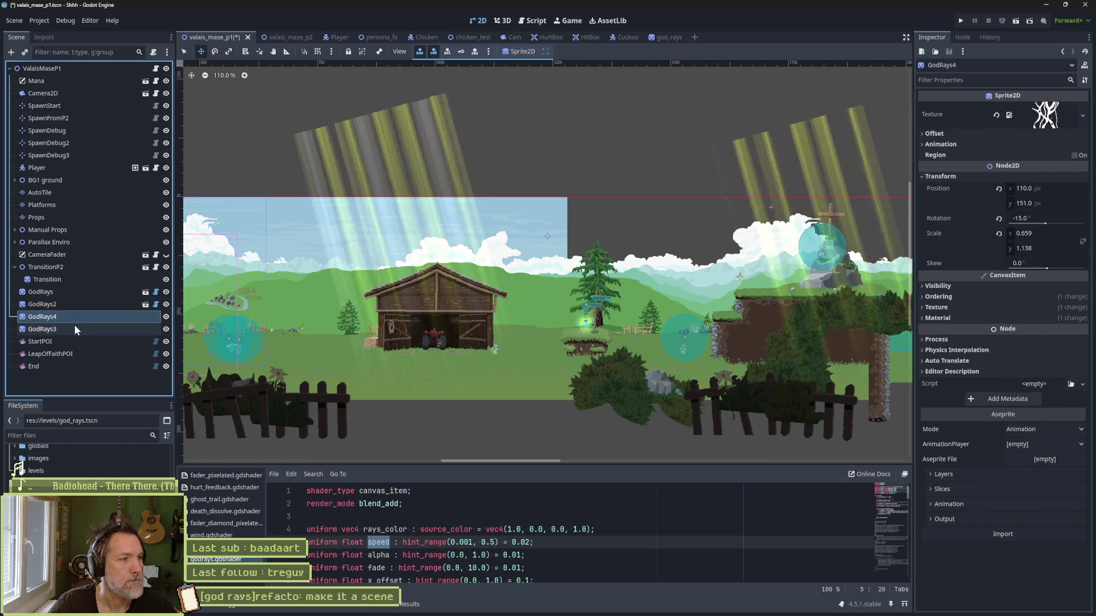
pyautogui.click(82, 329)
pyautogui.press('Delete')
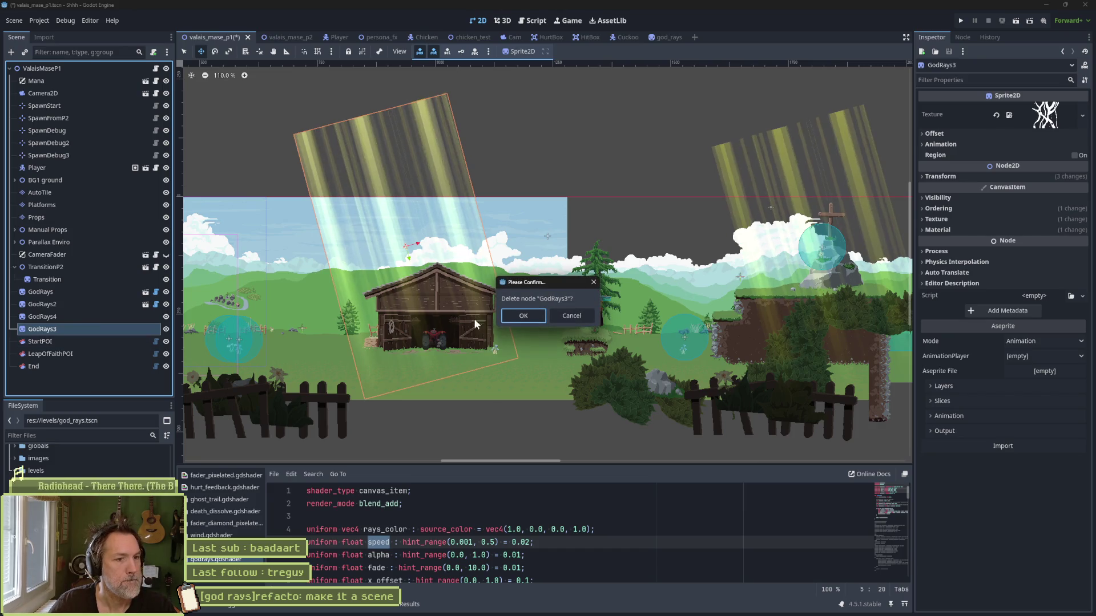
pyautogui.press('Return')
pyautogui.hscroll(-10, 391, 285)
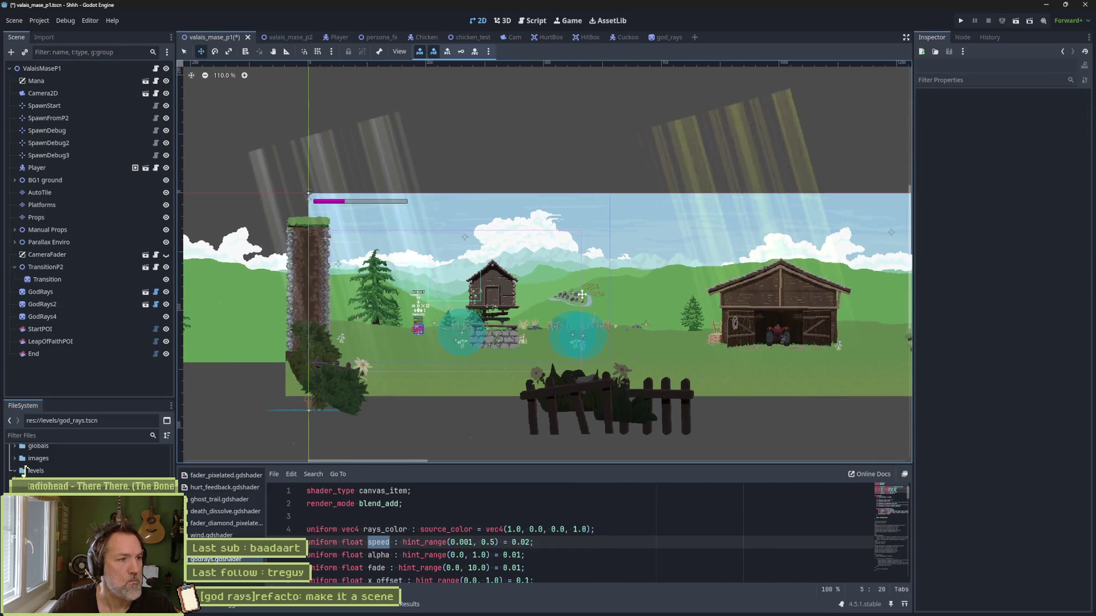
pyautogui.hotkey('ctrl', 'z')
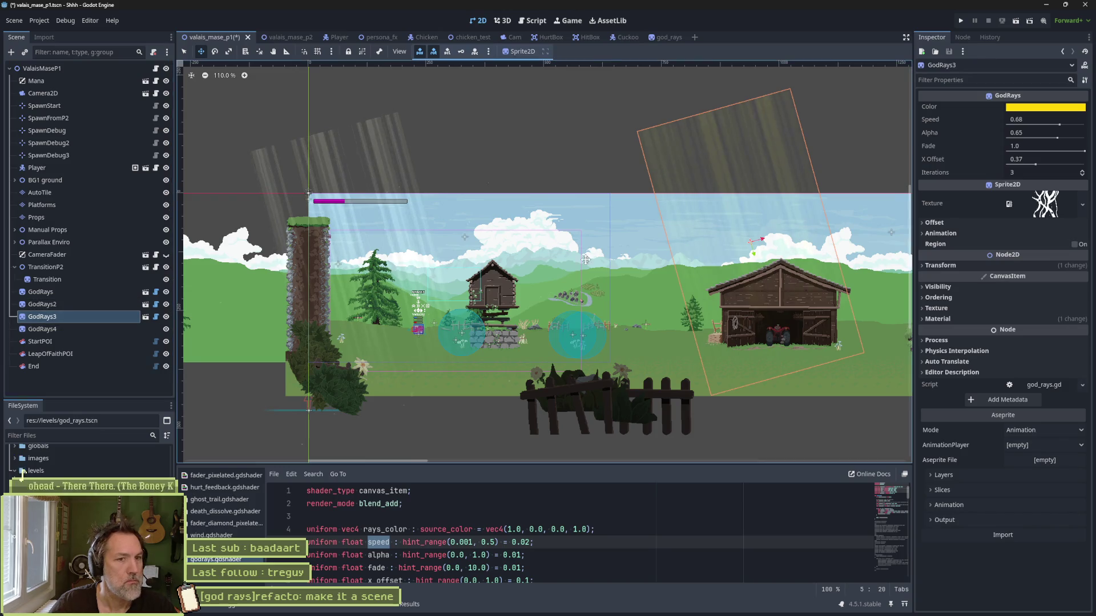
pyautogui.moveTo(838, 242); pyautogui.dragTo(318, 267)
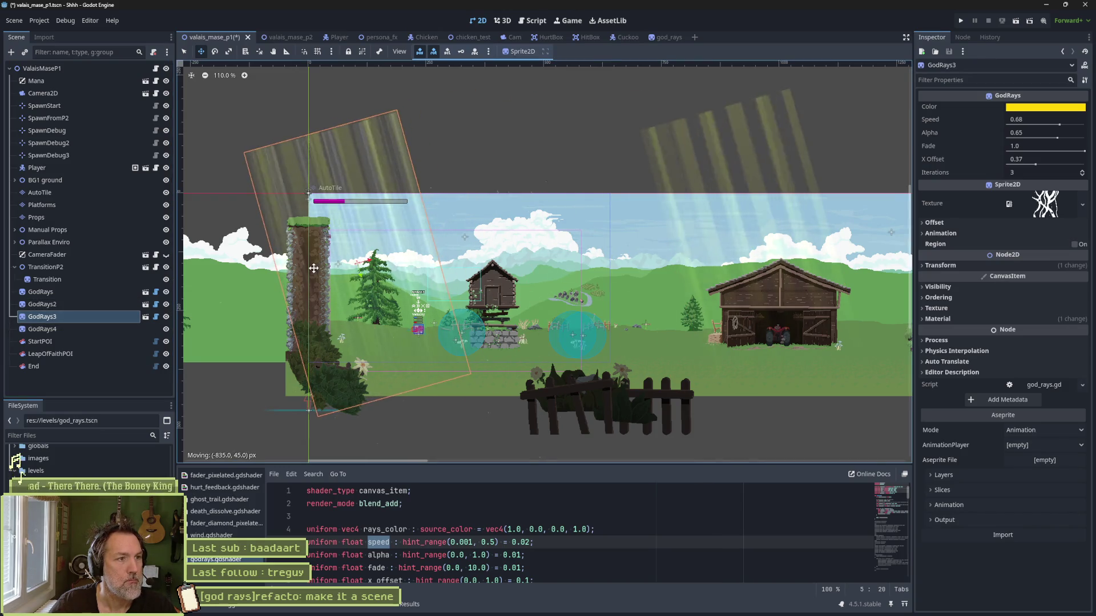
# Step: Delete the unscripted GodRays4 sprite and run the current scene
pyautogui.click(50, 330)
pyautogui.press('Delete')
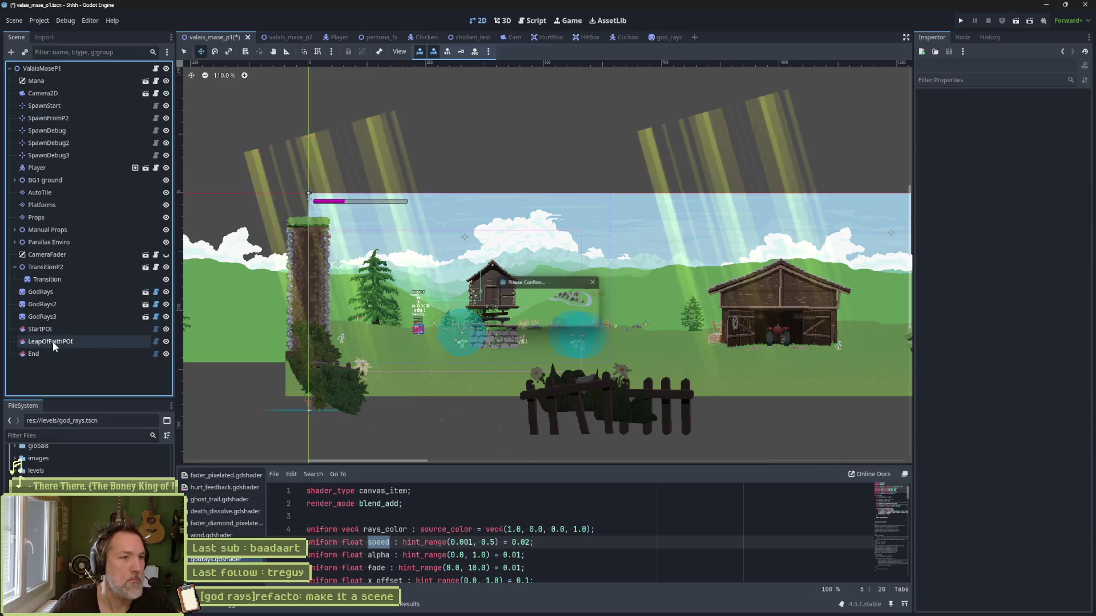
pyautogui.press('Return')
pyautogui.press('F6')
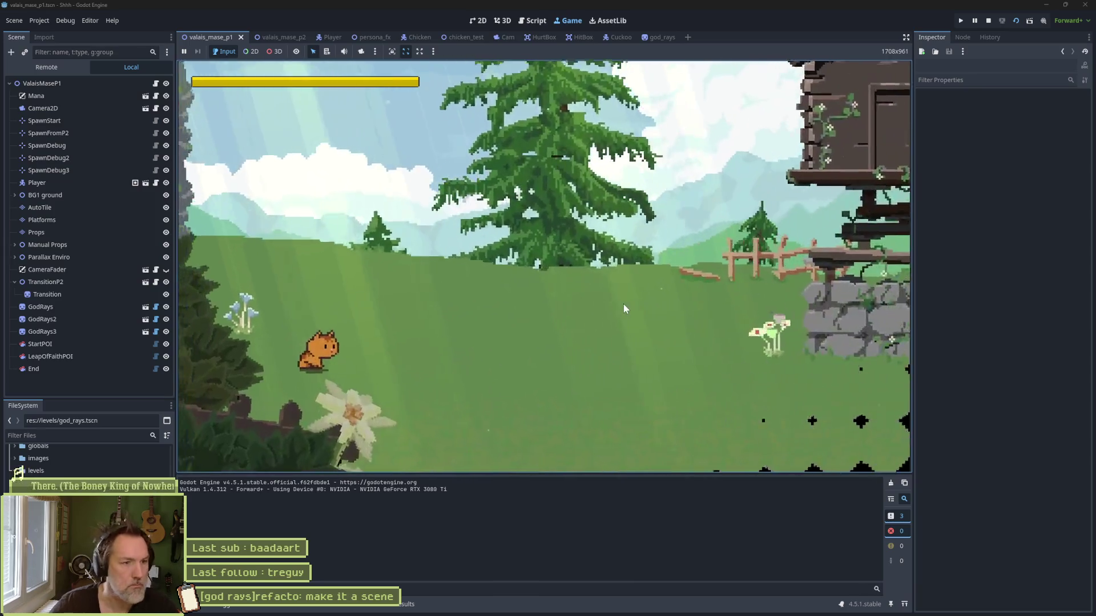
# Step: Run the cat right past the barn and across the gap to the far ledge, then stop the game
pyautogui.press('Right')
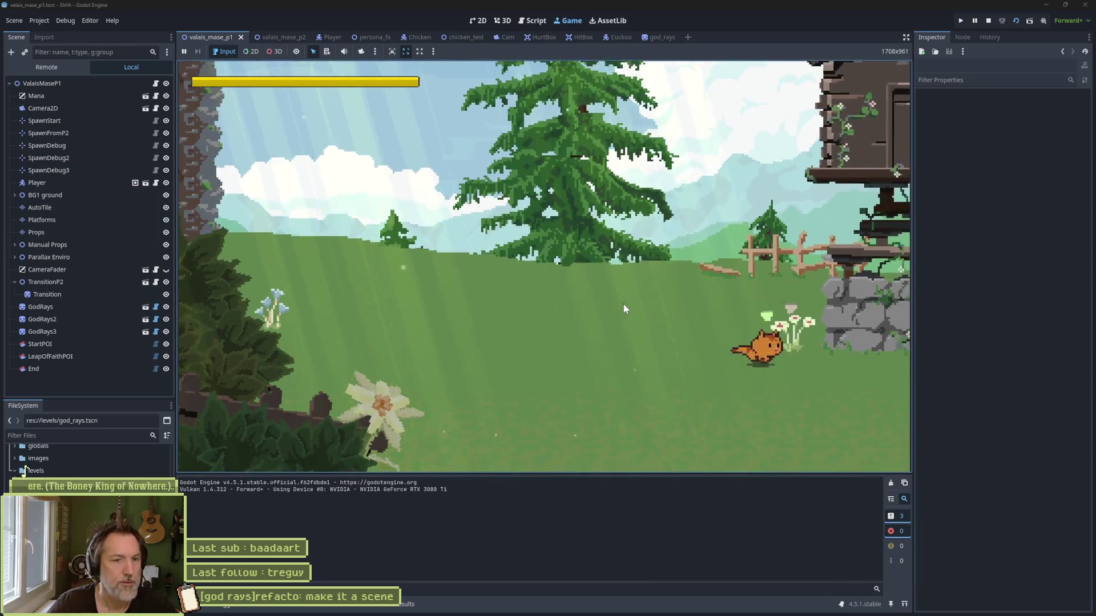
pyautogui.press('Right')
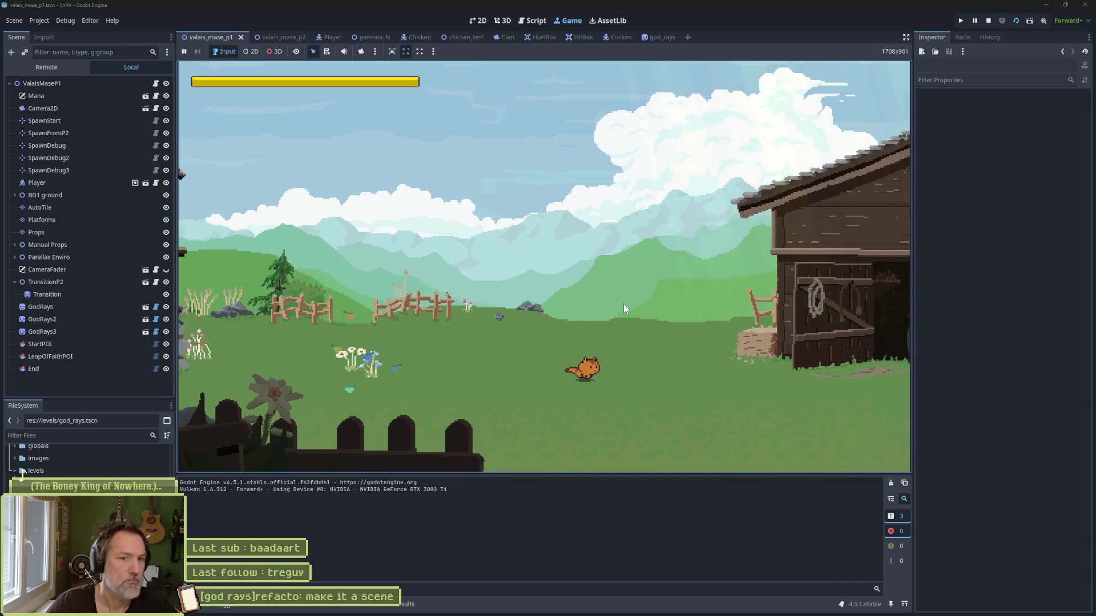
pyautogui.press('Right')
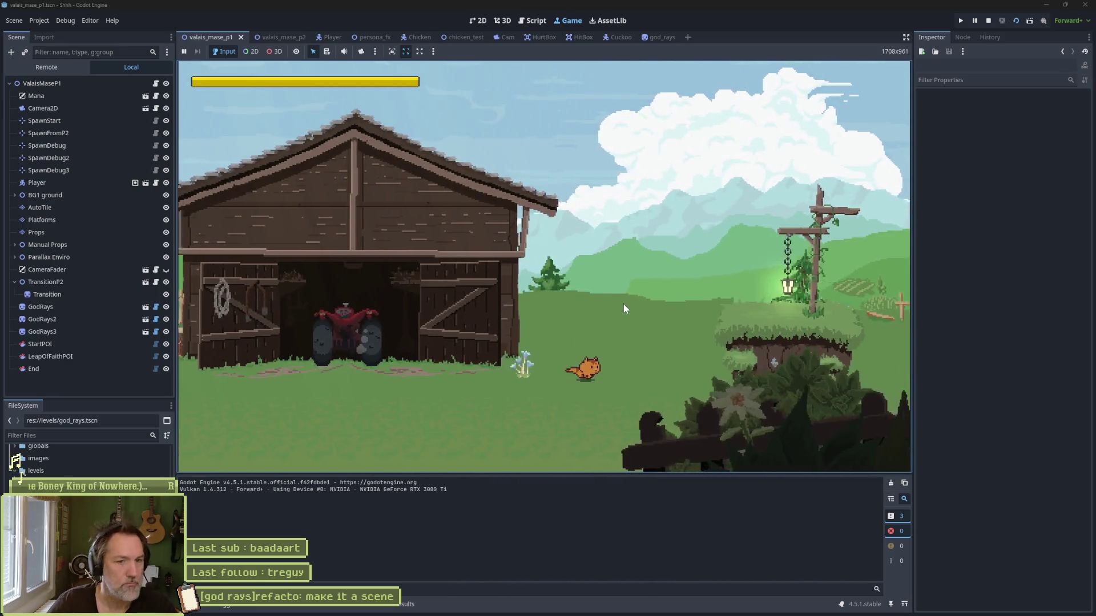
pyautogui.press('Right')
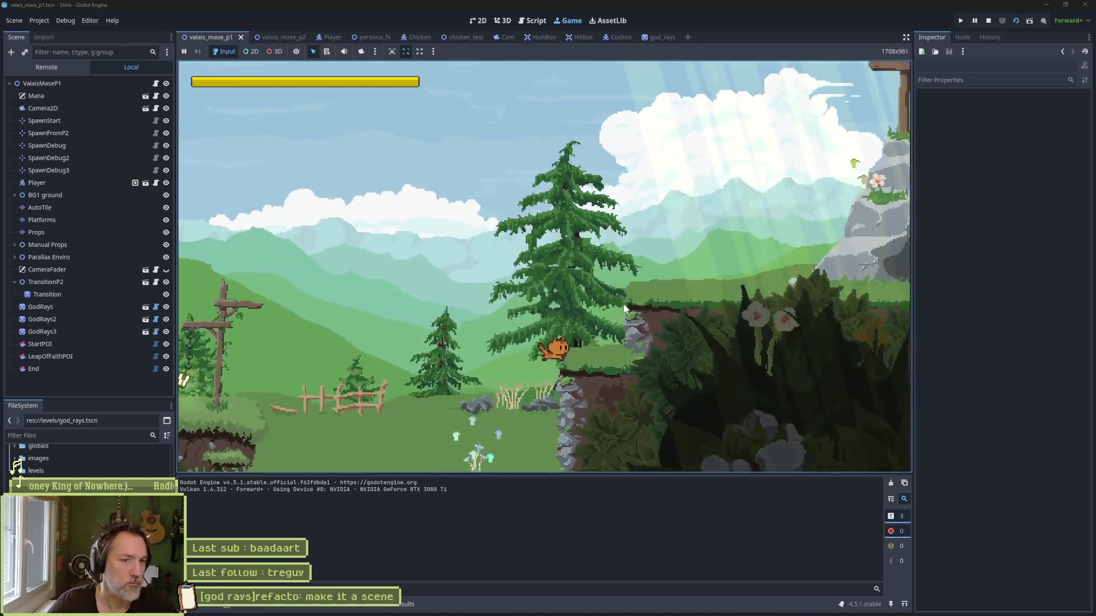
pyautogui.press('Right')
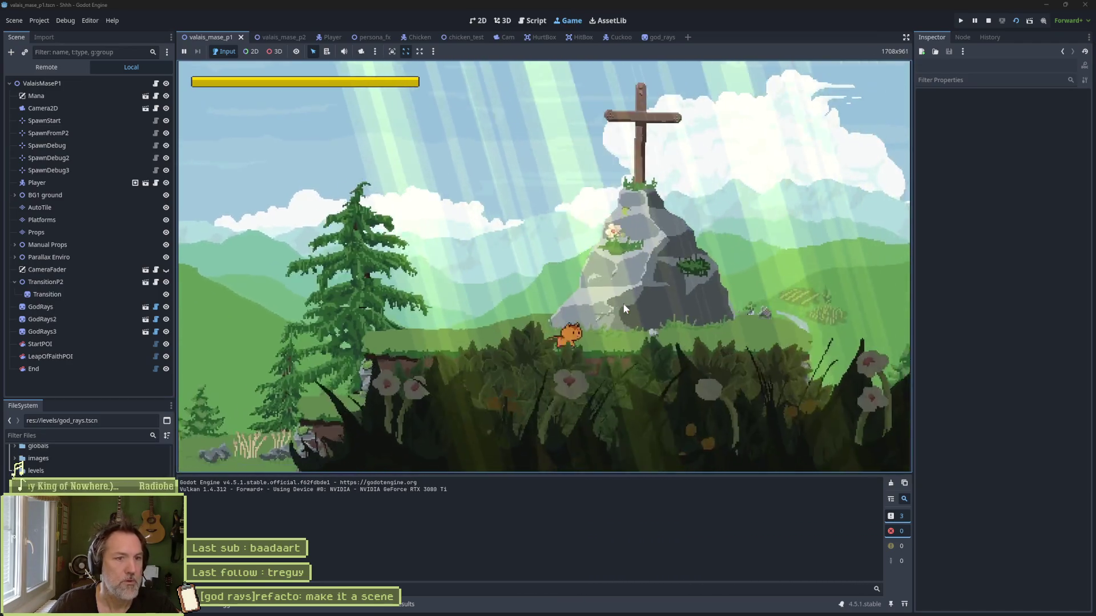
pyautogui.press('Right')
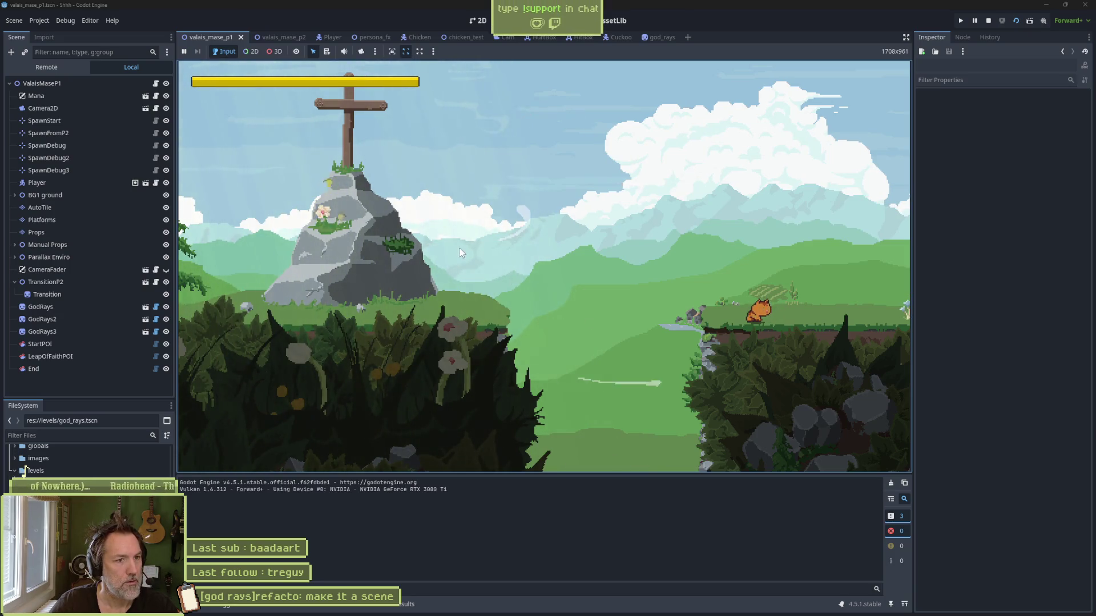
pyautogui.press('F8')
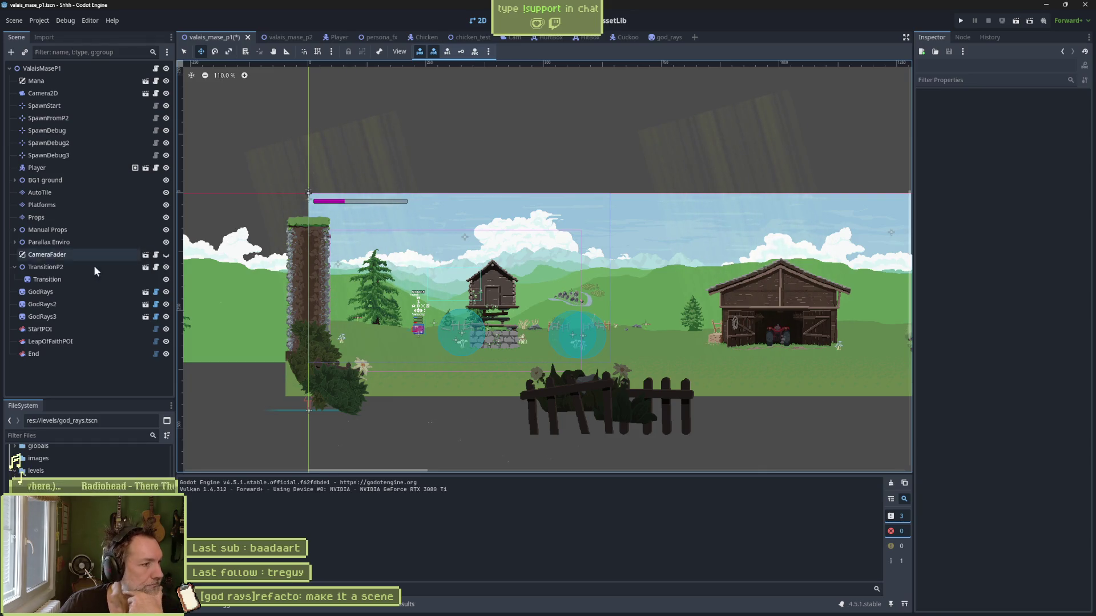
# Step: Close the god_rays scene tab and save the valais_mase_p1 level scene
pyautogui.middleClick(672, 39)
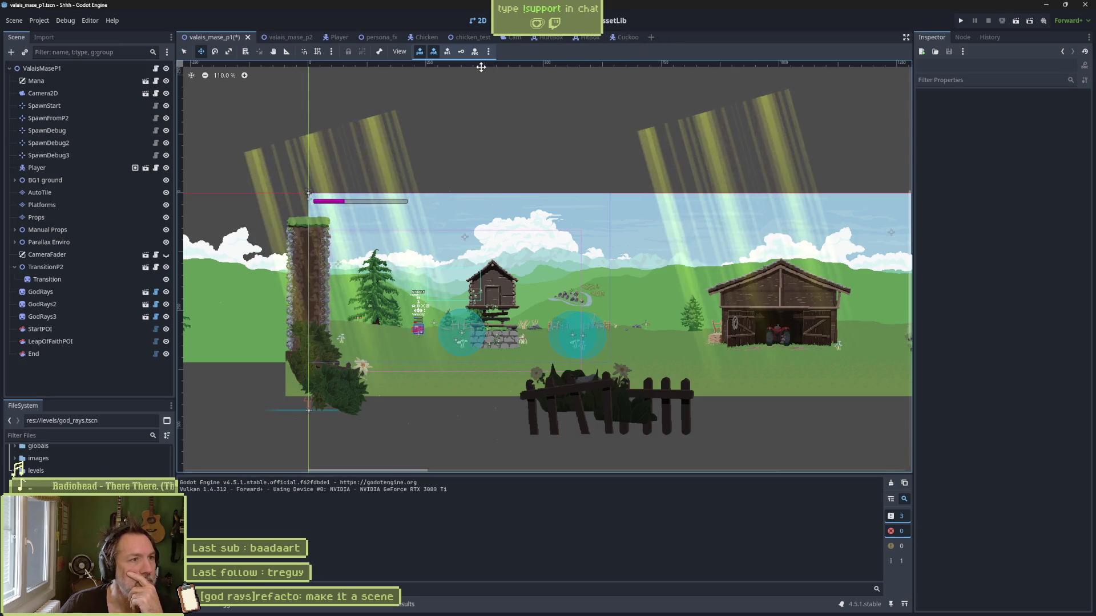
pyautogui.hotkey('ctrl', 's')
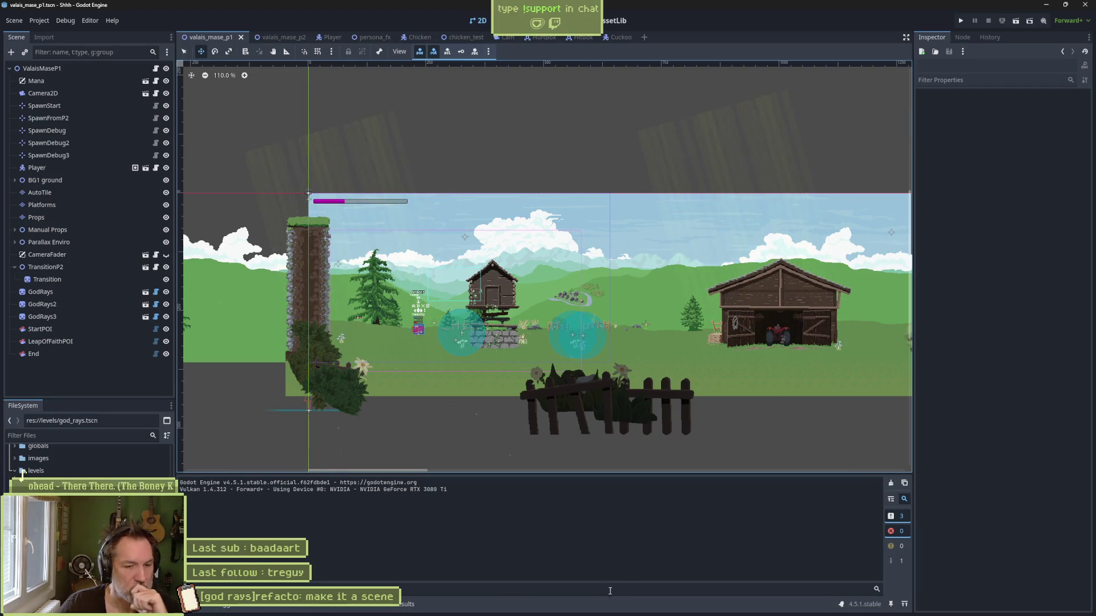
pyautogui.moveTo(606, 611)
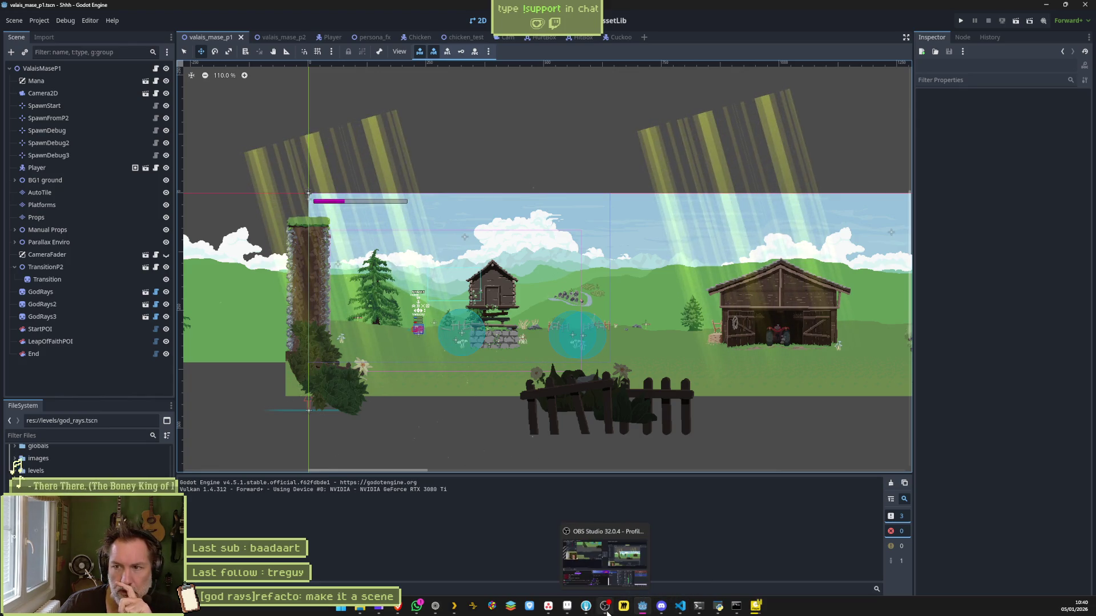
# Step: Move the '[god rays]refacto: make it a scene' card from In progress to the top of Complete
pyautogui.click(568, 607)
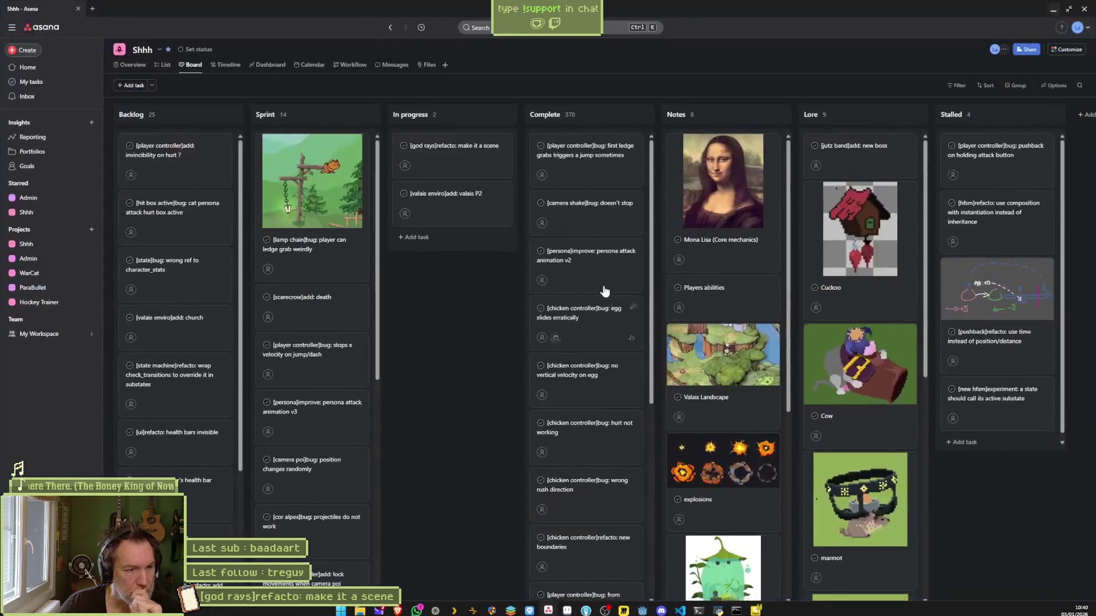
pyautogui.click(484, 154)
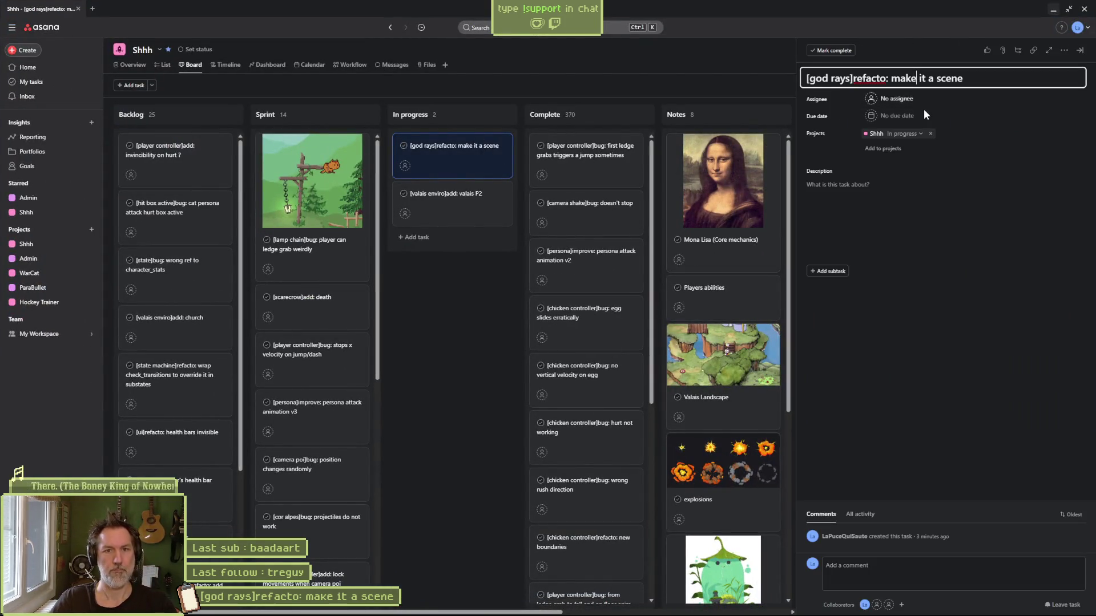
pyautogui.click(482, 369)
pyautogui.moveTo(444, 154); pyautogui.dragTo(545, 151)
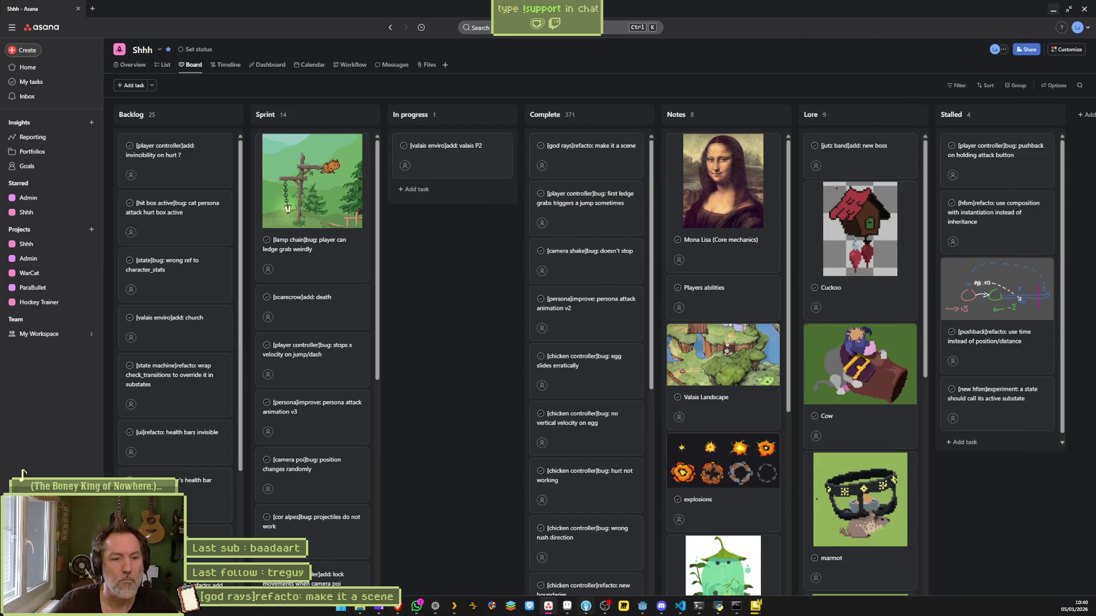
pyautogui.click(584, 553)
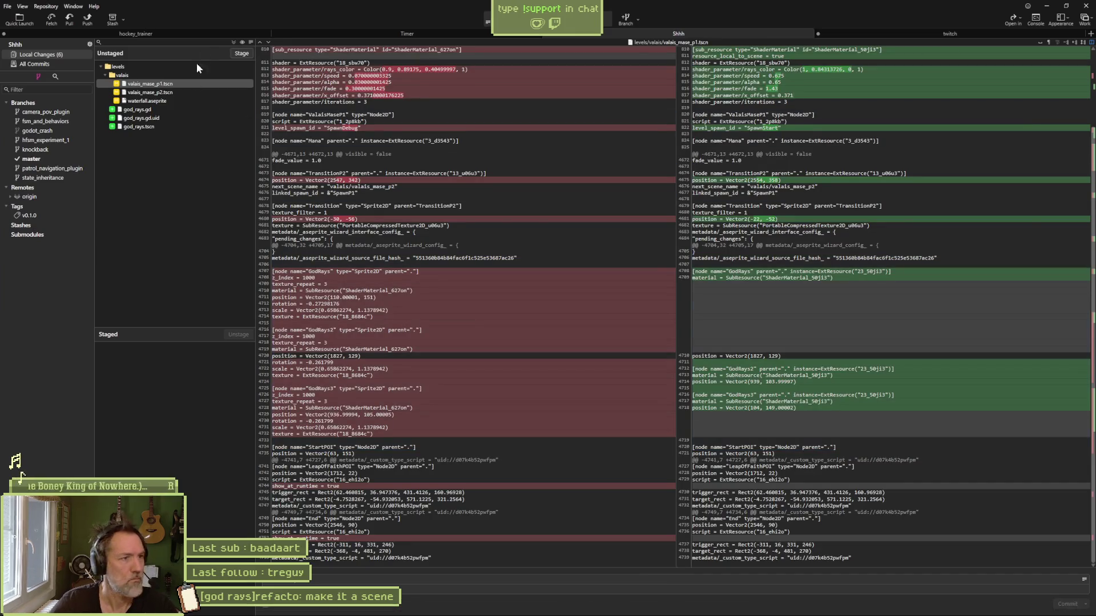
# Step: Paste the task title as the commit message and review each changed god rays file's diff
pyautogui.click(321, 579)
pyautogui.hotkey('ctrl', 'v')
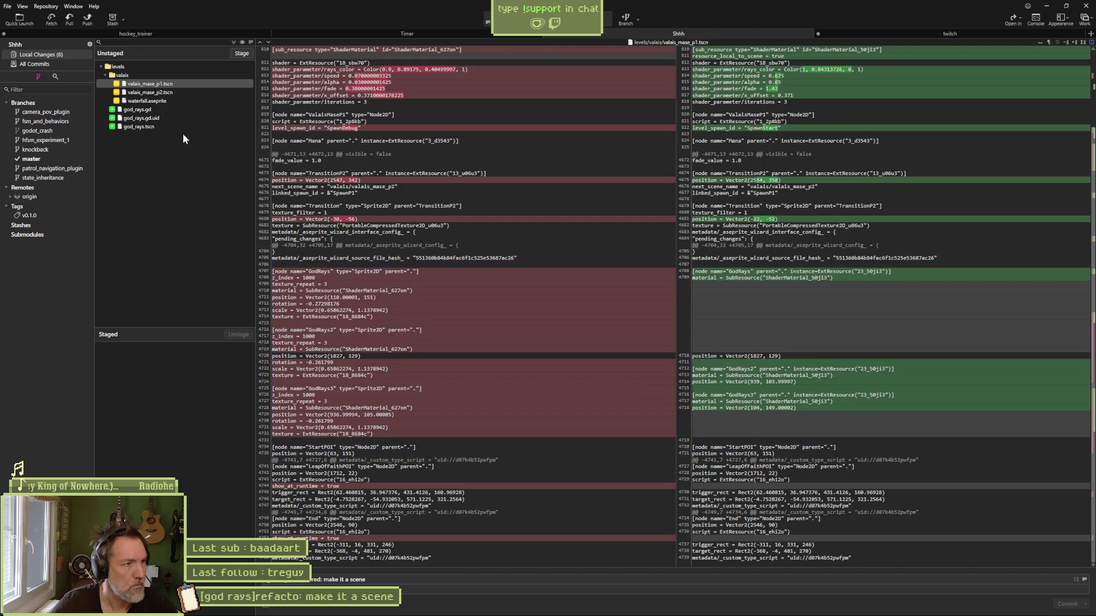
pyautogui.click(176, 102)
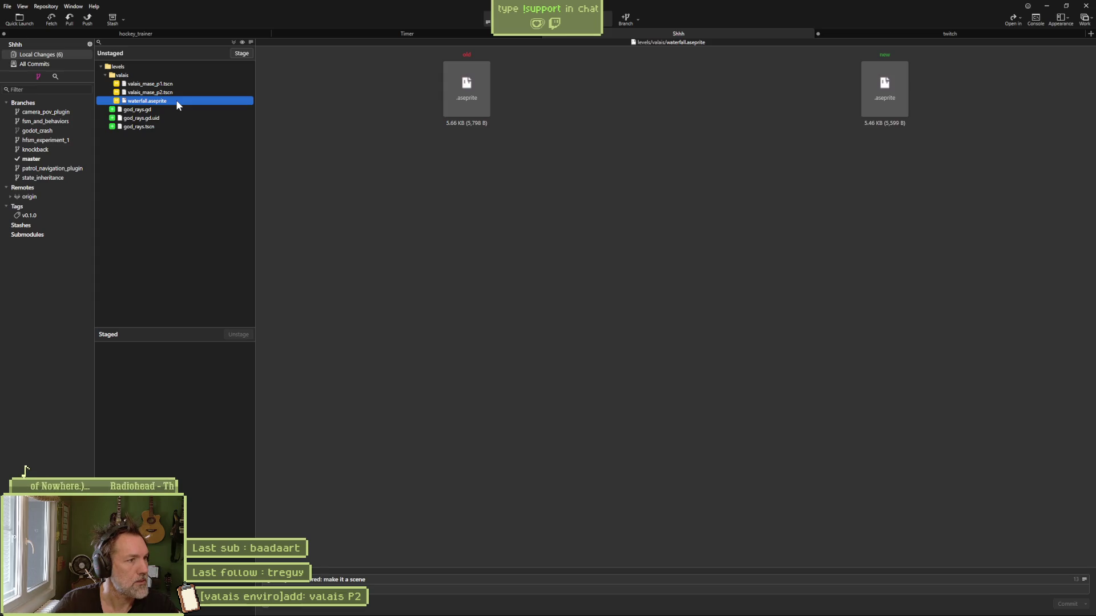
pyautogui.click(176, 110)
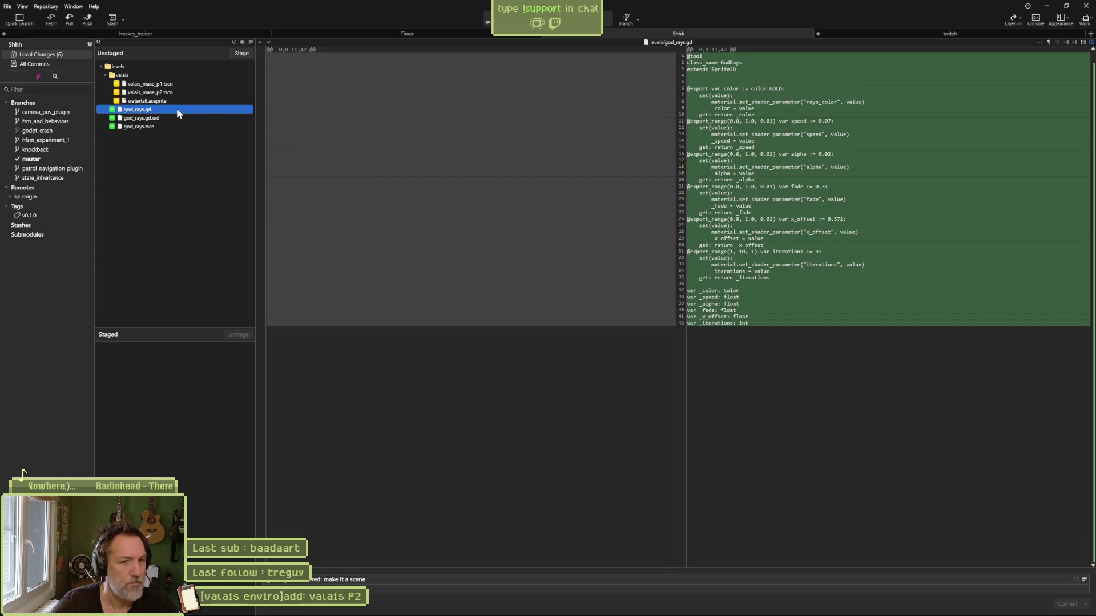
pyautogui.click(173, 117)
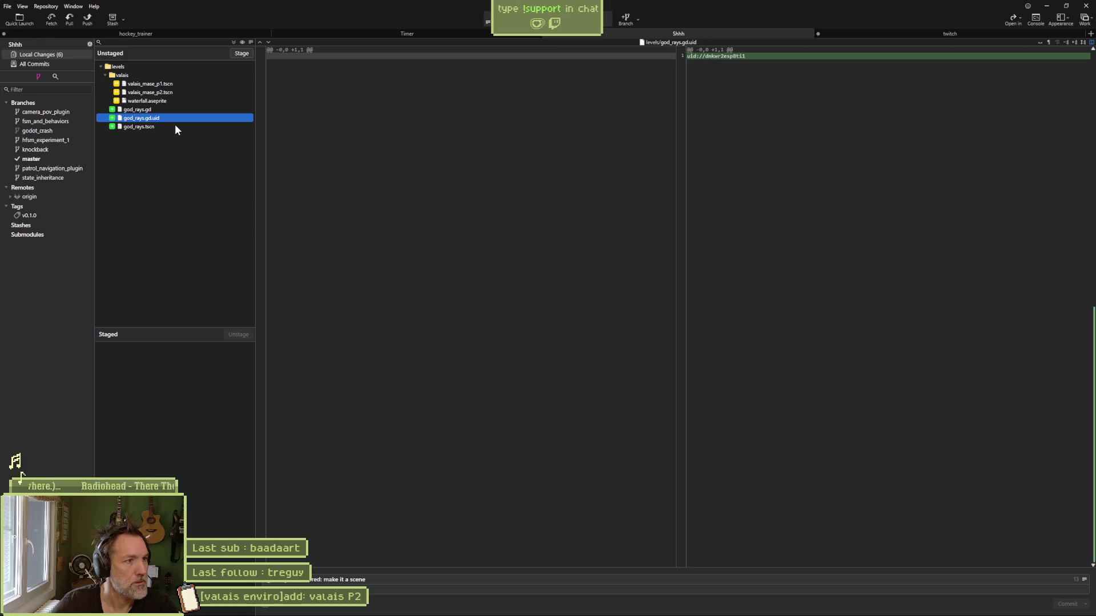
pyautogui.click(174, 127)
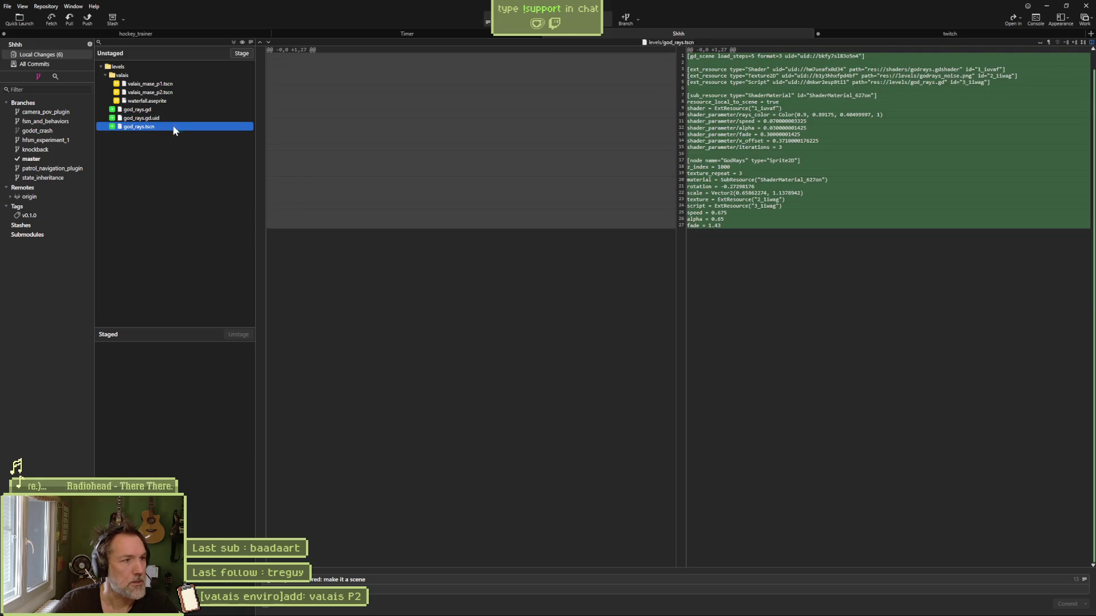
pyautogui.click(234, 34)
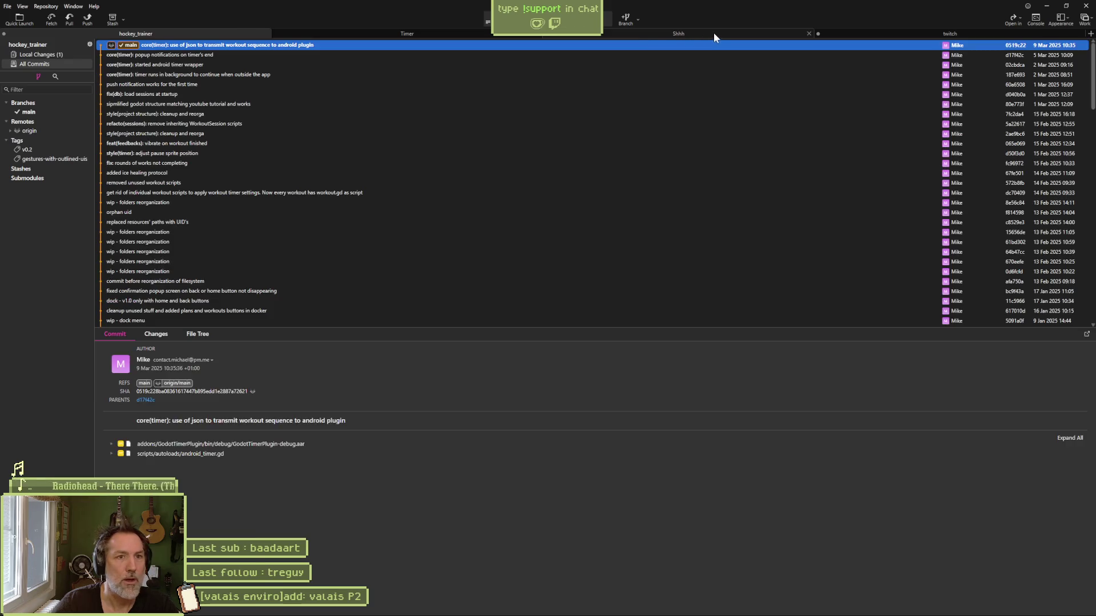
pyautogui.click(713, 33)
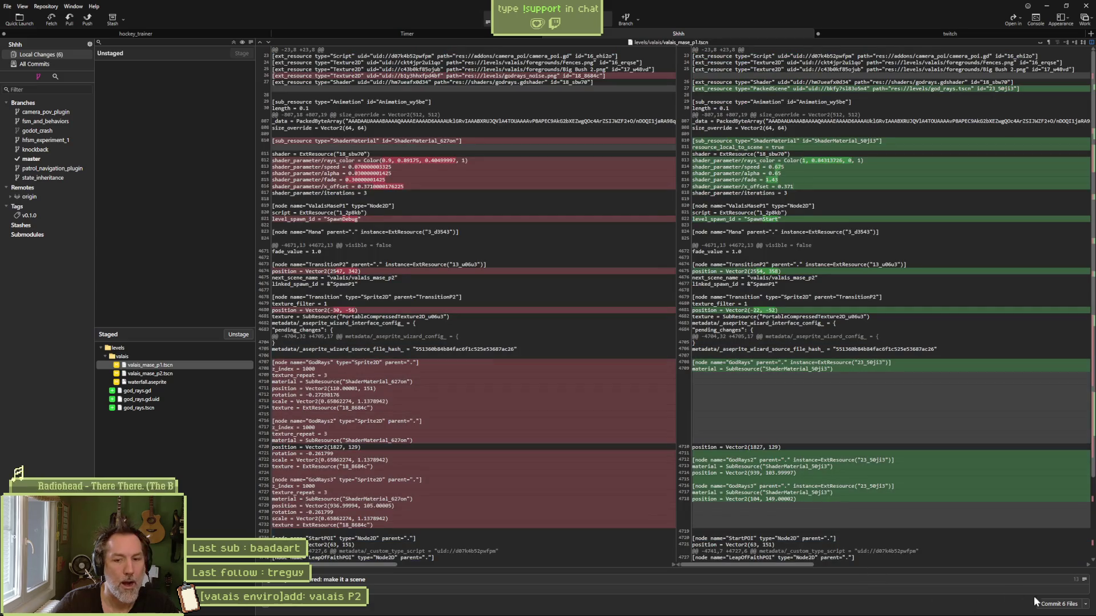
# Step: Commit the six files and push master to origin
pyautogui.click(1058, 605)
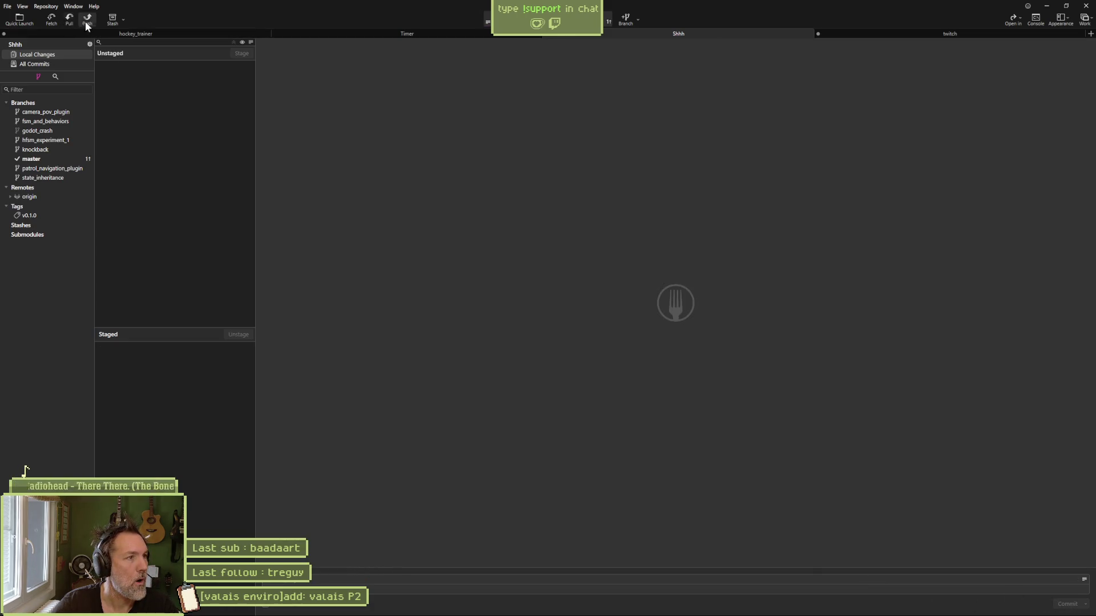
pyautogui.click(84, 22)
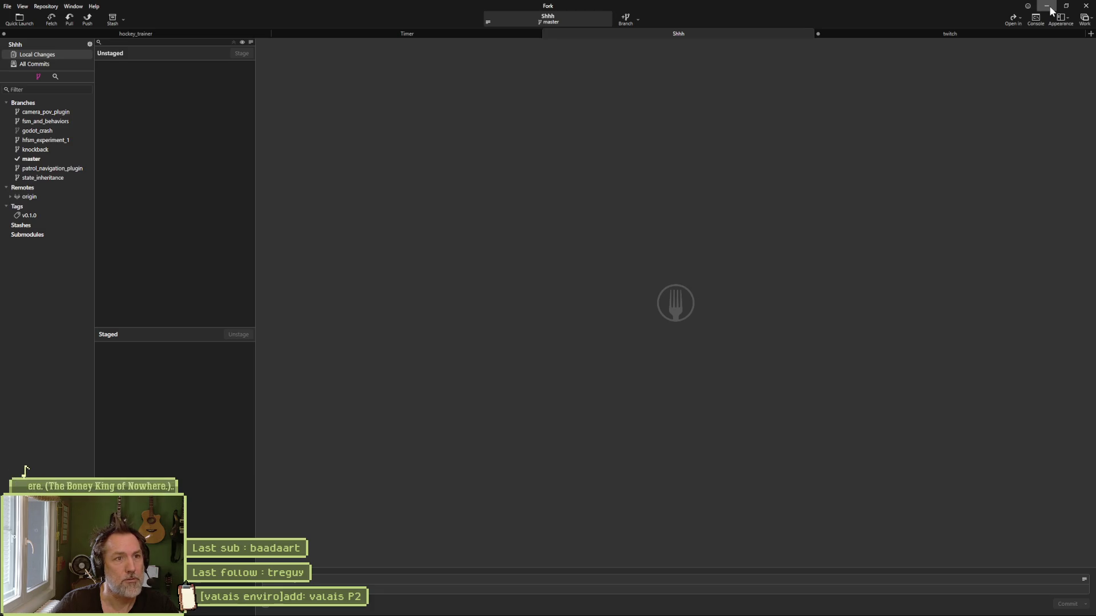
pyautogui.click(1047, 7)
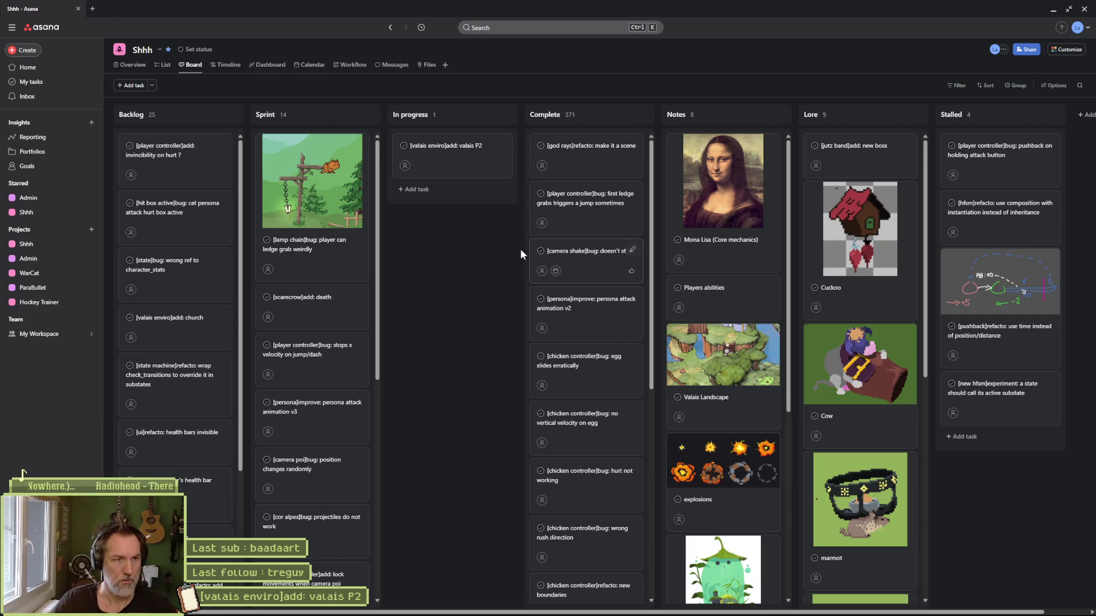
# Step: Minimize the Asana task board window to bring the Godot editor back
pyautogui.click(1053, 10)
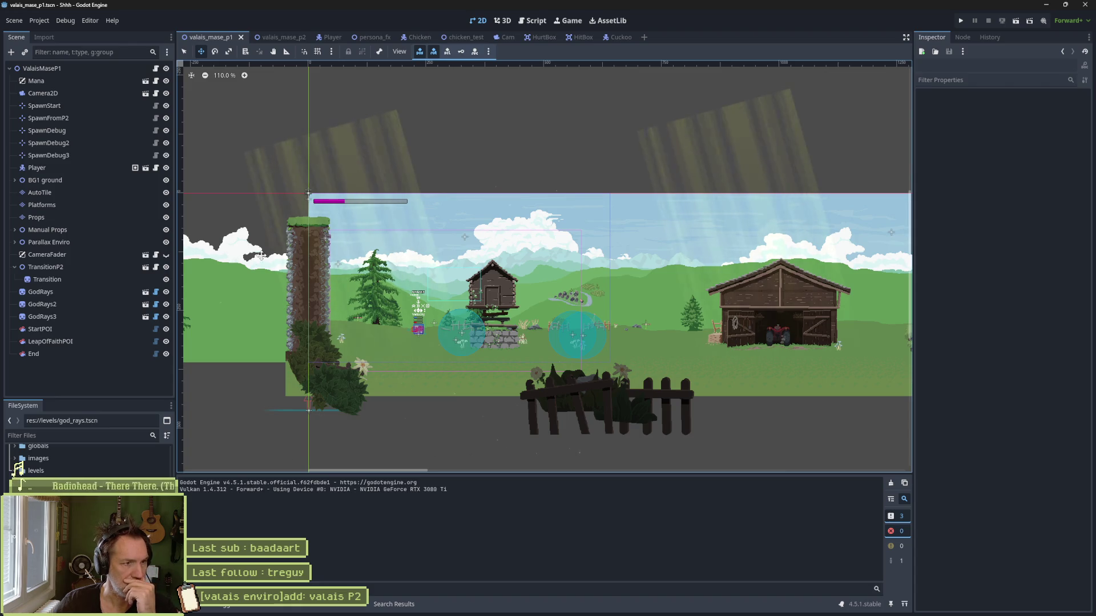
# Step: Select the first GodRays sprite and drag its Speed down from 0.68 to 0.25
pyautogui.click(74, 292)
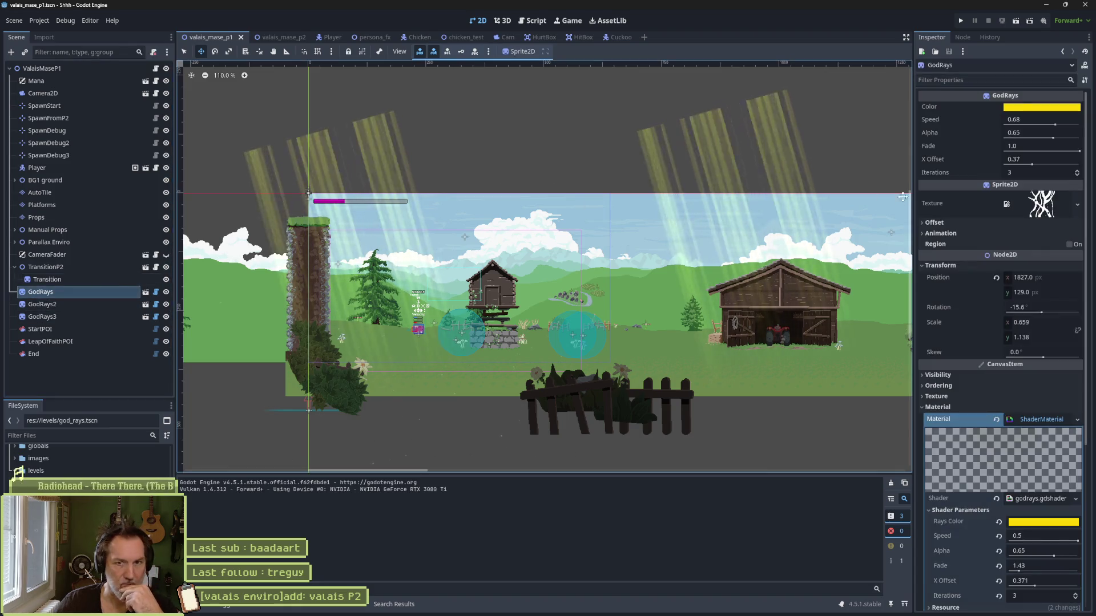
pyautogui.moveTo(1055, 126); pyautogui.dragTo(1021, 127)
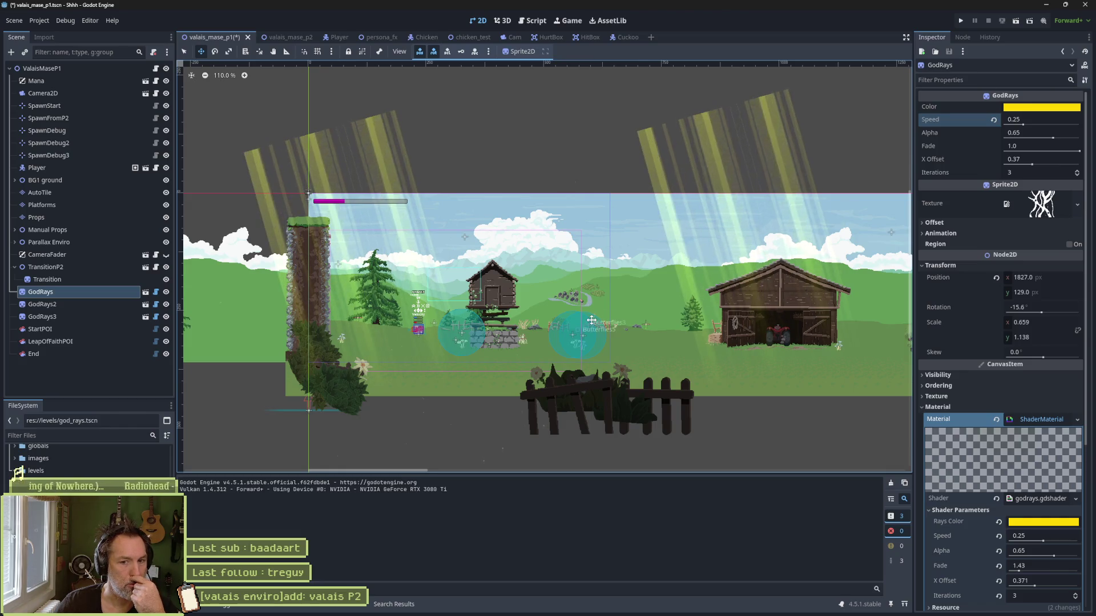
pyautogui.click(533, 22)
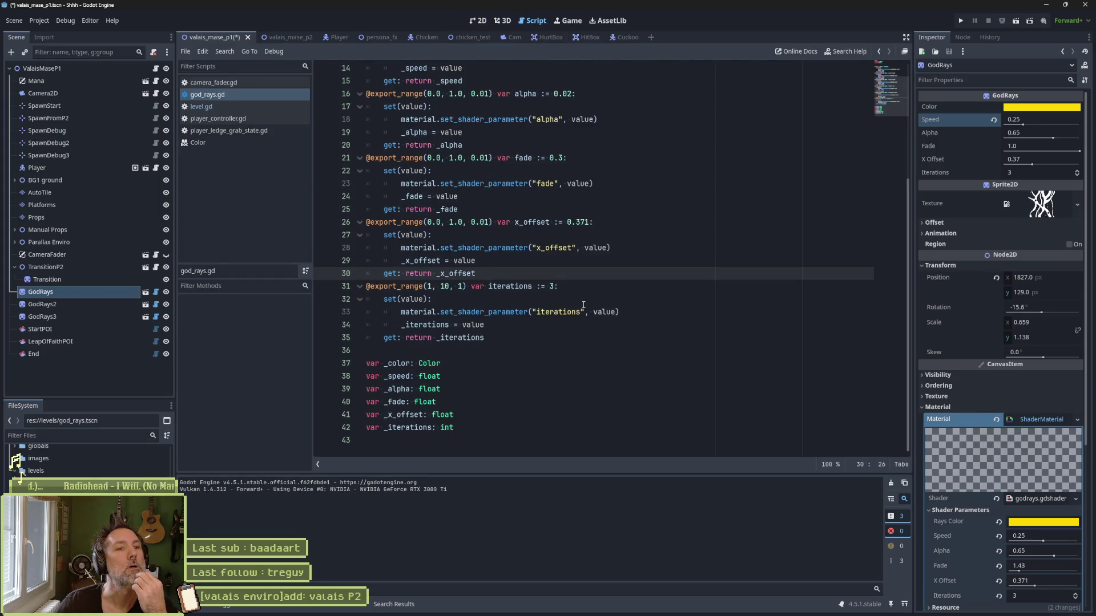
# Step: Save the valais_mase_p1 scene with the slower GodRays speed
pyautogui.hotkey('ctrl', 's')
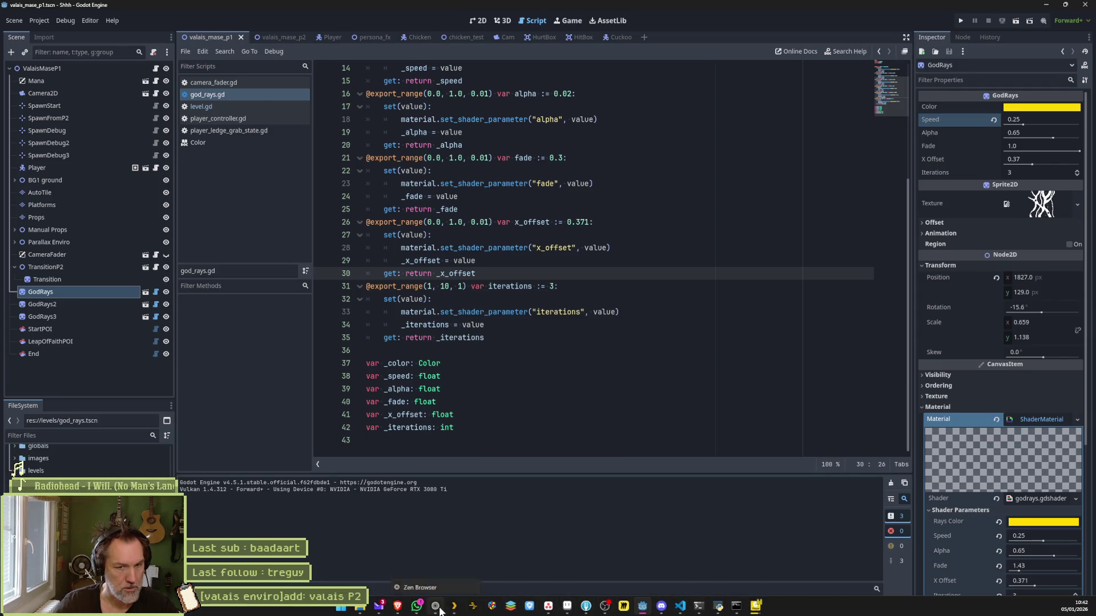
pyautogui.click(435, 606)
# Step: Search the web for 'godot shader instance' and open the Stack Overflow result in a new tab
pyautogui.hotkey('ctrl', 't')
pyautogui.write('godot')
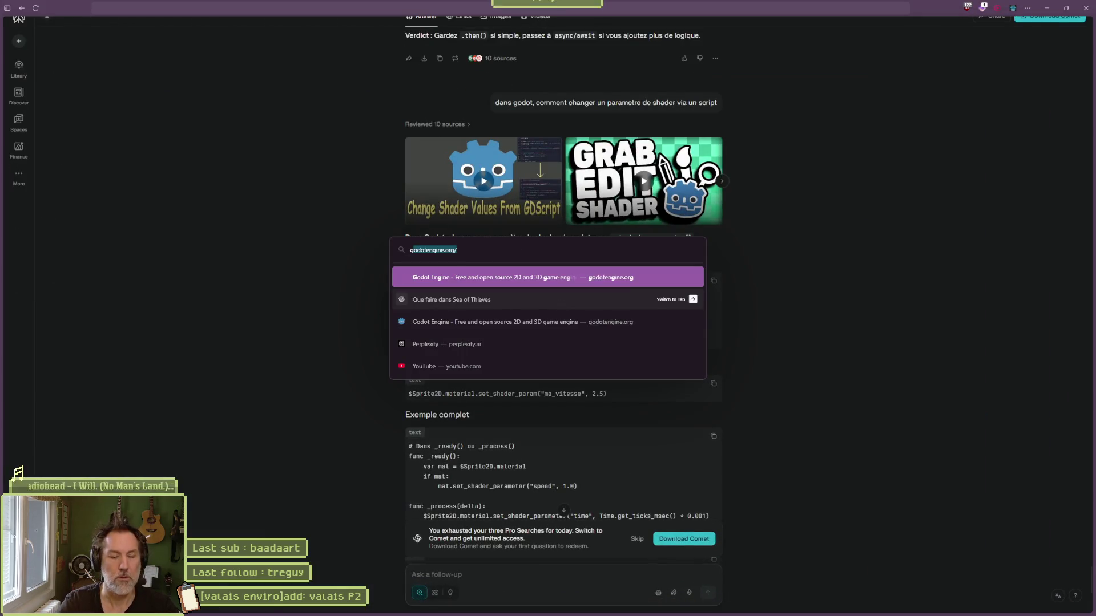
pyautogui.write(' shad')
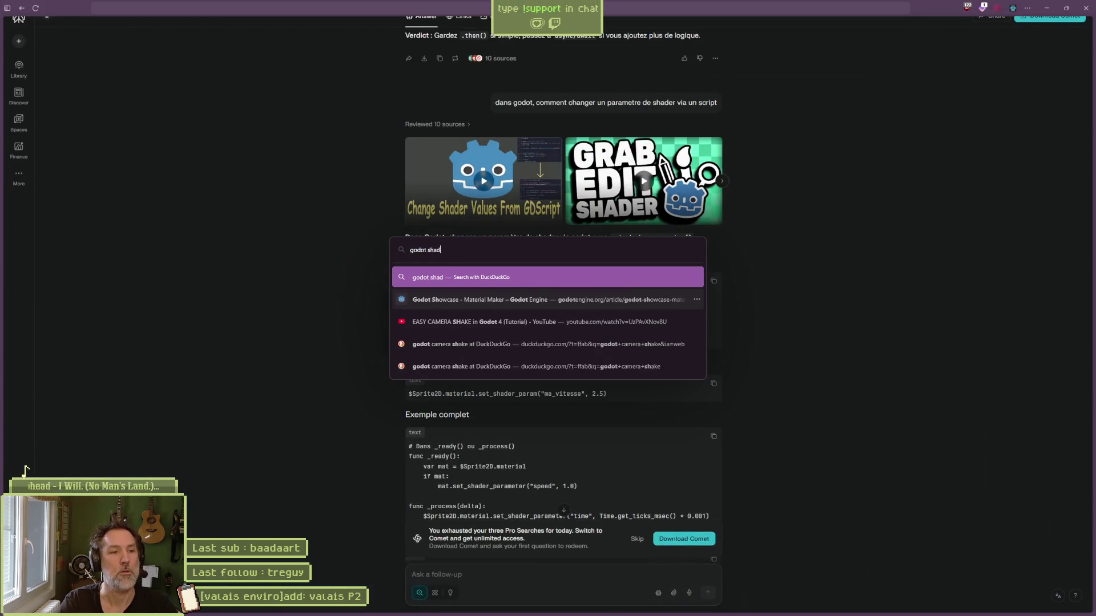
pyautogui.write('er instance')
pyautogui.press('Return')
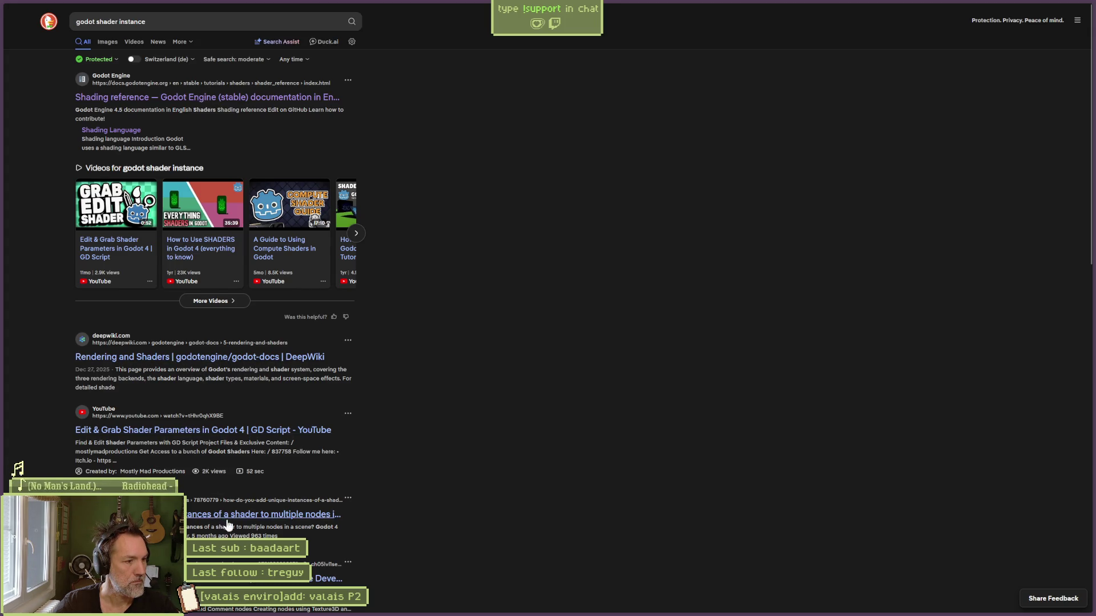
pyautogui.middleClick(308, 515)
pyautogui.moveTo(40, 145)
pyautogui.click(40, 125)
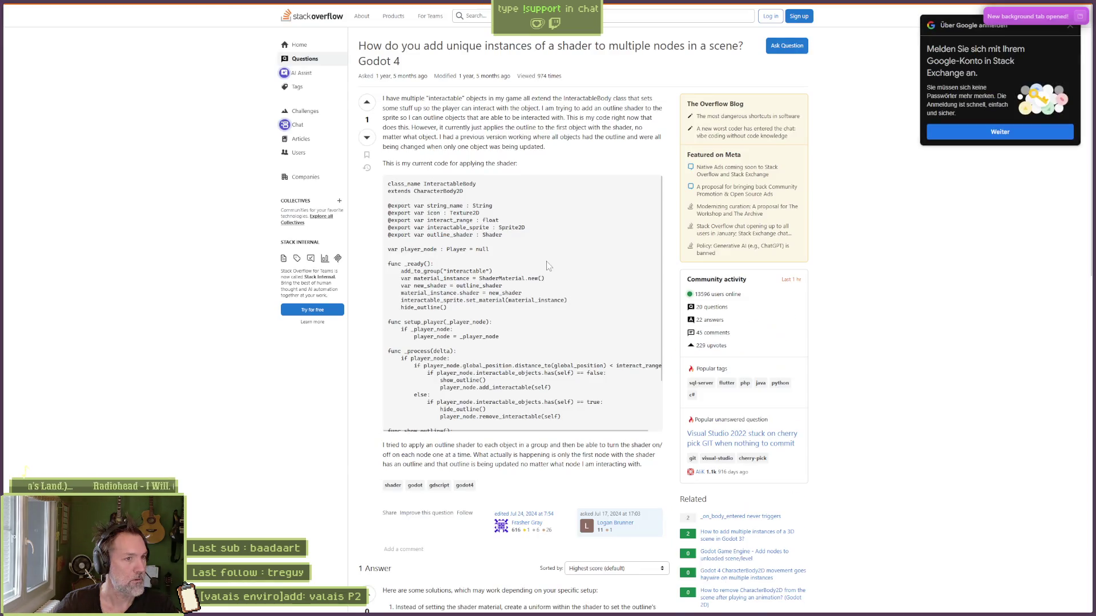
# Step: Read the Stack Overflow question and answer on unique Godot 4 shader instances, then close it
pyautogui.scroll(-3, 546, 262)
pyautogui.scroll(-2, 391, 518)
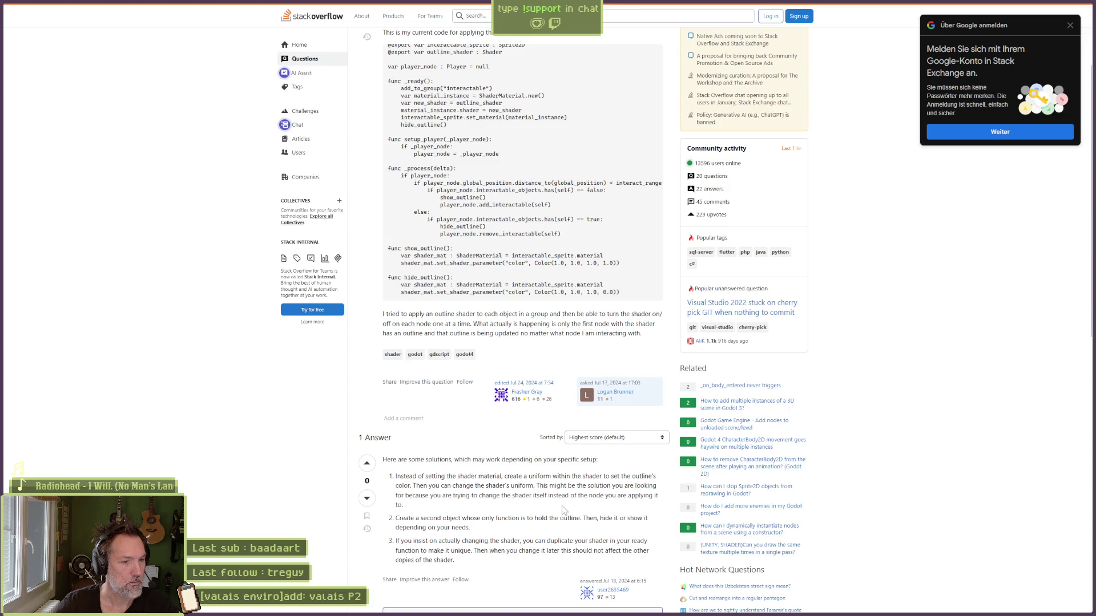
pyautogui.scroll(-1, 561, 508)
pyautogui.scroll(-5, 487, 488)
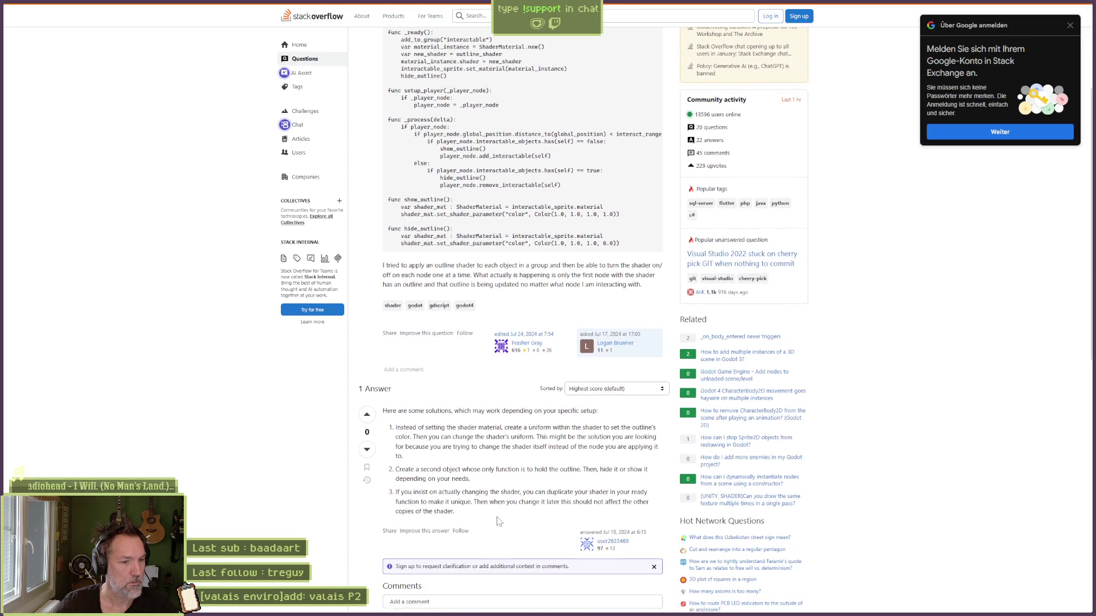
pyautogui.scroll(8, 489, 418)
pyautogui.scroll(3, 489, 214)
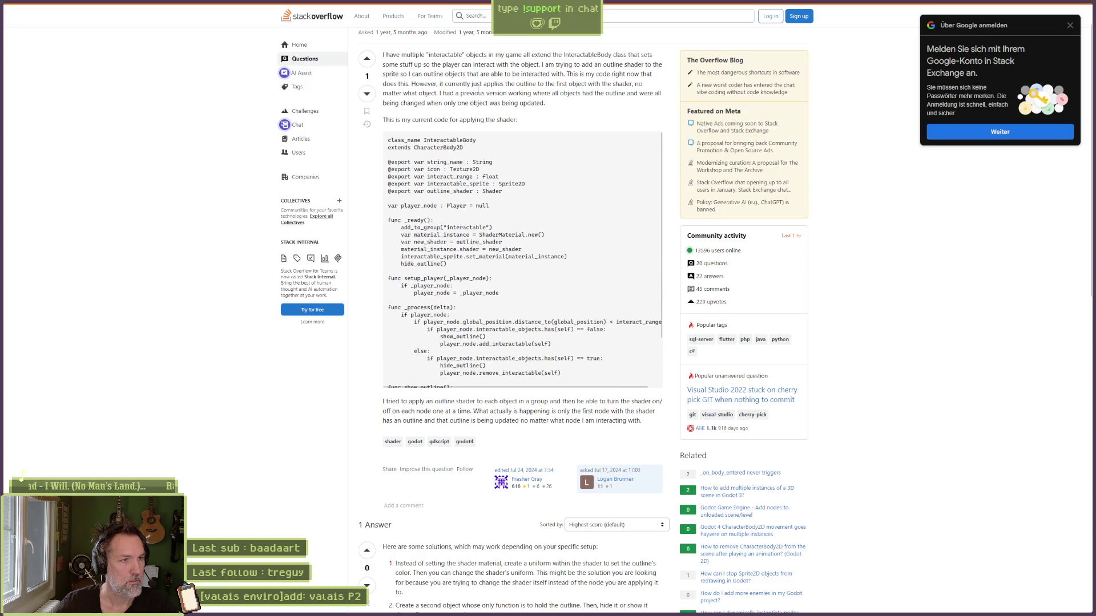
pyautogui.hotkey('ctrl', 'w')
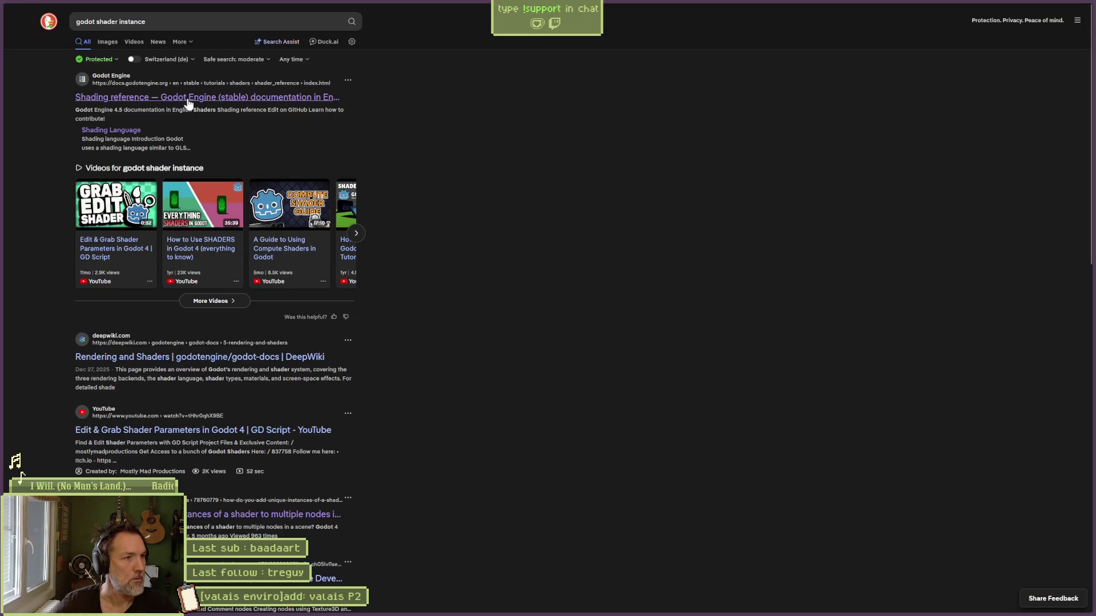
pyautogui.click(29, 123)
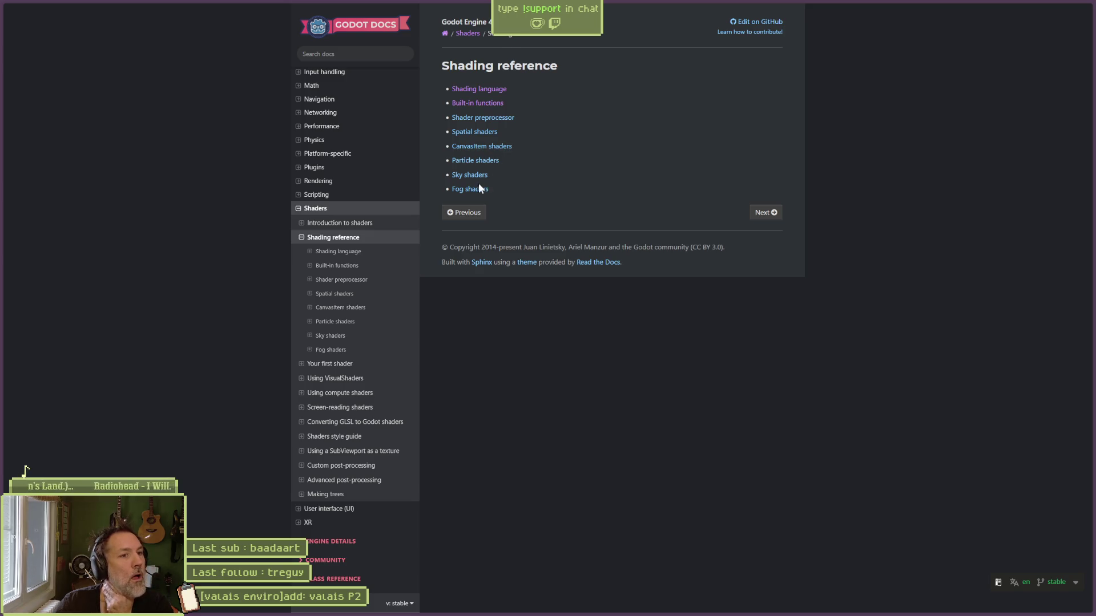
# Step: Search the Godot docs for 'shader instance' and scroll through the results
pyautogui.hotkey('ctrl', 'Tab')
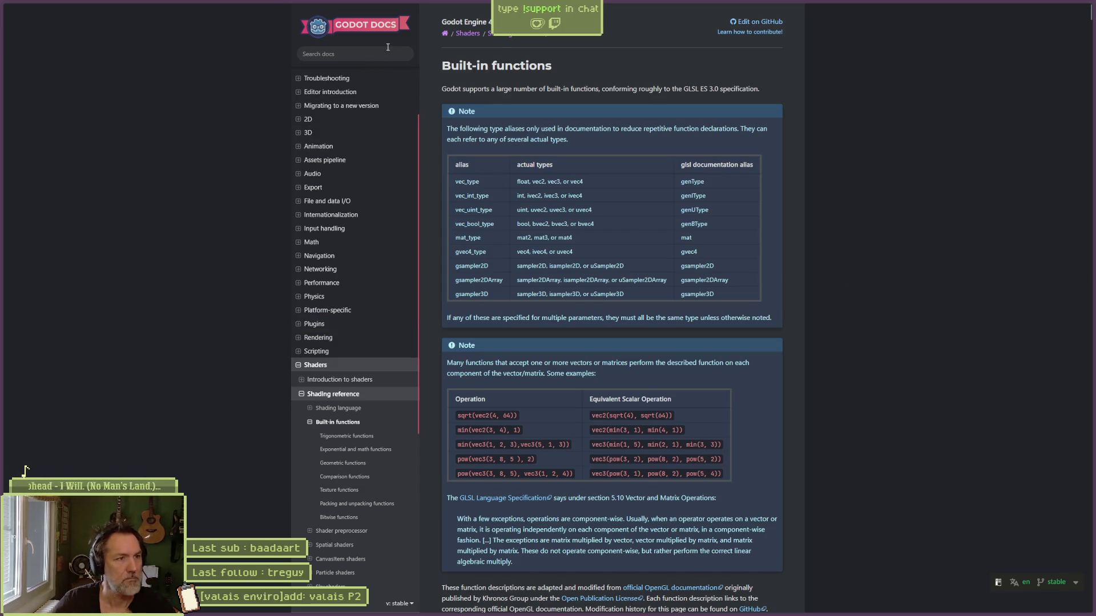
pyautogui.click(366, 52)
pyautogui.write('shader instance')
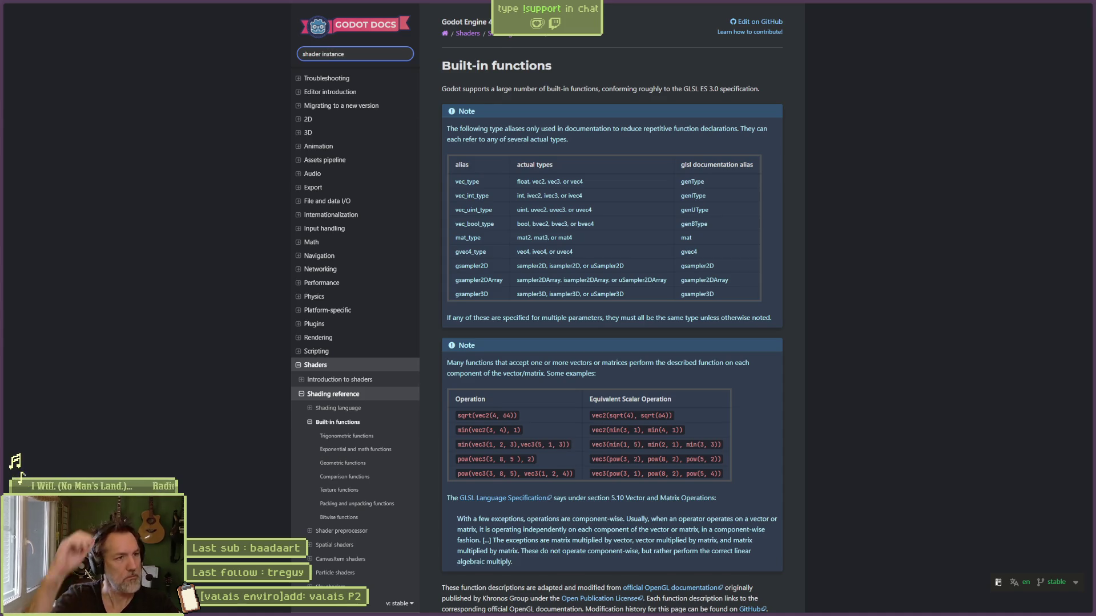
pyautogui.press('Return')
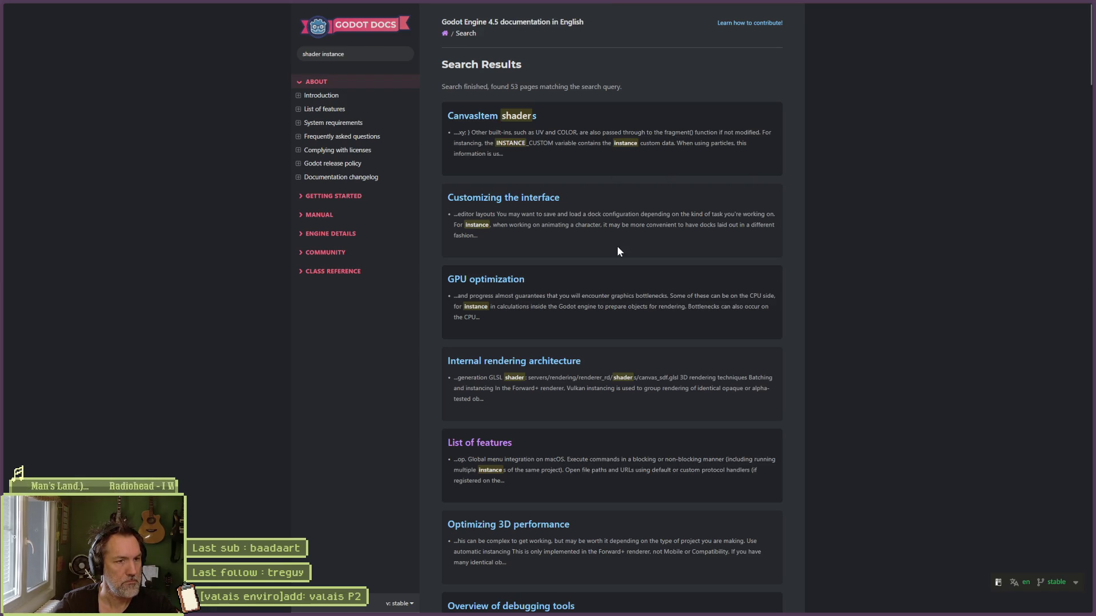
pyautogui.scroll(-2, 626, 248)
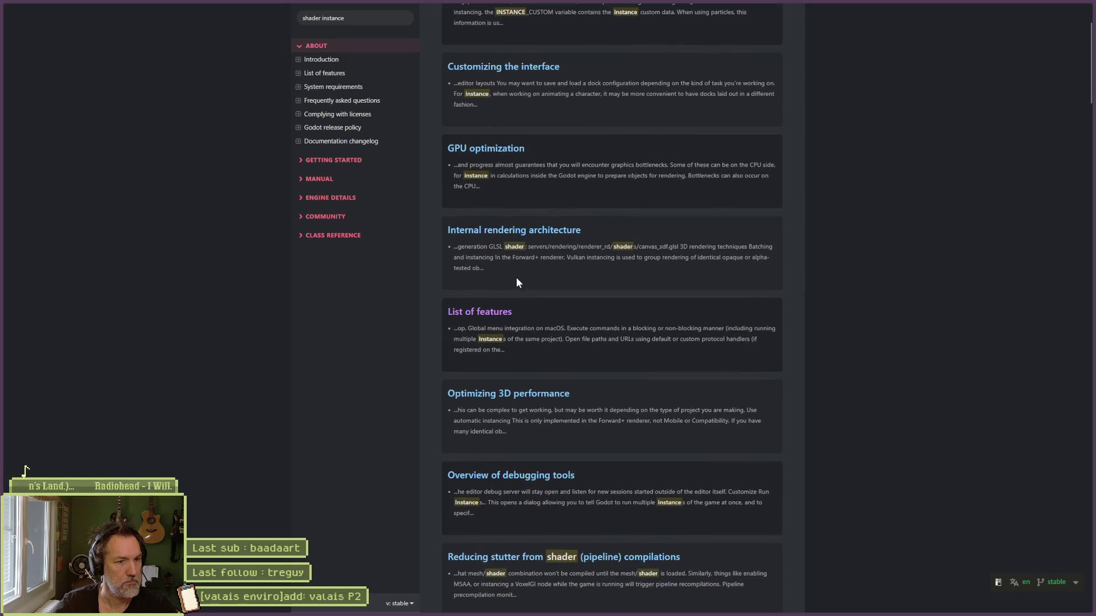
pyautogui.scroll(-1, 516, 282)
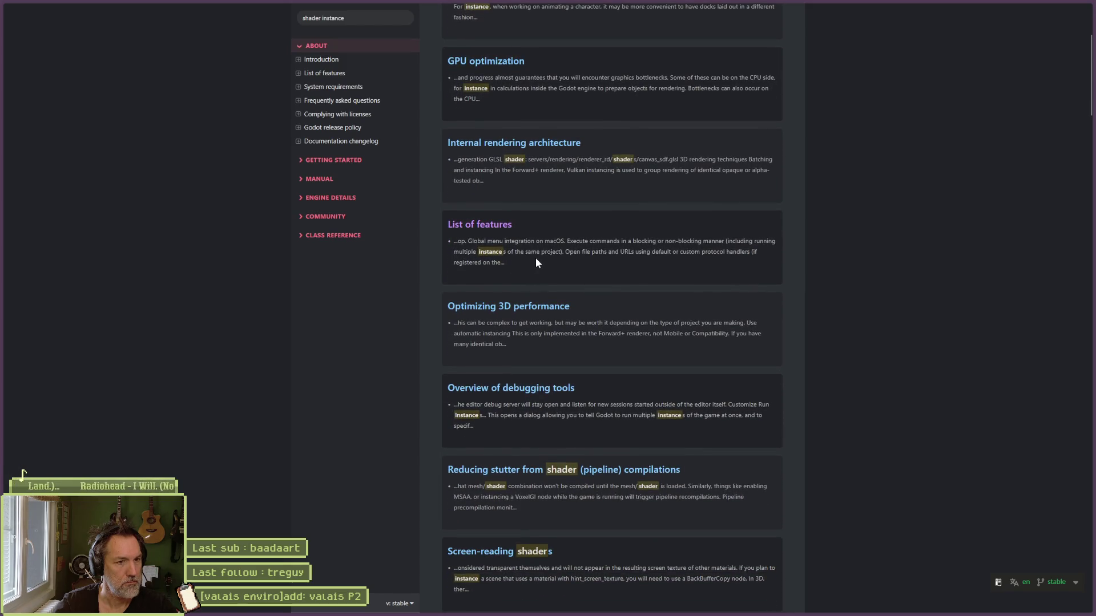
pyautogui.scroll(-1, 570, 278)
pyautogui.scroll(-2, 575, 287)
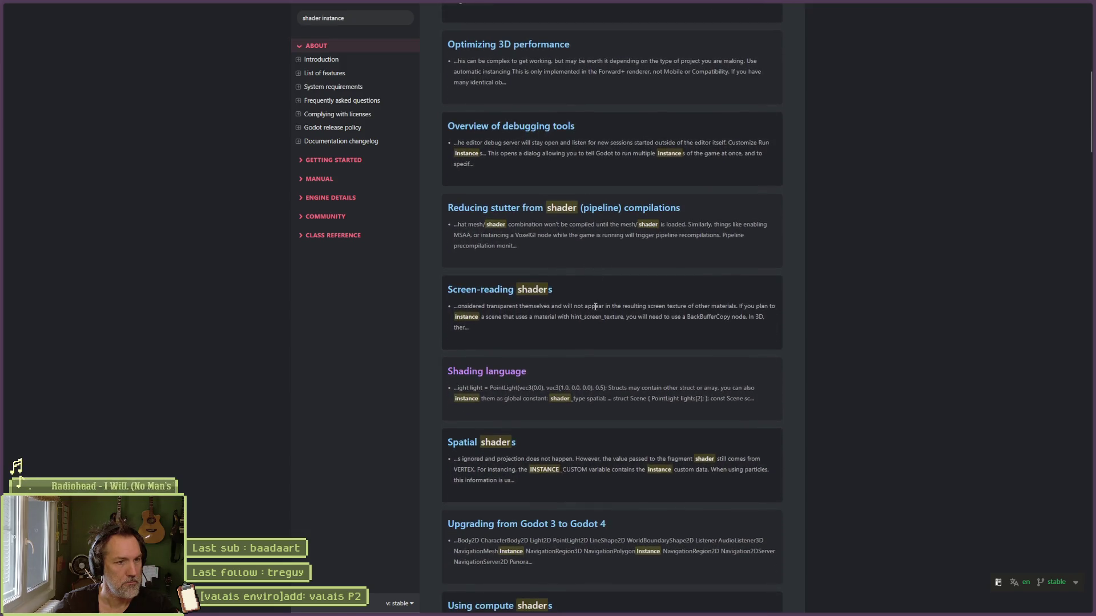
pyautogui.scroll(-1, 584, 317)
pyautogui.scroll(-1, 580, 317)
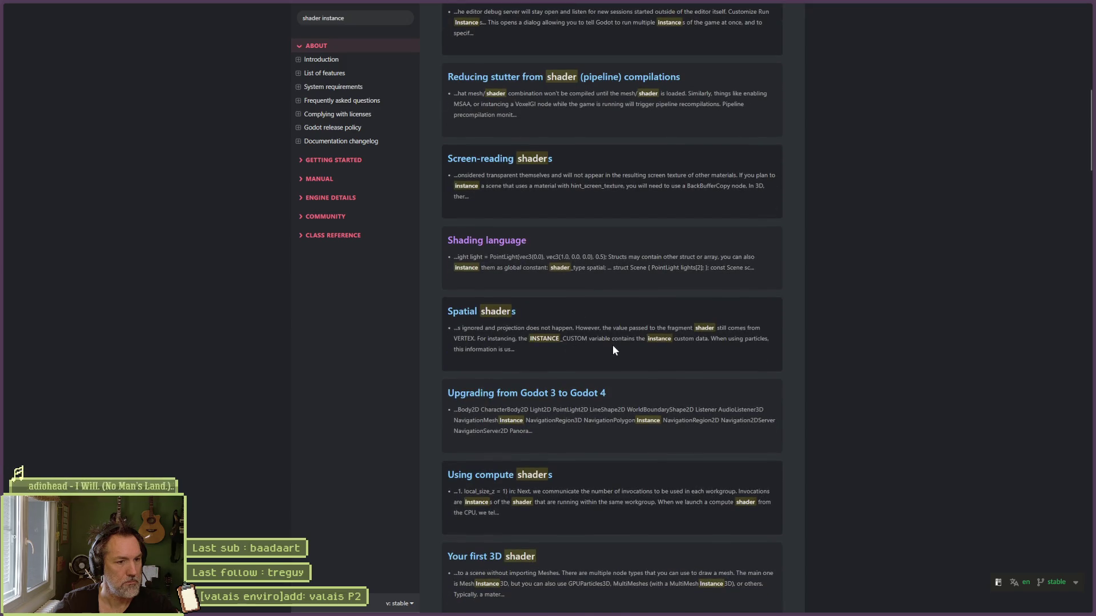
pyautogui.scroll(-3, 591, 351)
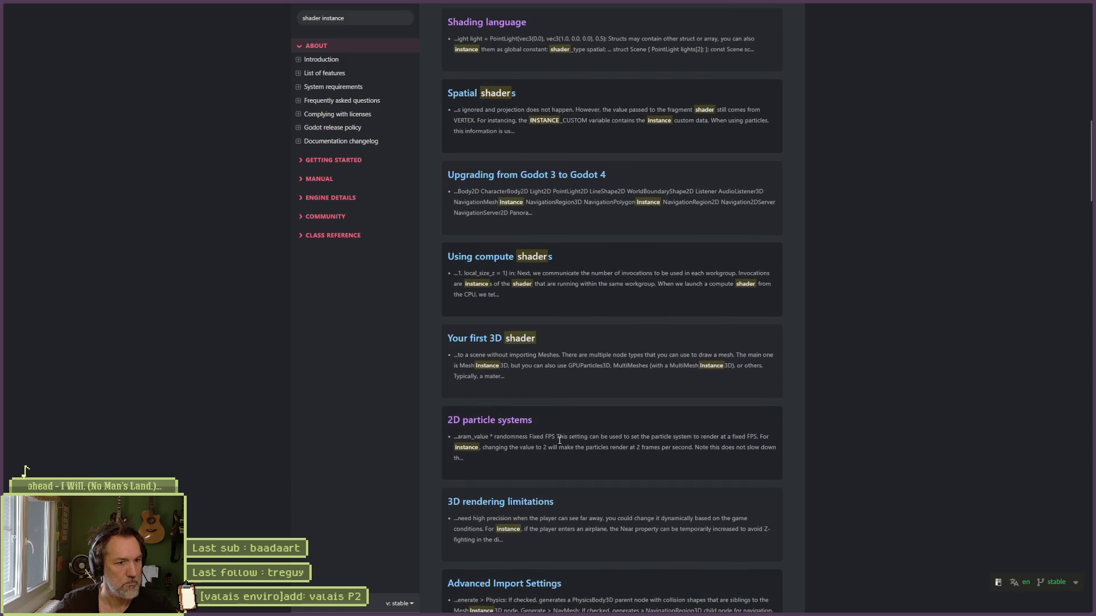
pyautogui.scroll(-6, 559, 440)
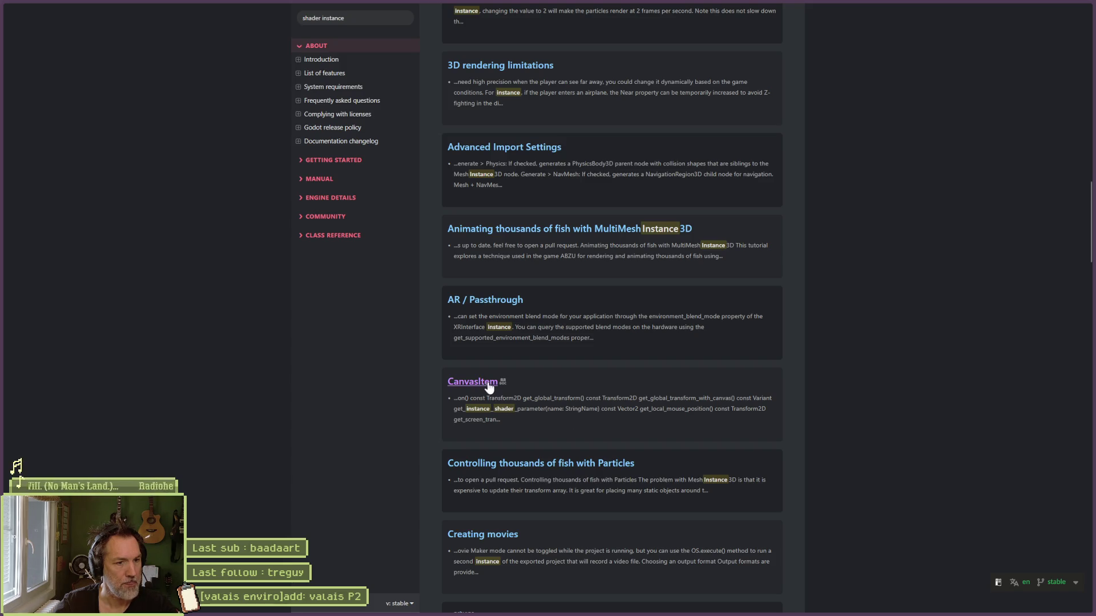
# Step: Open the CanvasItem class reference and find the get_instance_shader_parameter description
pyautogui.click(489, 383)
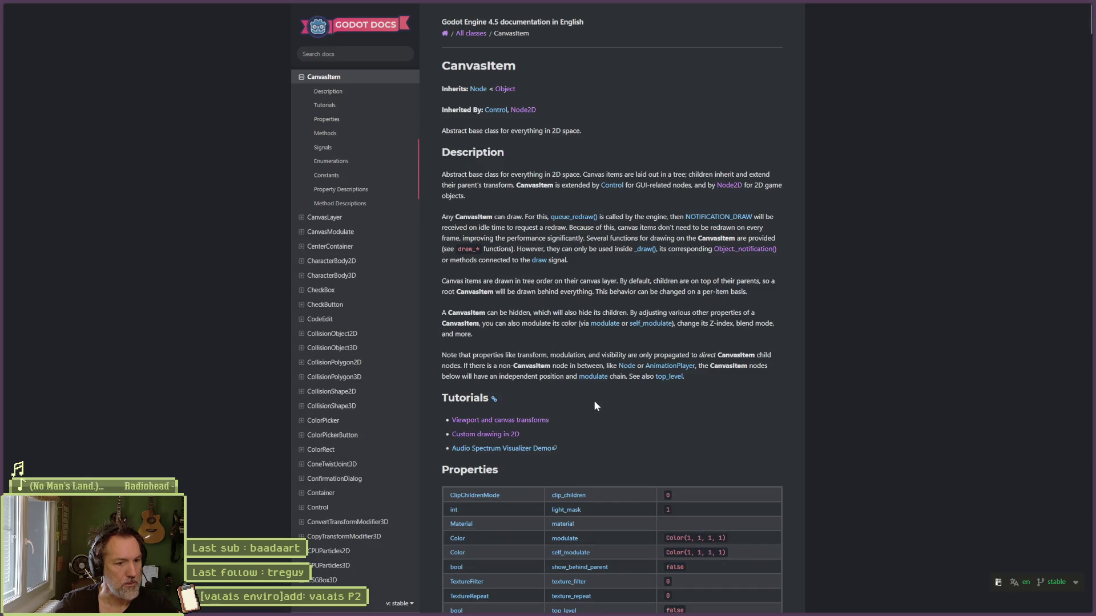
pyautogui.hotkey('ctrl', 'f')
pyautogui.write('get_ins')
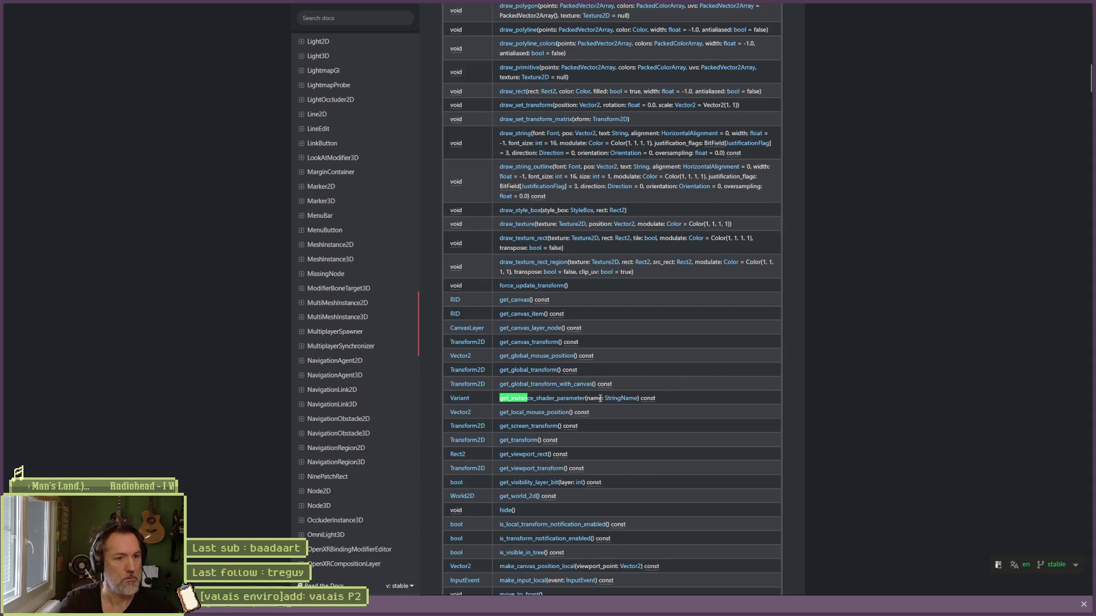
pyautogui.click(576, 398)
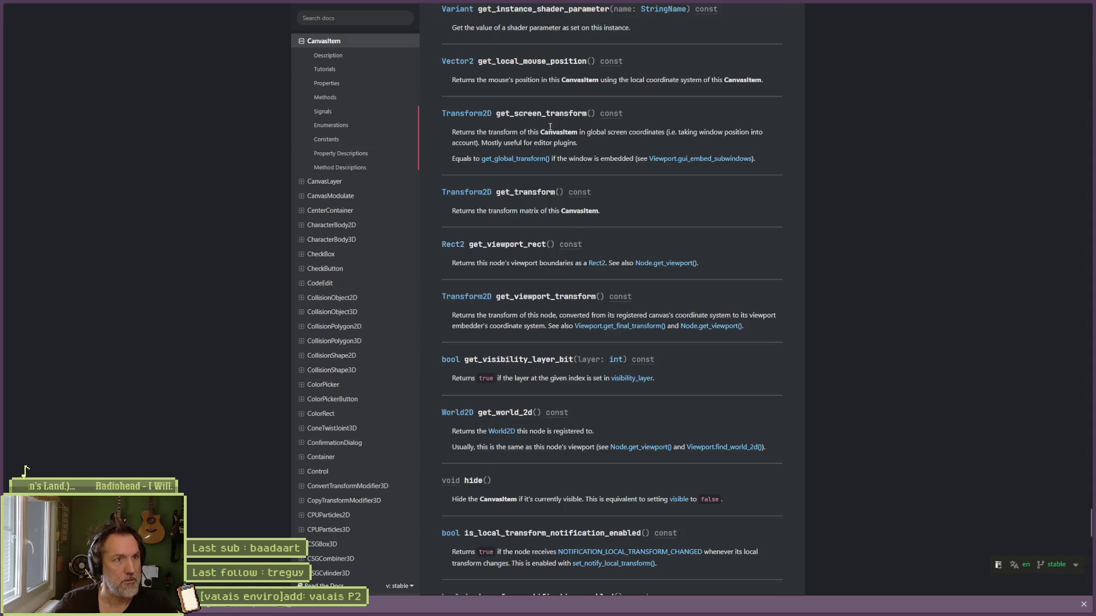
pyautogui.moveTo(493, 28); pyautogui.dragTo(636, 32)
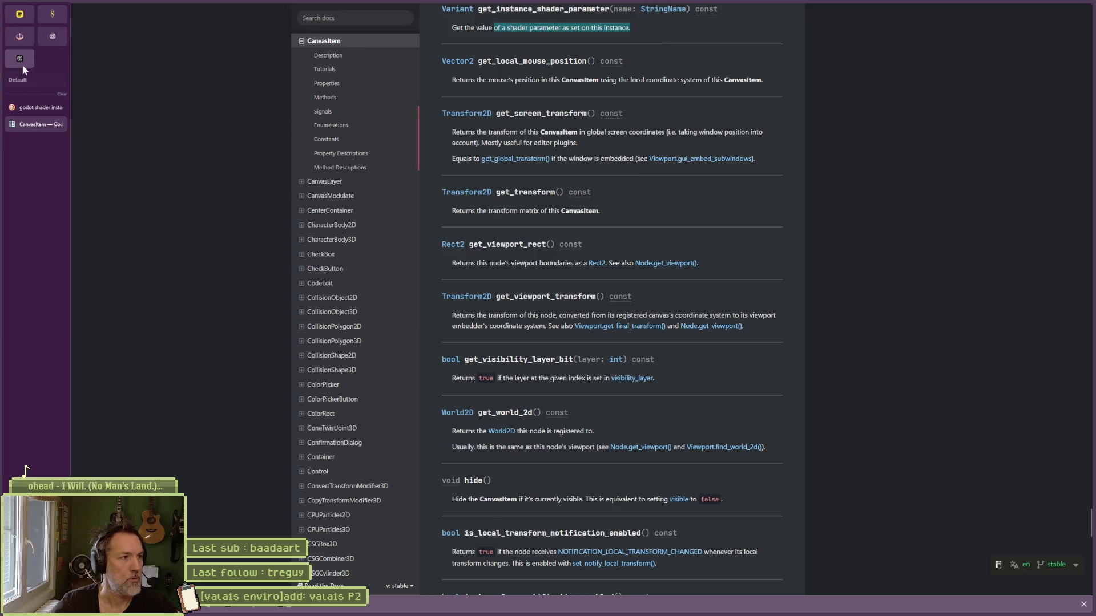
pyautogui.click(29, 123)
# Step: Ask Perplexity the follow-up 'godot make a shader an instance' and select the ShaderMaterial.new() code line
pyautogui.click(448, 564)
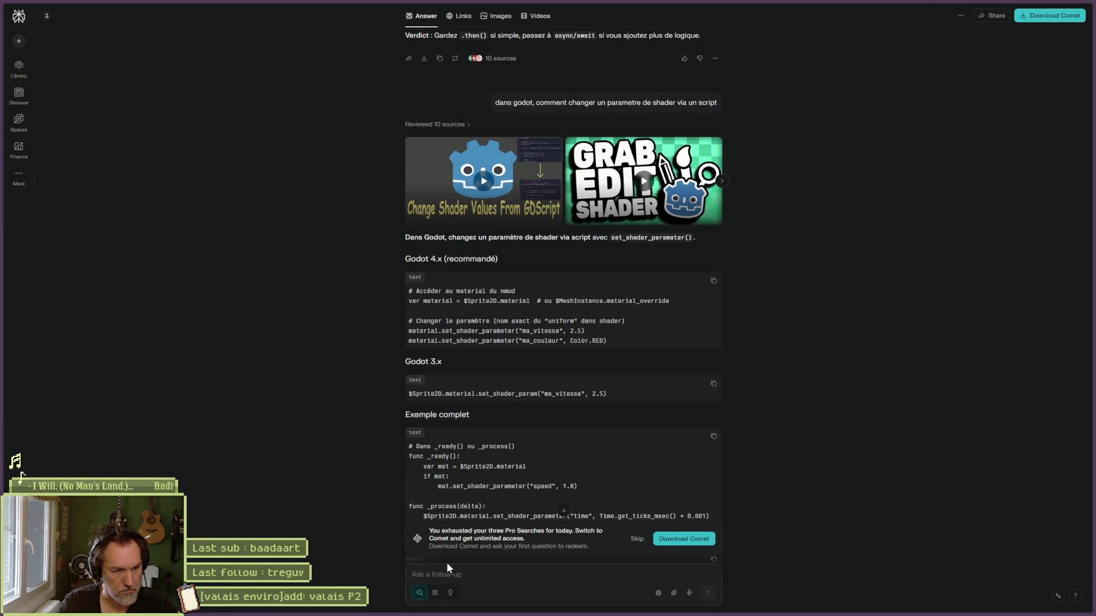
pyautogui.write('godot make a shader an instance')
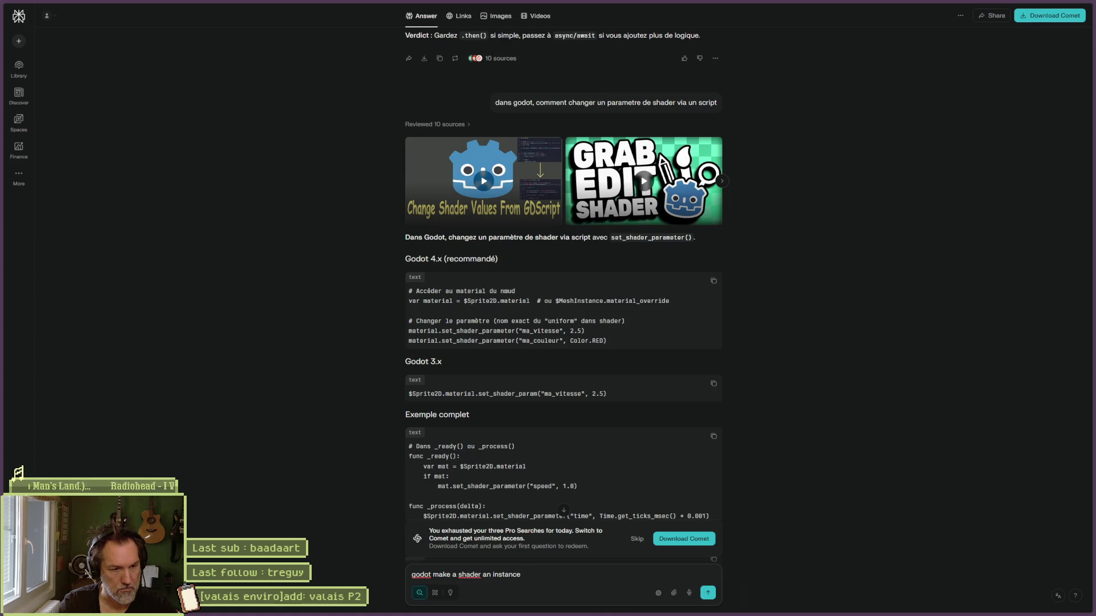
pyautogui.press('Return')
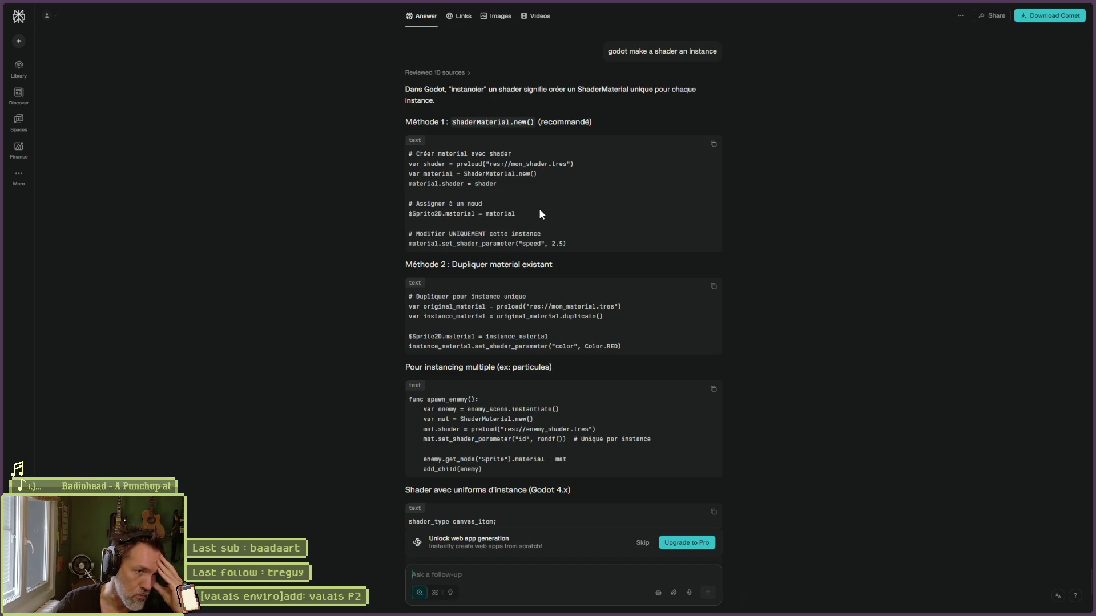
pyautogui.moveTo(423, 174); pyautogui.dragTo(537, 174)
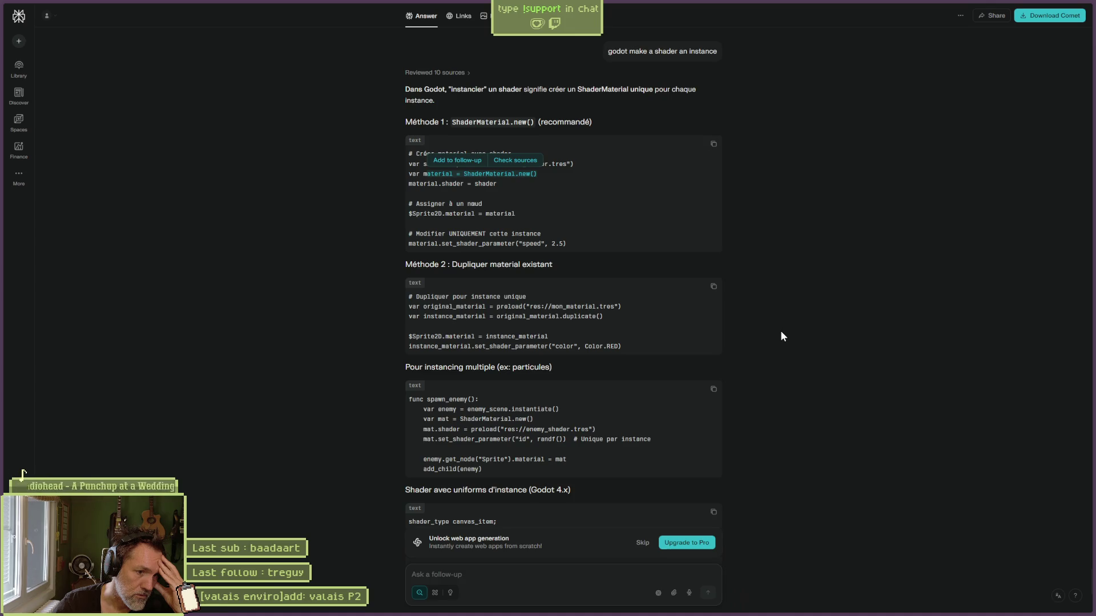
pyautogui.scroll(-3, 780, 330)
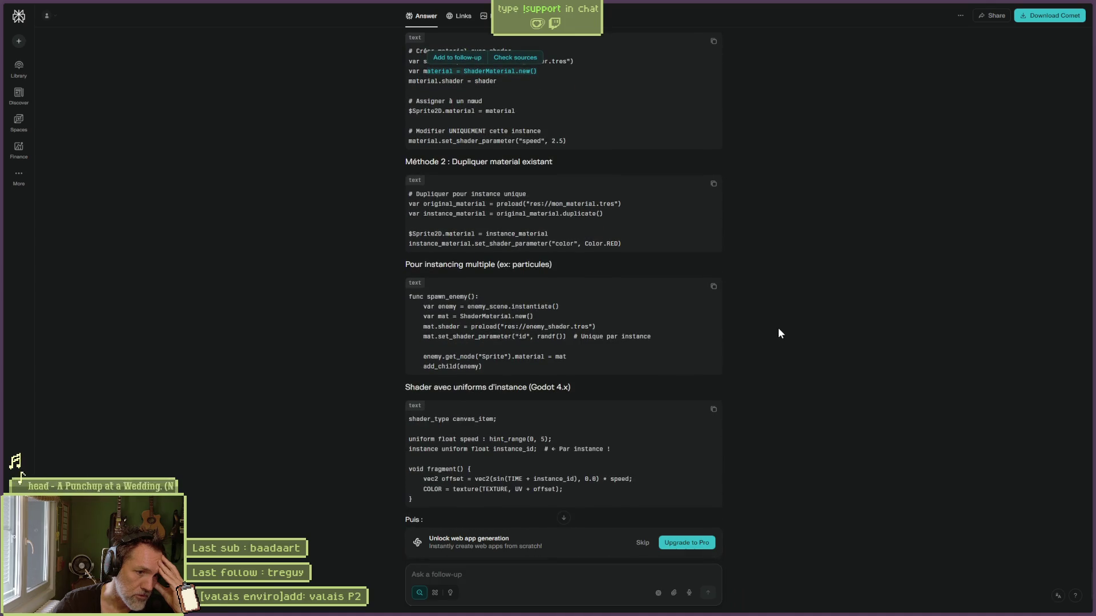
pyautogui.scroll(-5, 776, 327)
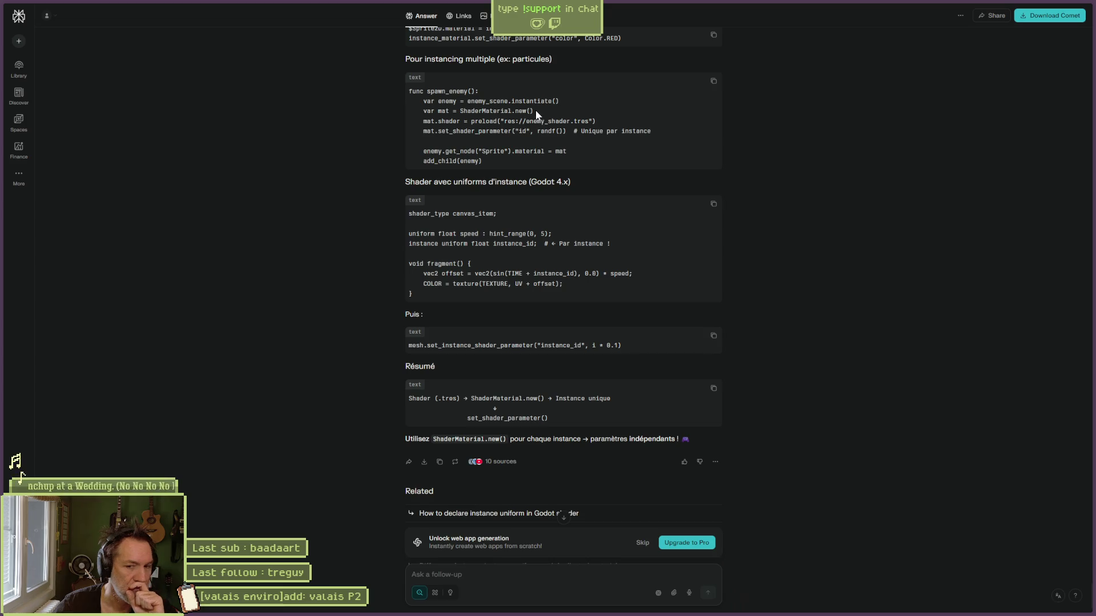
pyautogui.moveTo(535, 112); pyautogui.dragTo(423, 111)
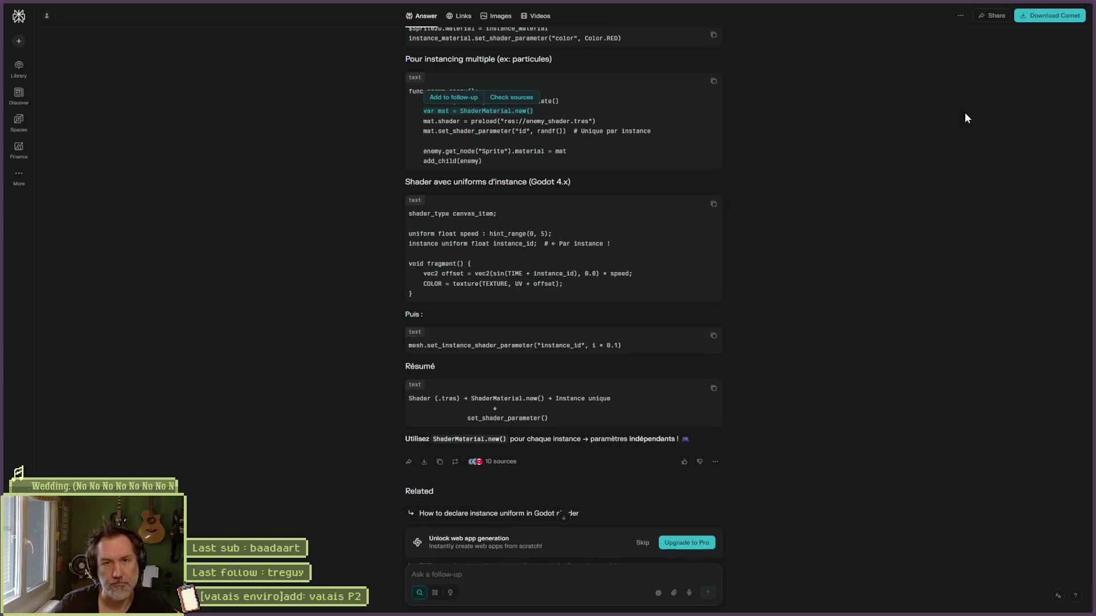
pyautogui.hotkey('alt', 'Tab')
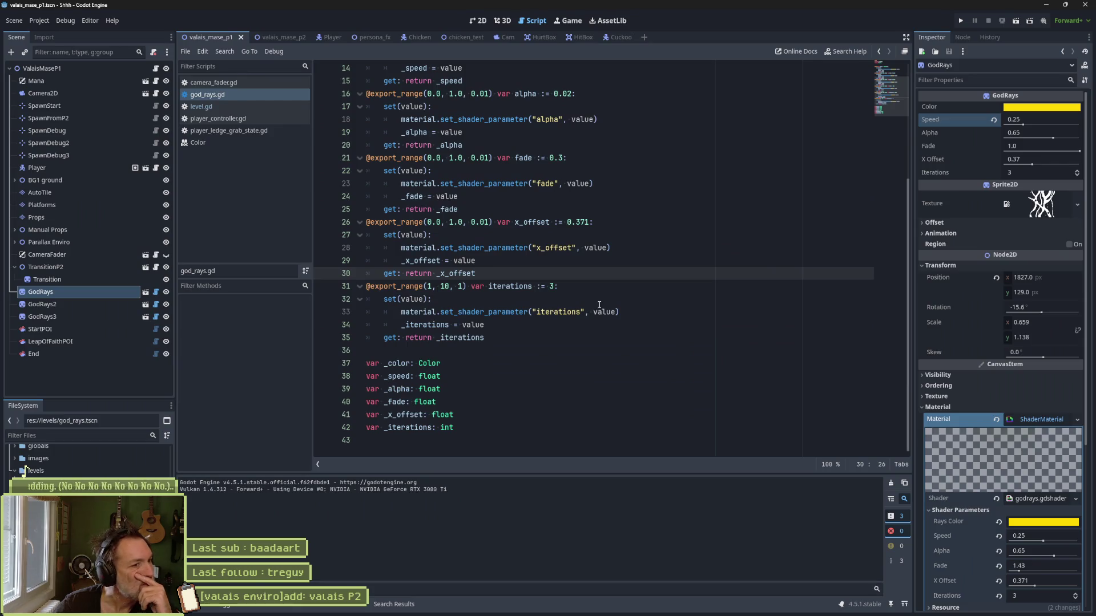
# Step: Declare 'var instance: ShaderMaterial' at line 37 of god_rays.gd
pyautogui.scroll(2, 590, 313)
pyautogui.scroll(2, 590, 311)
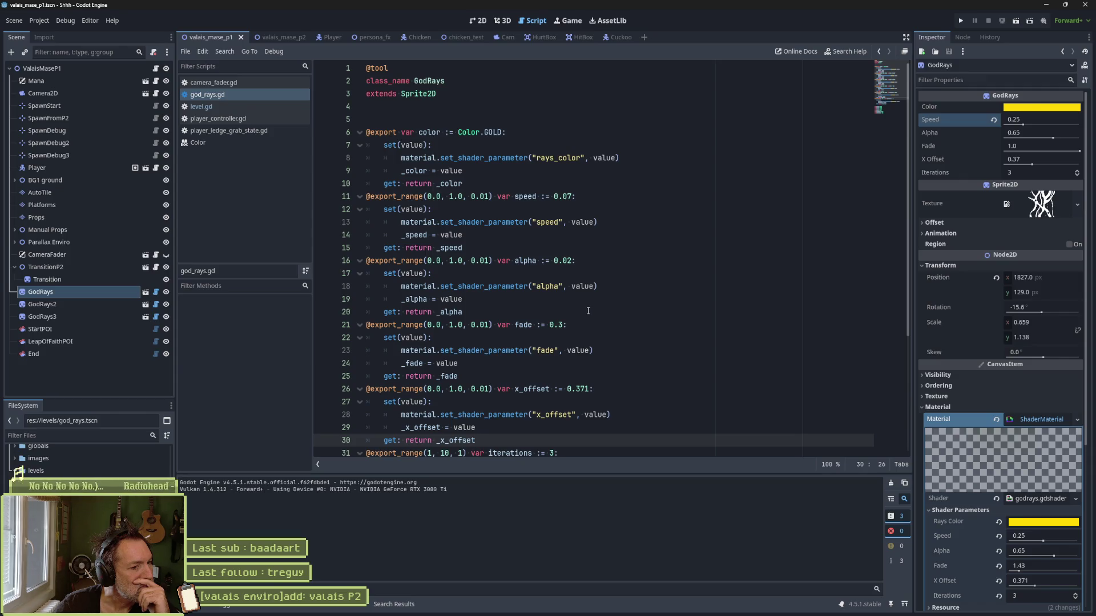
pyautogui.scroll(-5, 588, 311)
pyautogui.click(475, 348)
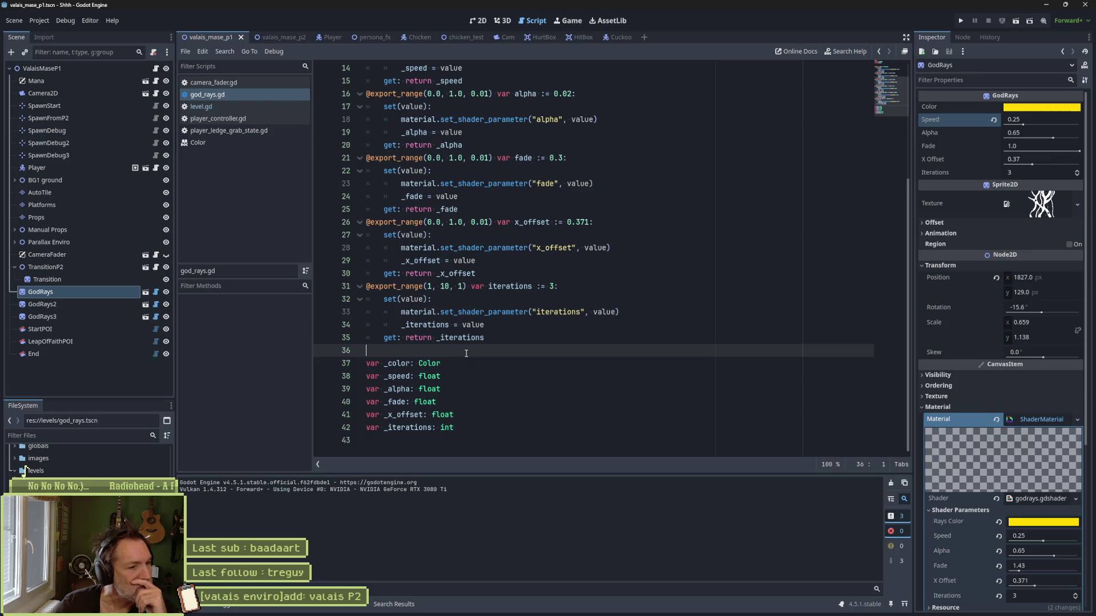
pyautogui.press('Return')
pyautogui.write('var in')
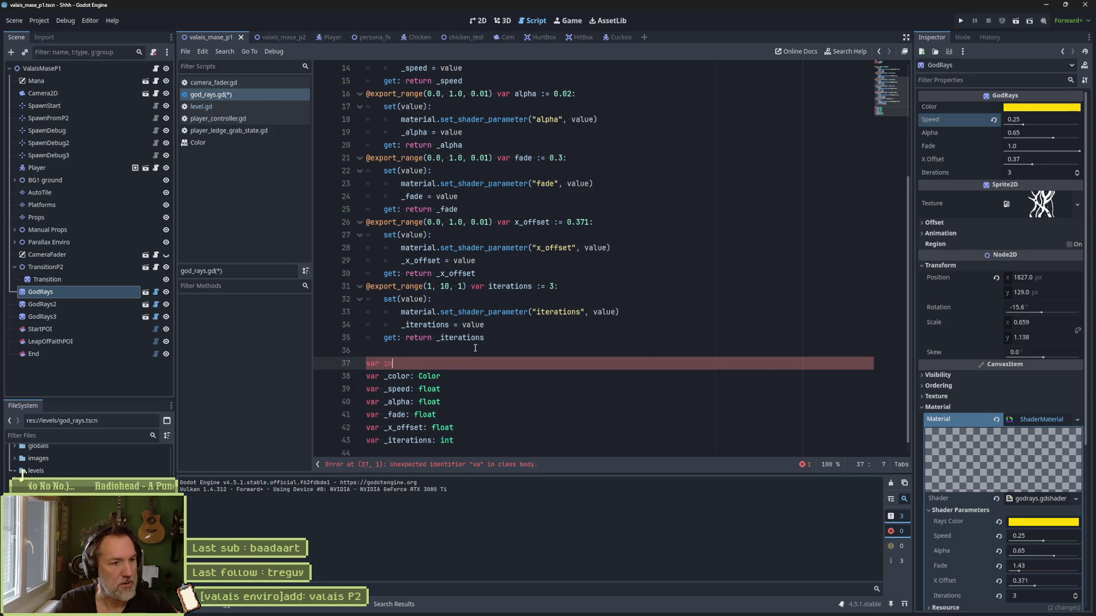
pyautogui.write('stance:')
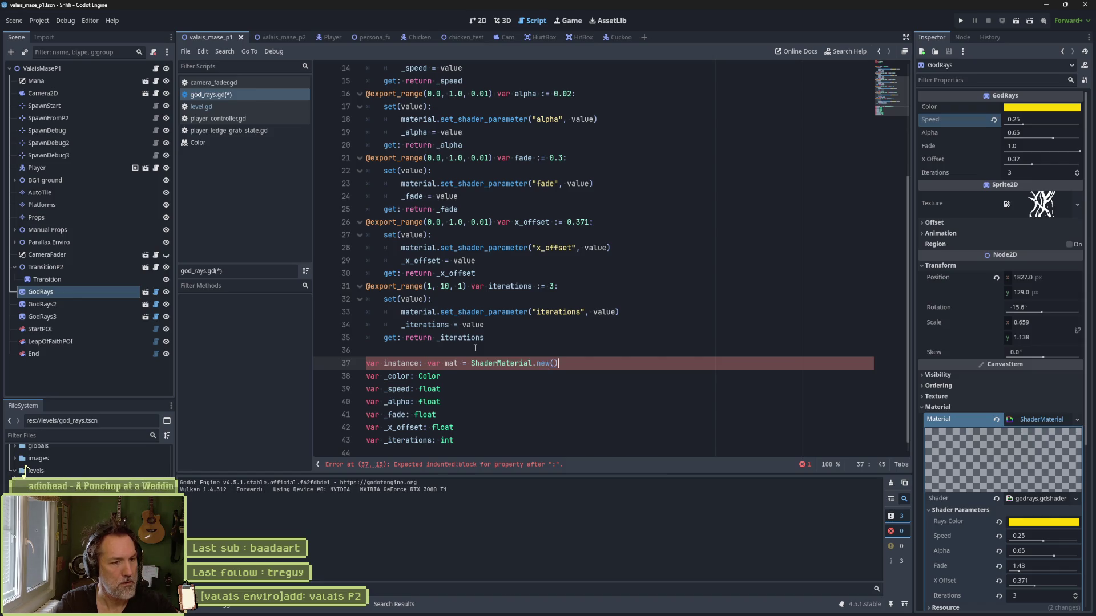
pyautogui.write('ShaderMat')
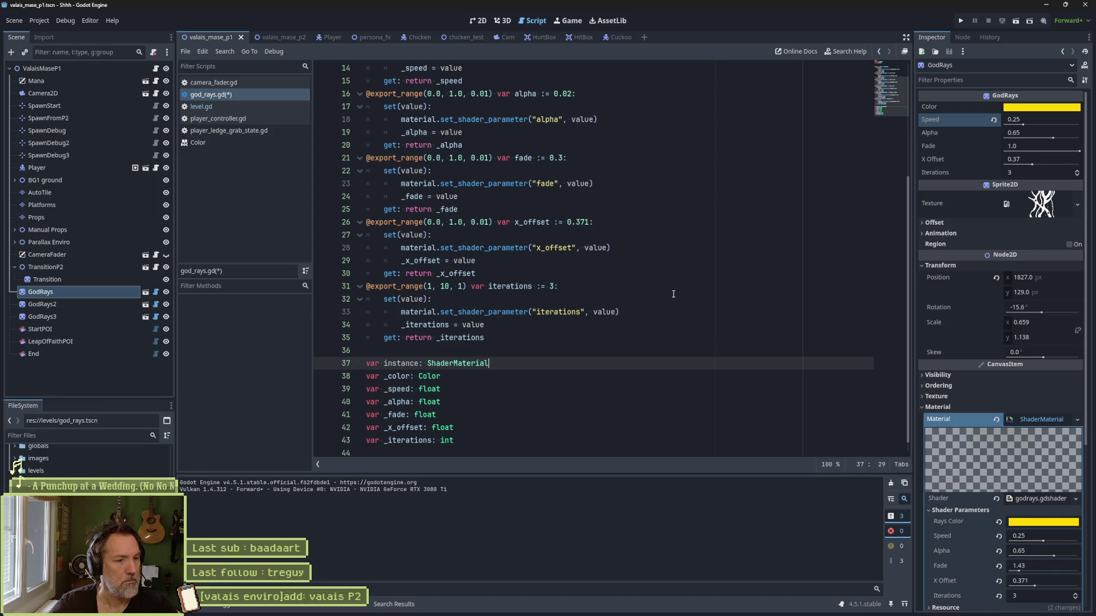
# Step: Make the color setter assign ShaderMaterial.new() to instance when missing, and save the script
pyautogui.scroll(5, 461, 248)
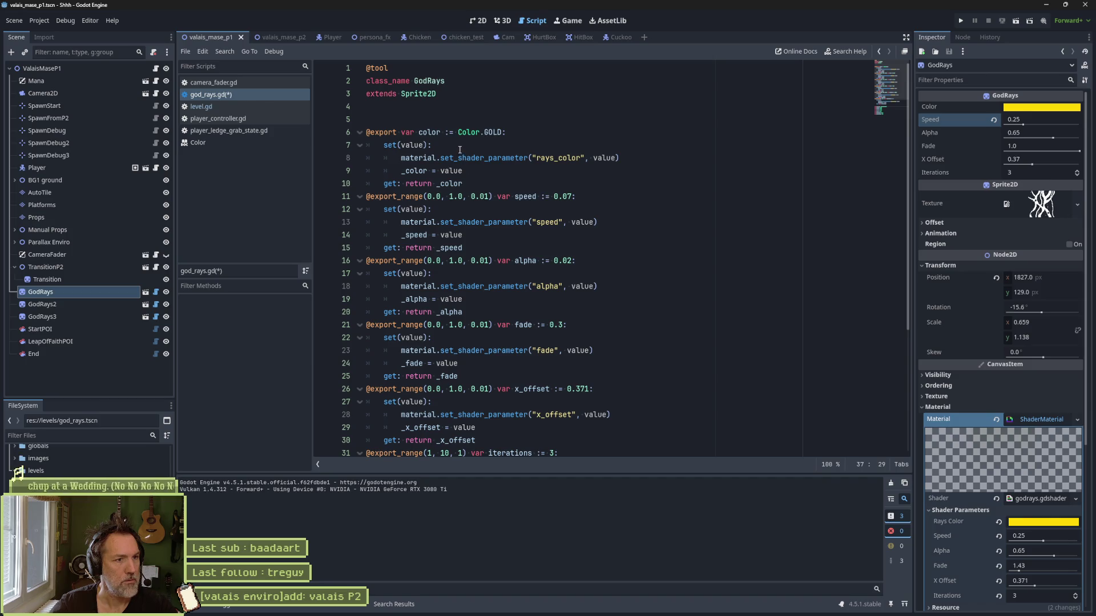
pyautogui.click(614, 150)
pyautogui.press('Return')
pyautogui.write('if ')
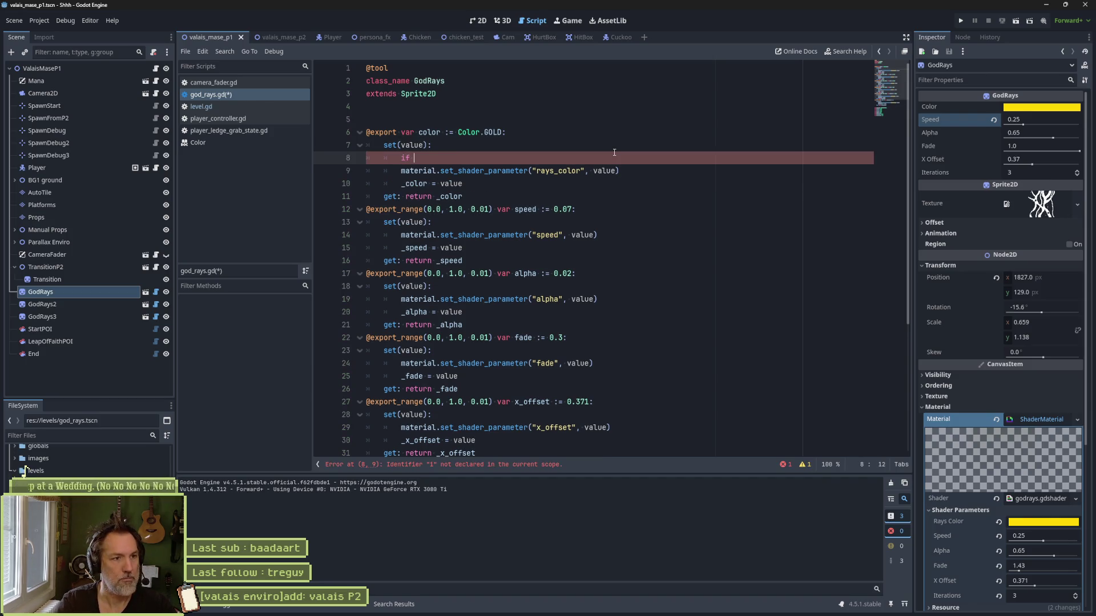
pyautogui.write('not instance:')
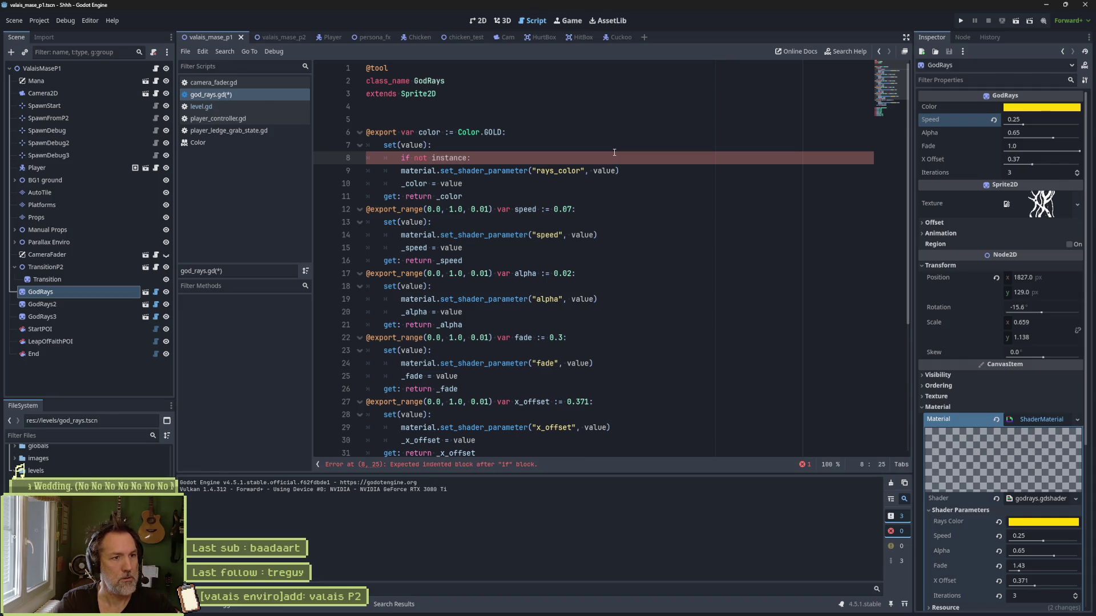
pyautogui.press('Return')
pyautogui.write('insta')
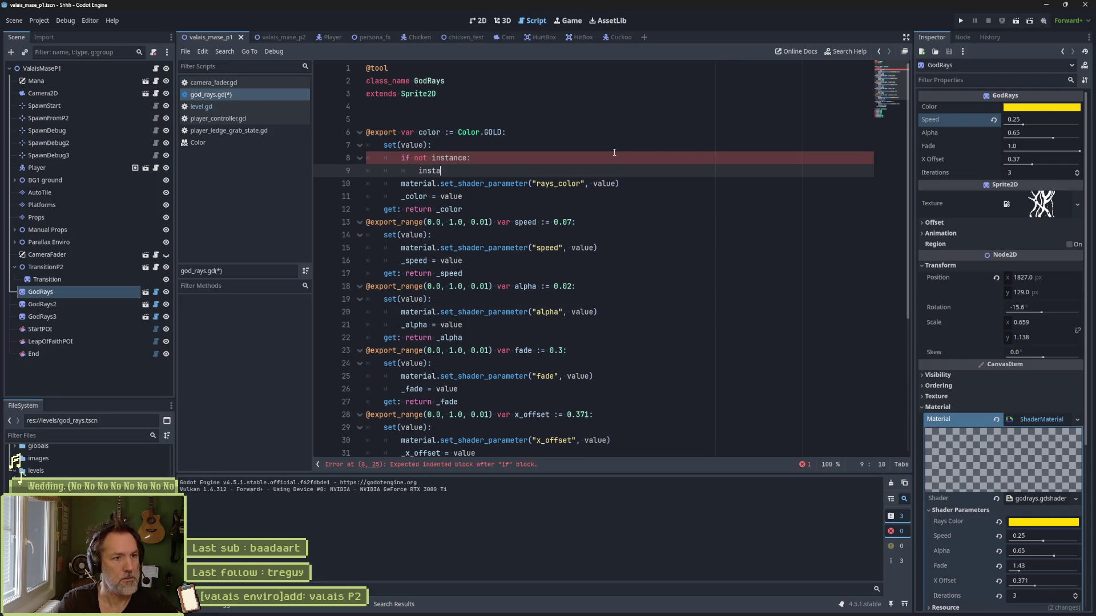
pyautogui.write('nce = var mat = ShaderMaterial.new()')
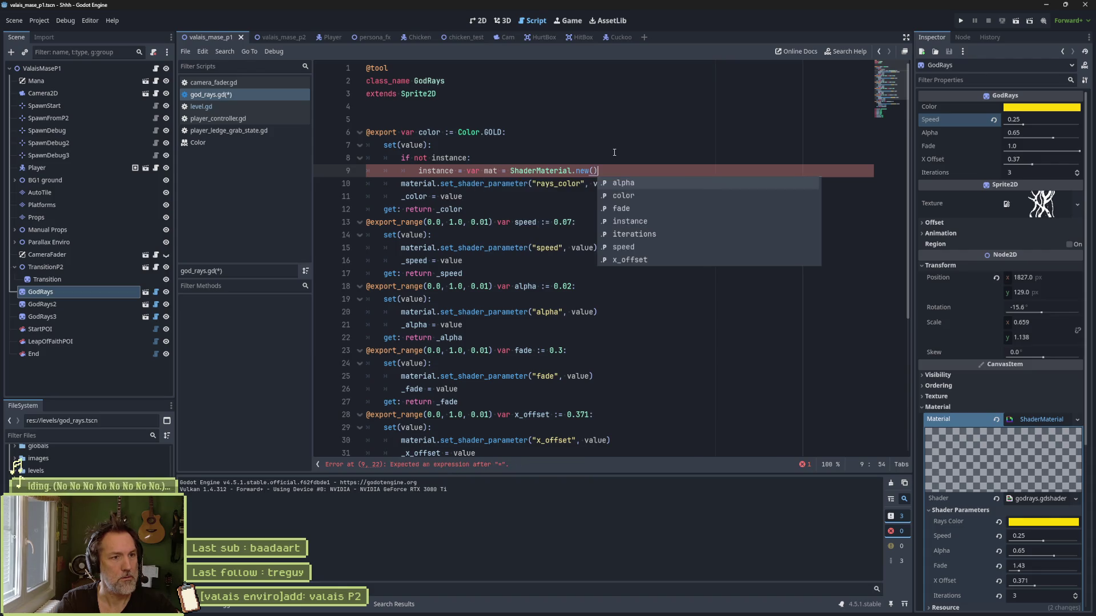
pyautogui.hotkey('ctrl', 'Left')
pyautogui.hotkey('ctrl', 'Left')
pyautogui.hotkey('ctrl', 'Left')
pyautogui.hotkey('ctrl', 'BackSpace')
pyautogui.hotkey('ctrl', 'BackSpace')
pyautogui.hotkey('ctrl', 'BackSpace')
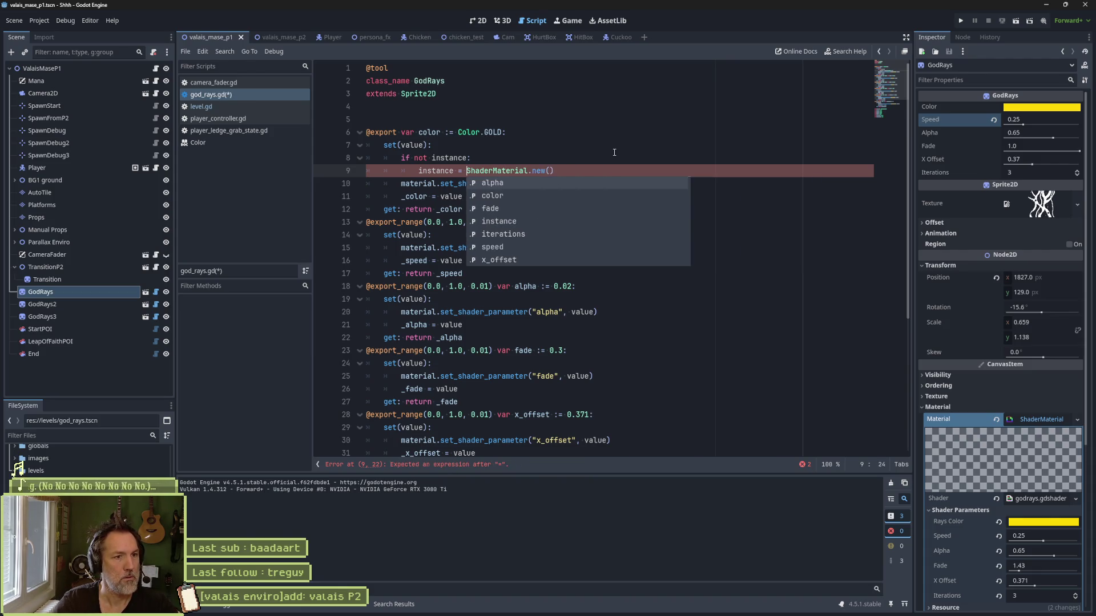
pyautogui.hotkey('ctrl', 's')
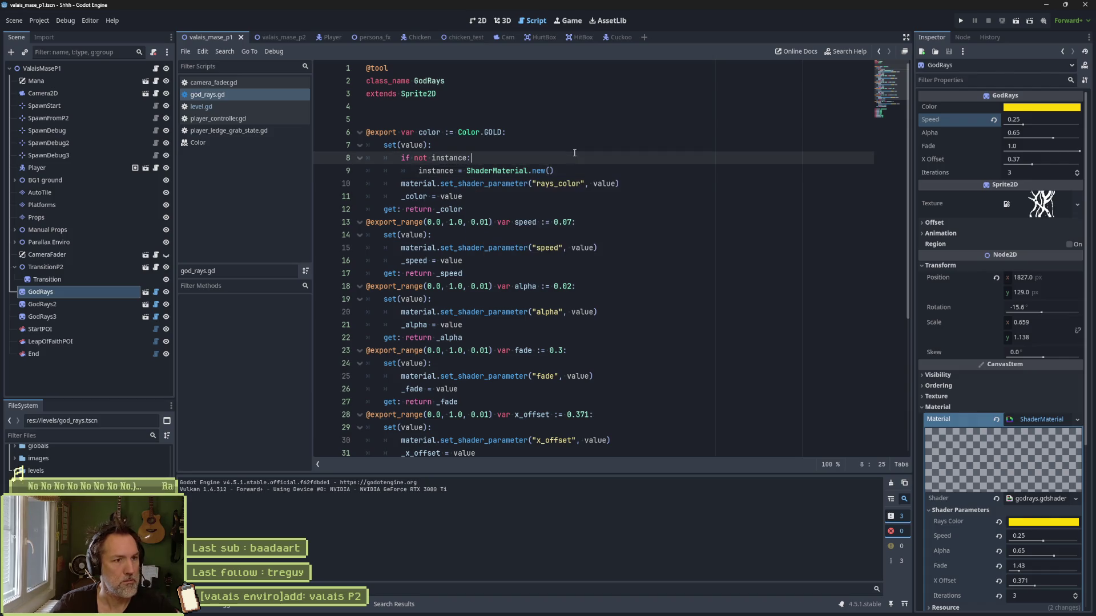
pyautogui.click(539, 151)
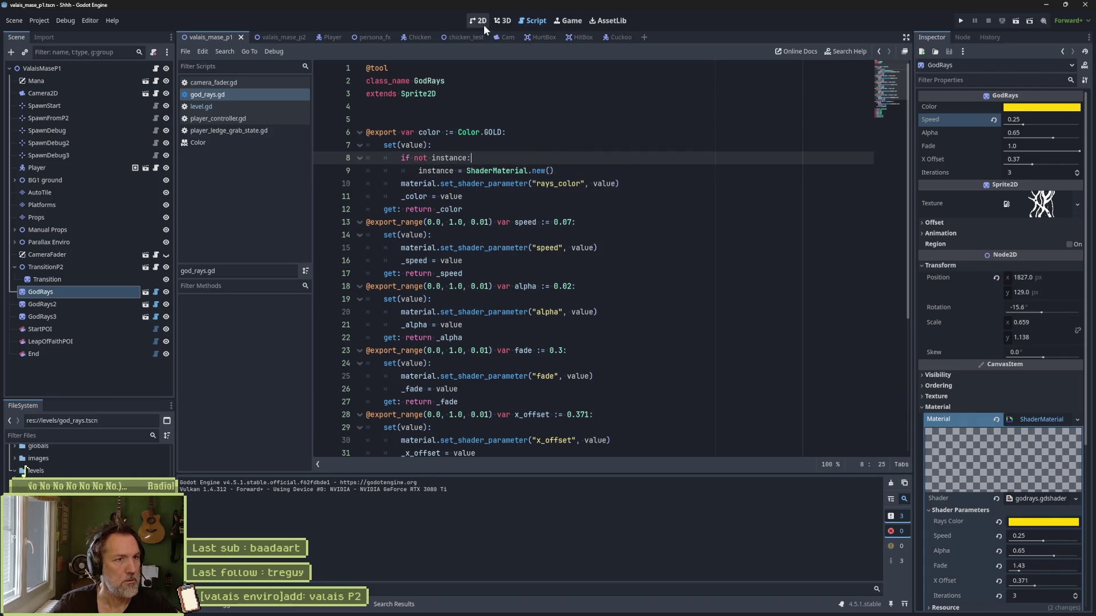
# Step: Set the first GodRays sprite's ray Color to green (3fd700)
pyautogui.click(483, 25)
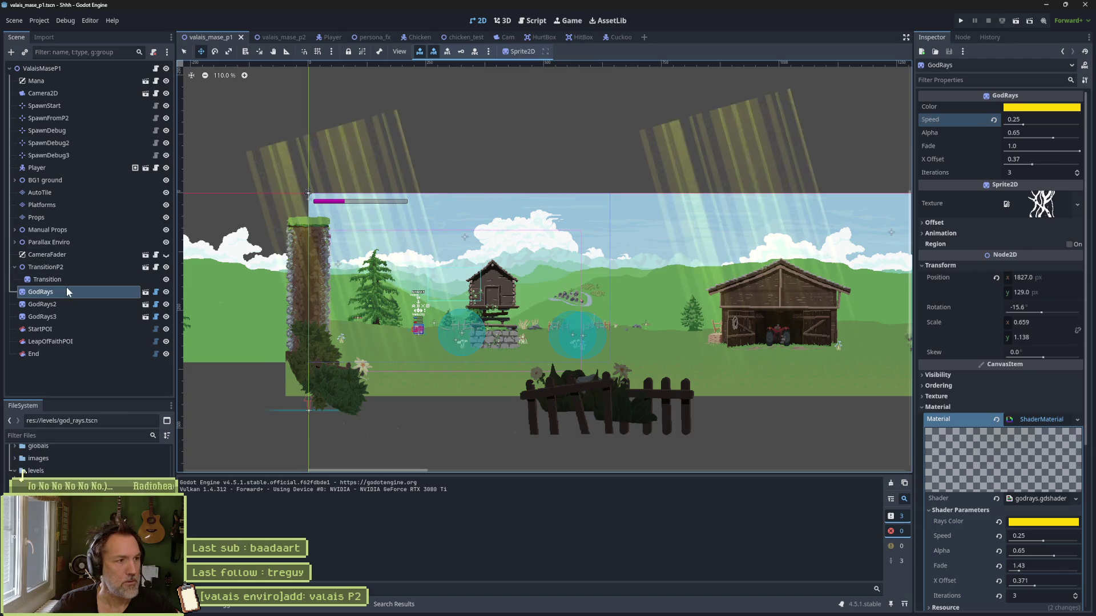
pyautogui.click(1041, 106)
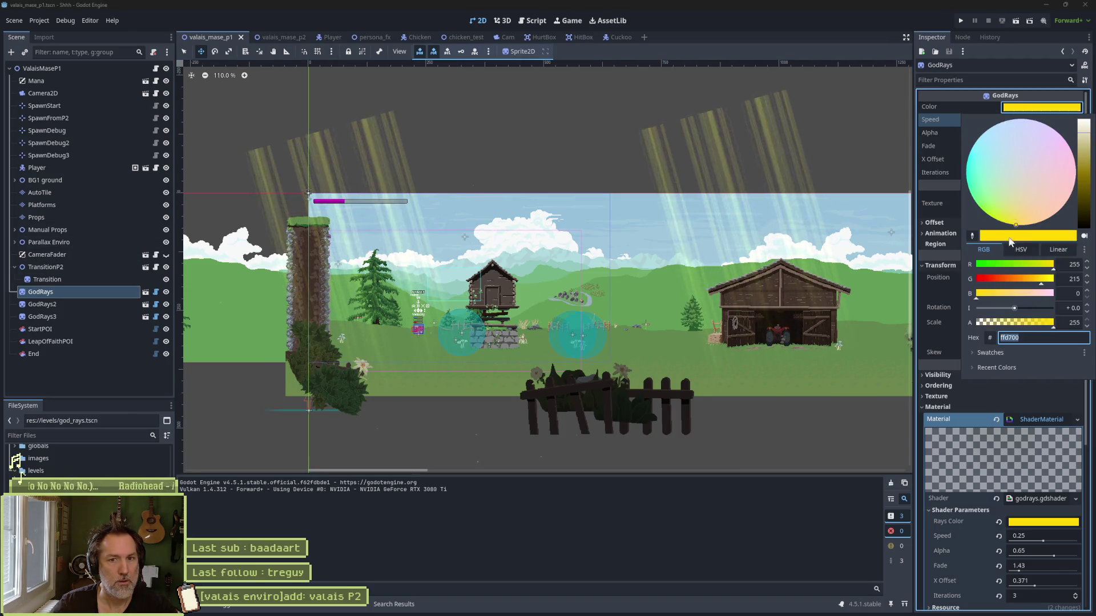
pyautogui.click(978, 206)
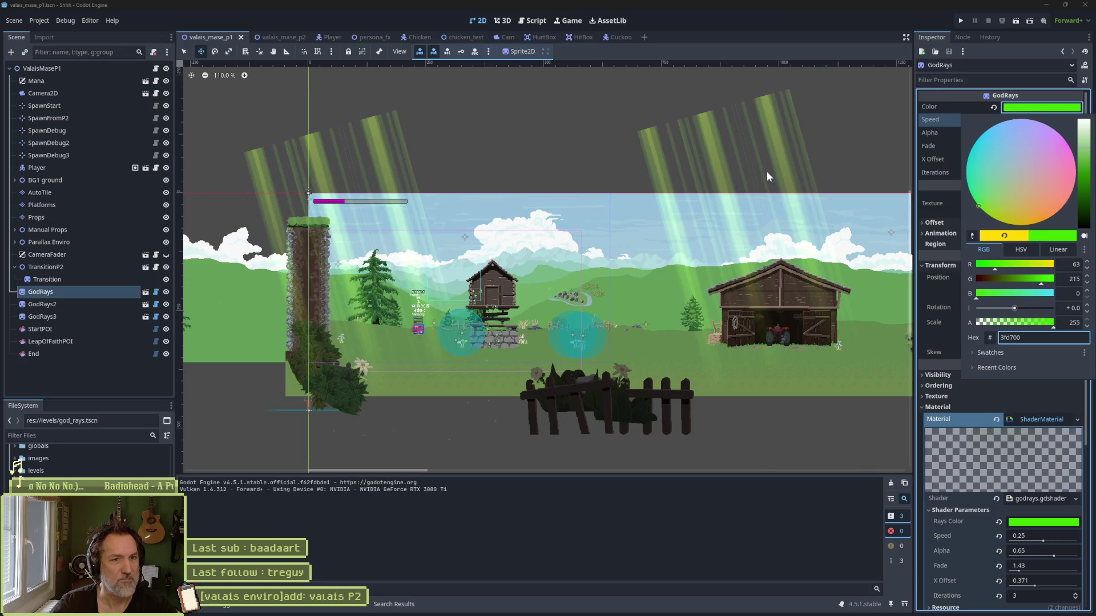
pyautogui.click(108, 306)
# Step: Set GodRays2's ray Color to red (ff0d00)
pyautogui.click(100, 304)
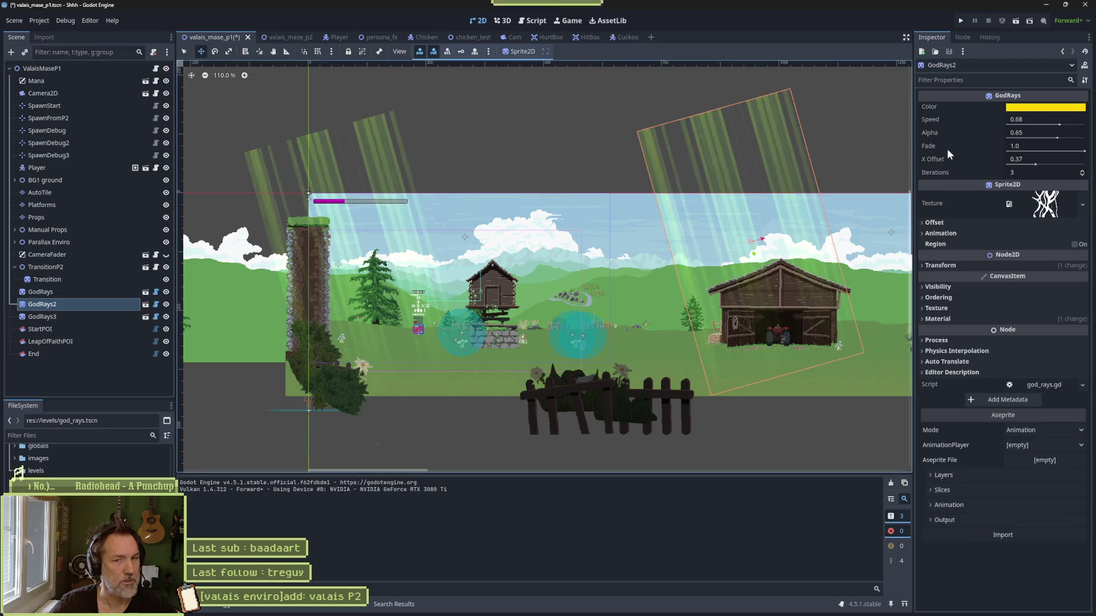
pyautogui.click(1044, 106)
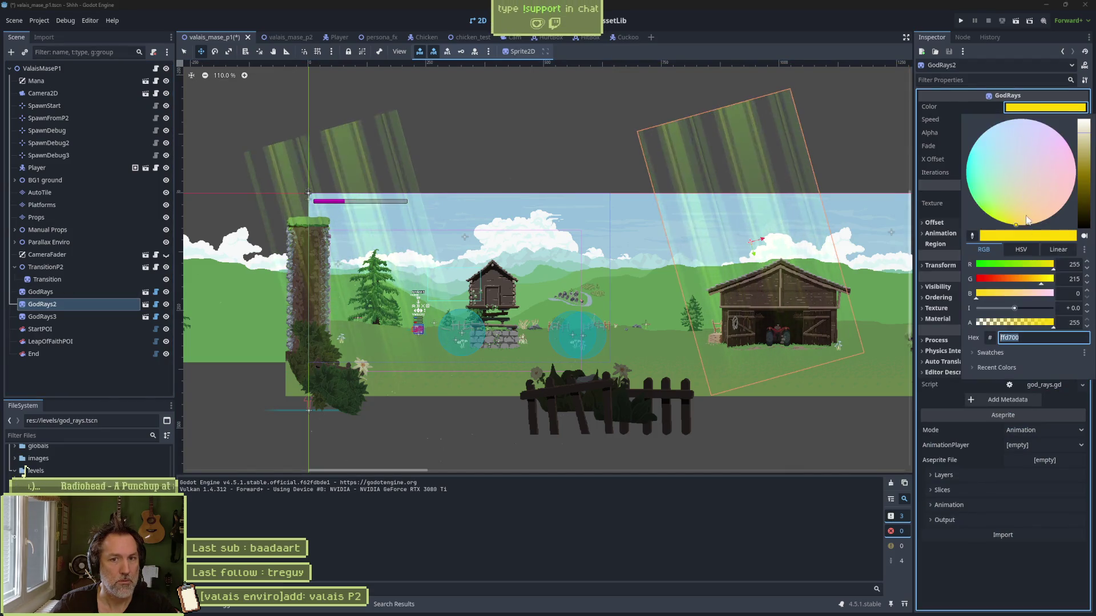
pyautogui.click(1068, 198)
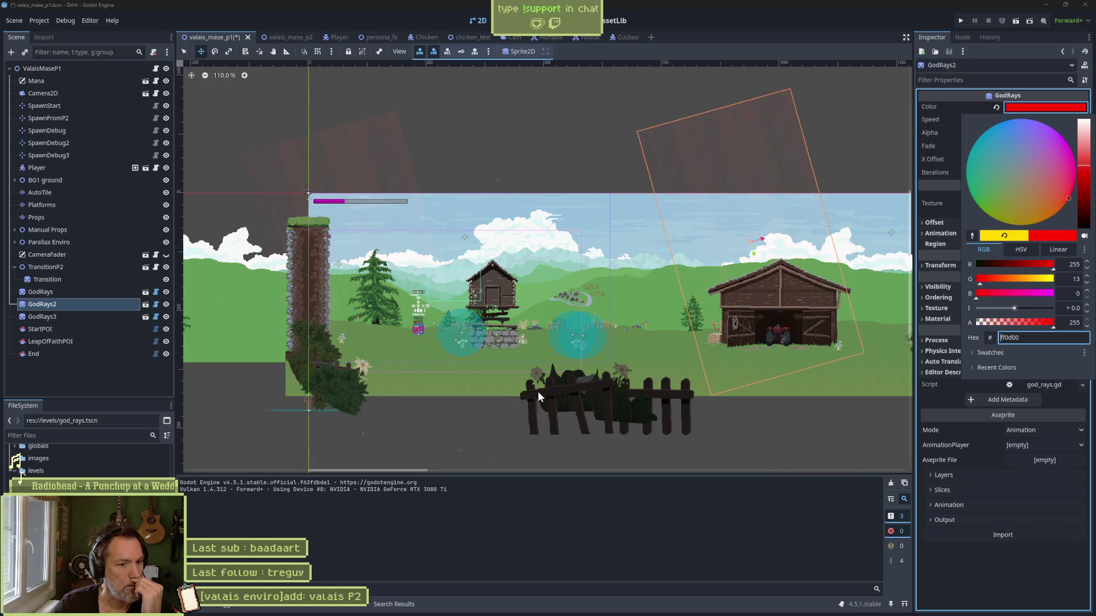
pyautogui.click(523, 212)
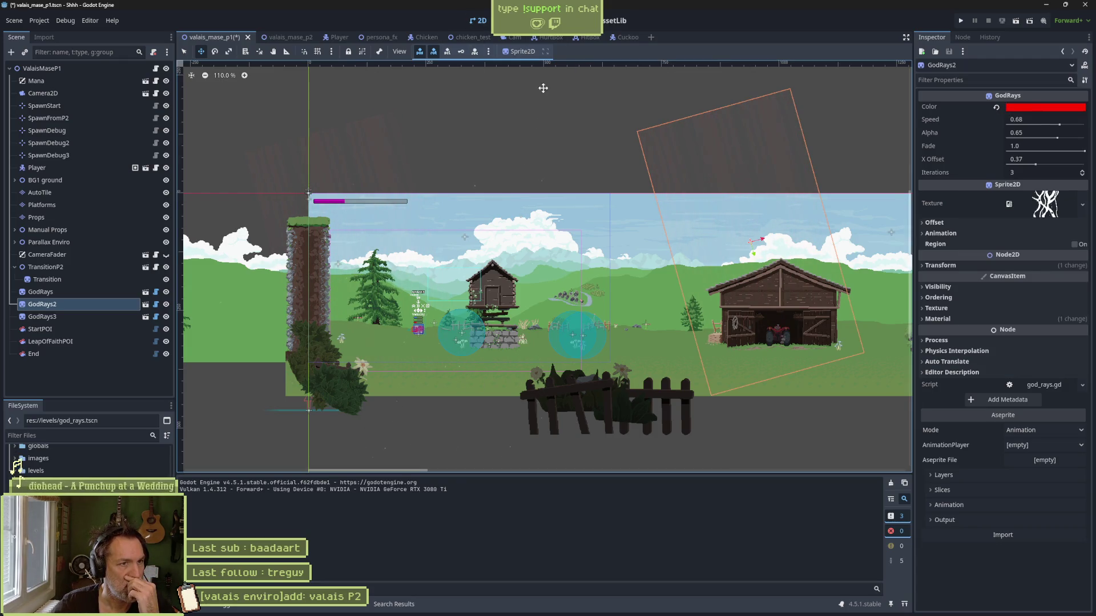
pyautogui.click(536, 21)
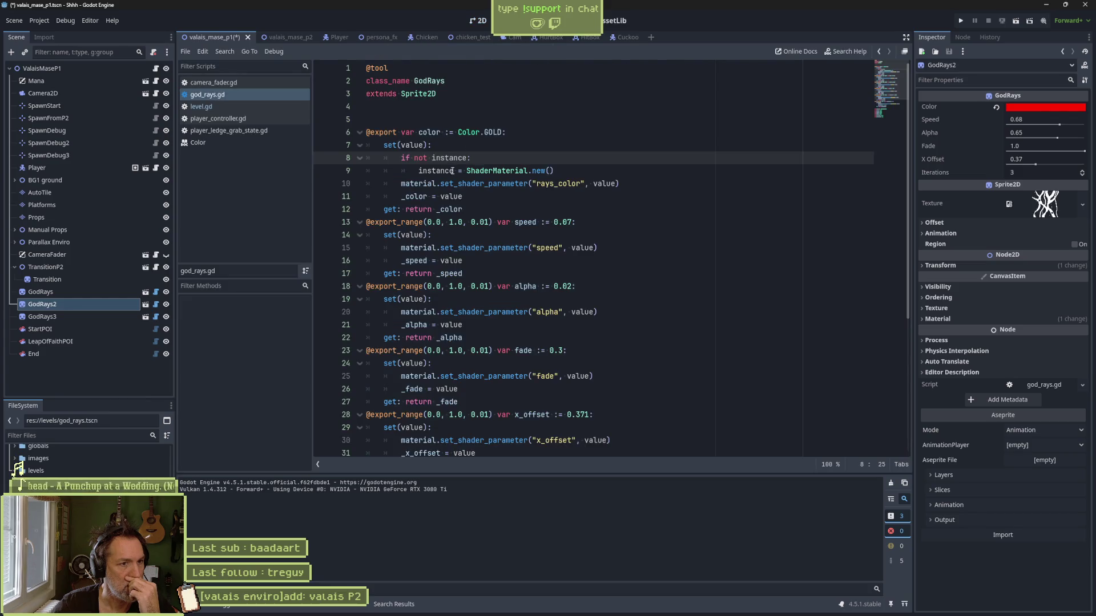
# Step: Replace ShaderMaterial.new() on line 9 with material.duplicate() and save
pyautogui.moveTo(453, 171); pyautogui.dragTo(586, 177)
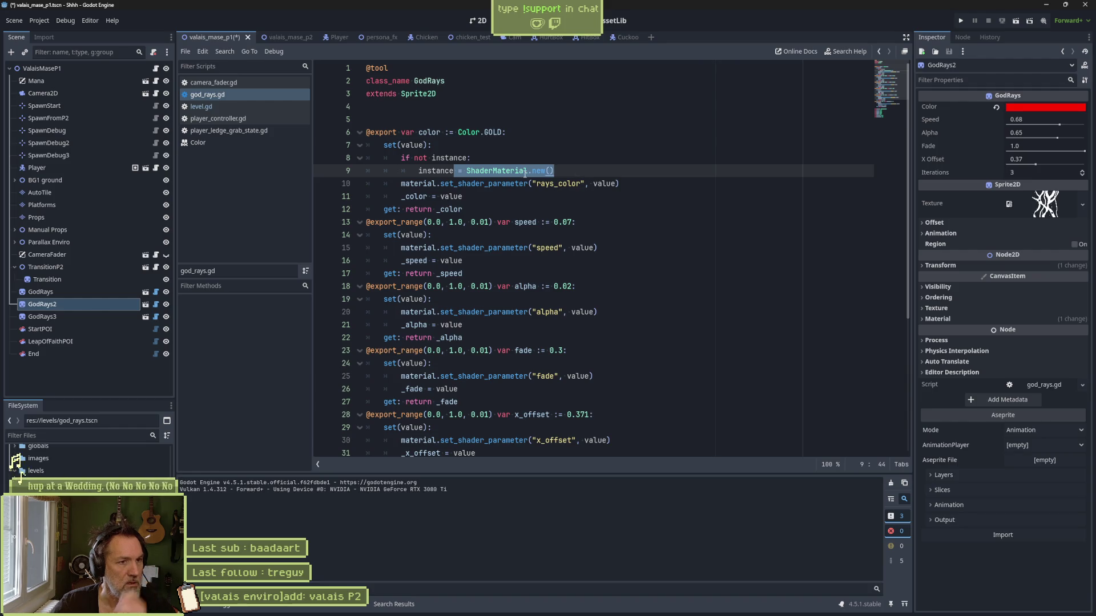
pyautogui.moveTo(466, 170); pyautogui.dragTo(546, 171)
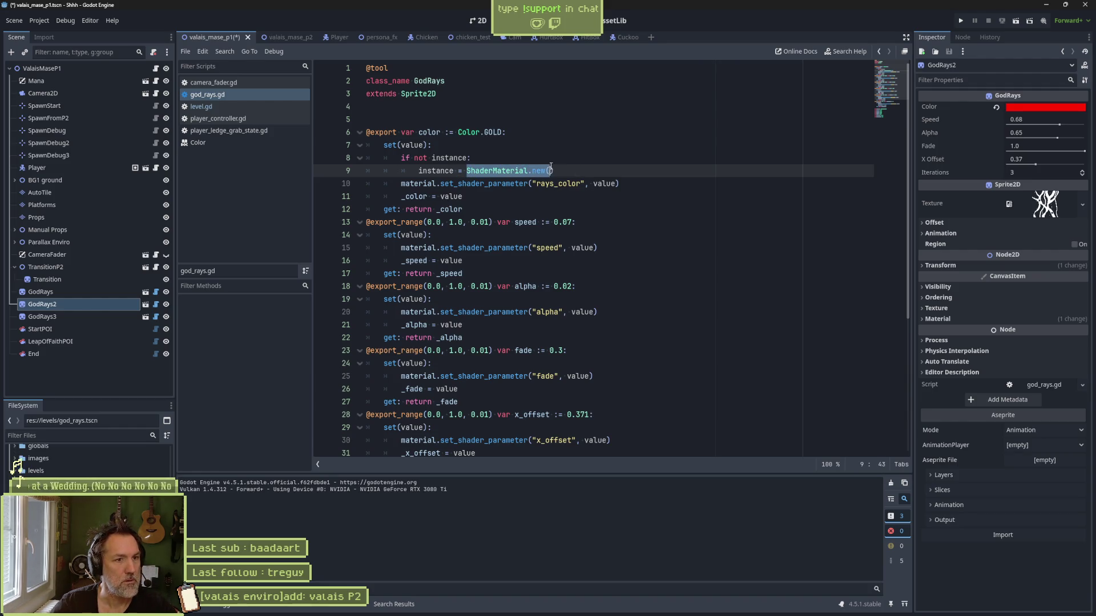
pyautogui.write('ma')
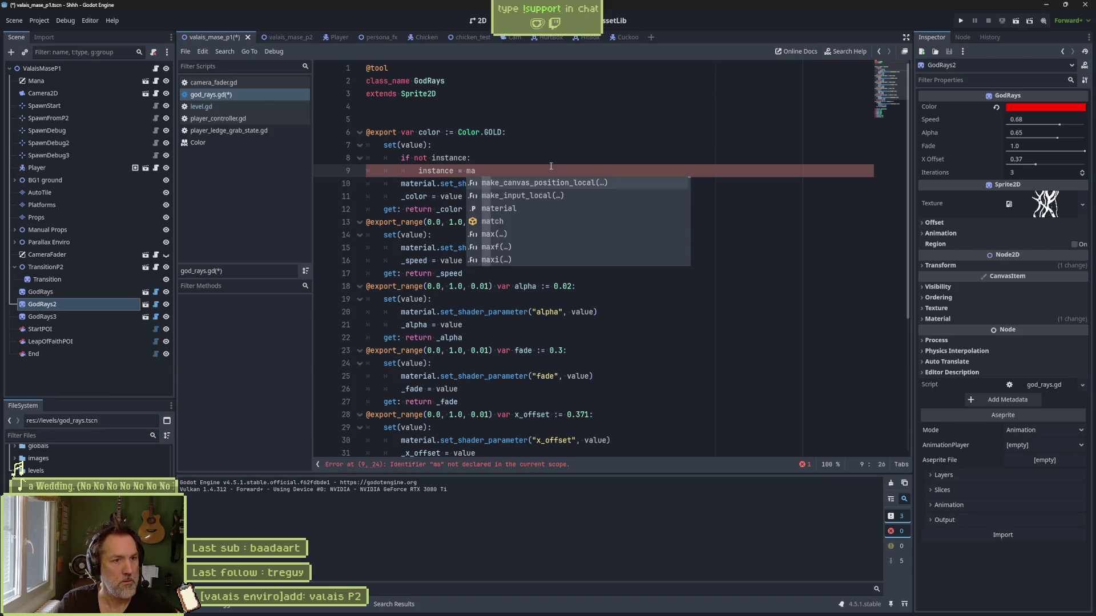
pyautogui.write('teri')
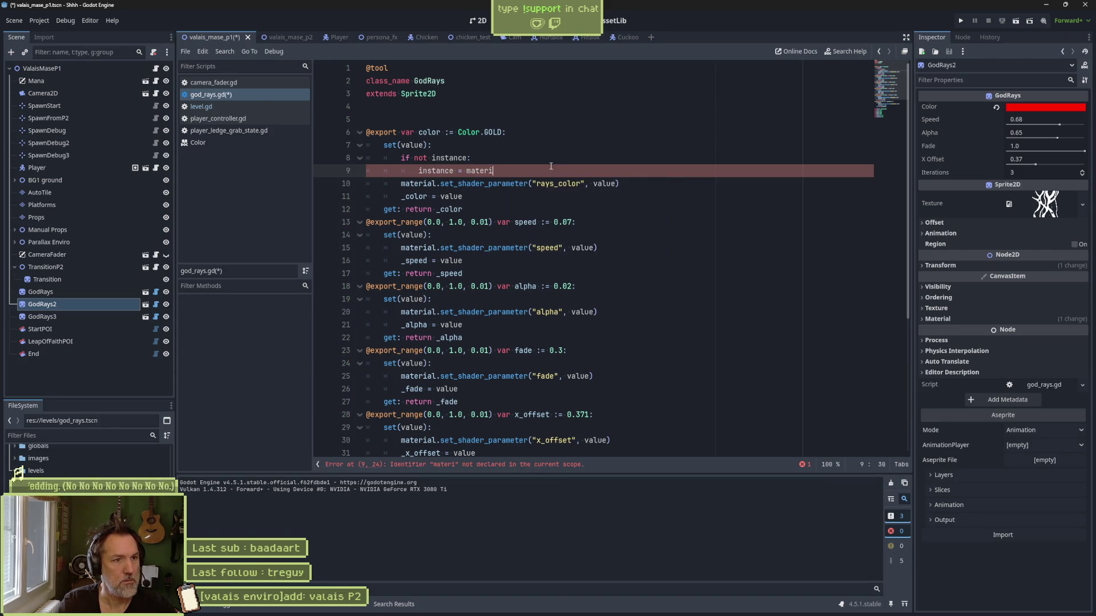
pyautogui.write('al.dup')
pyautogui.press('Return')
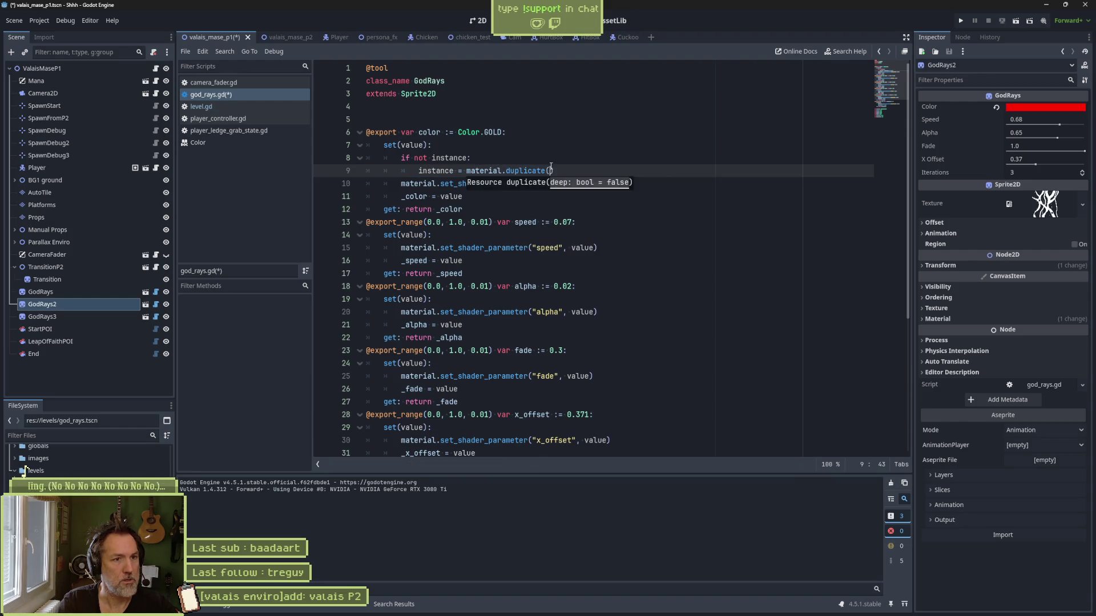
pyautogui.hotkey('ctrl', 's')
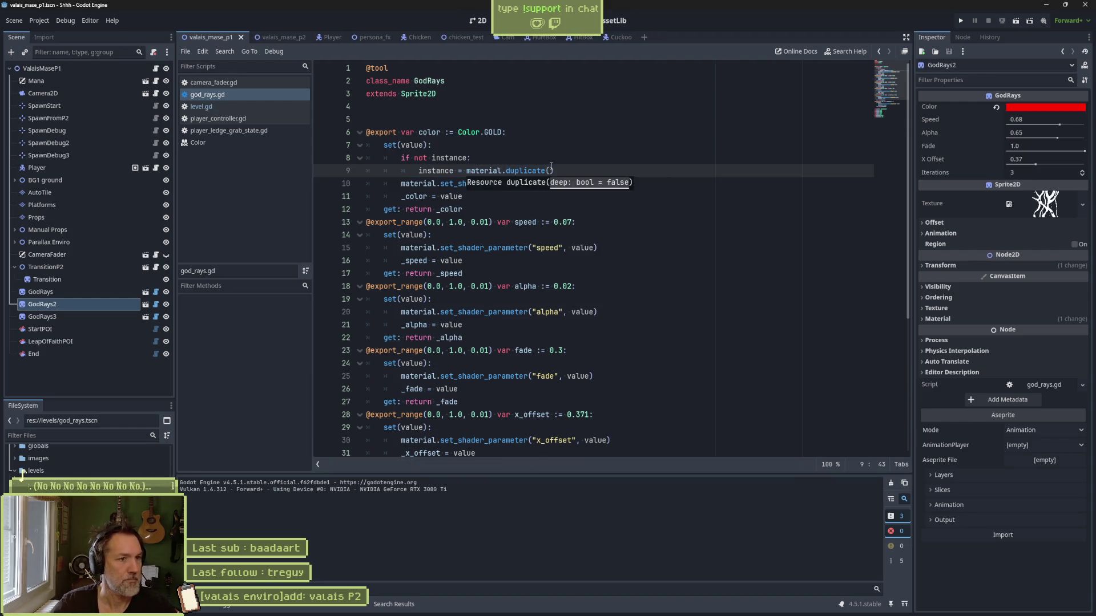
pyautogui.click(481, 22)
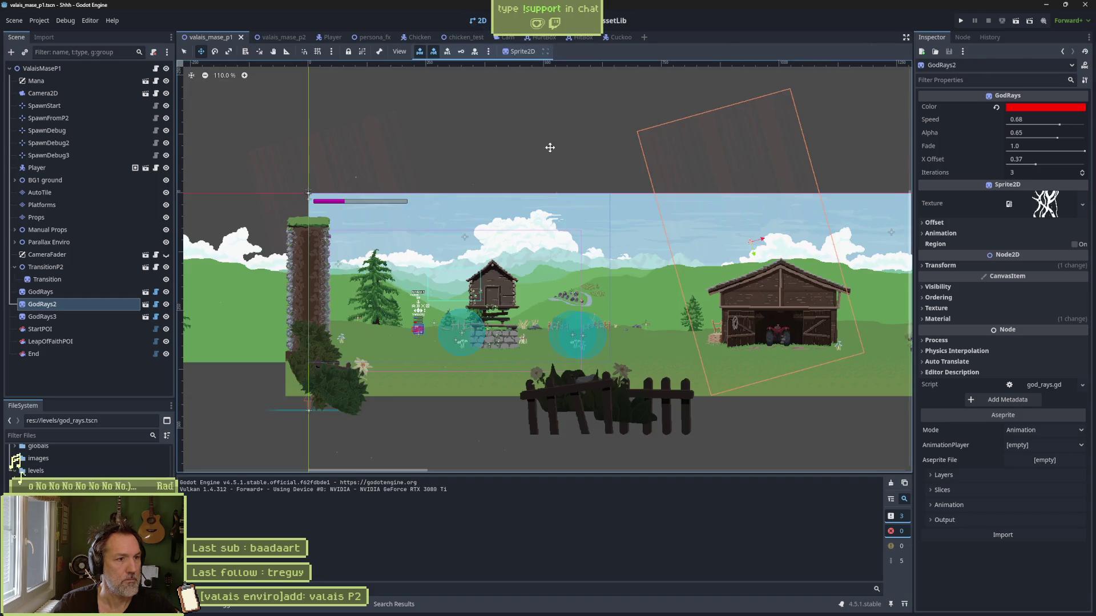
# Step: Set the first GodRays sprite's colour to magenta d600b0 and return to god_rays.gd
pyautogui.click(127, 292)
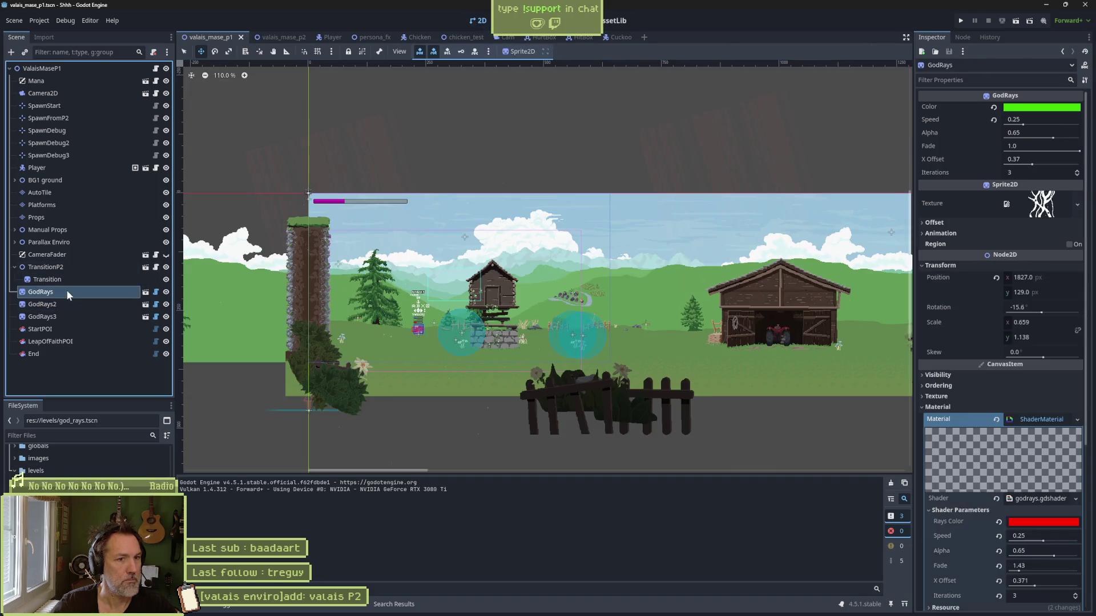
pyautogui.click(1035, 113)
pyautogui.click(1021, 146)
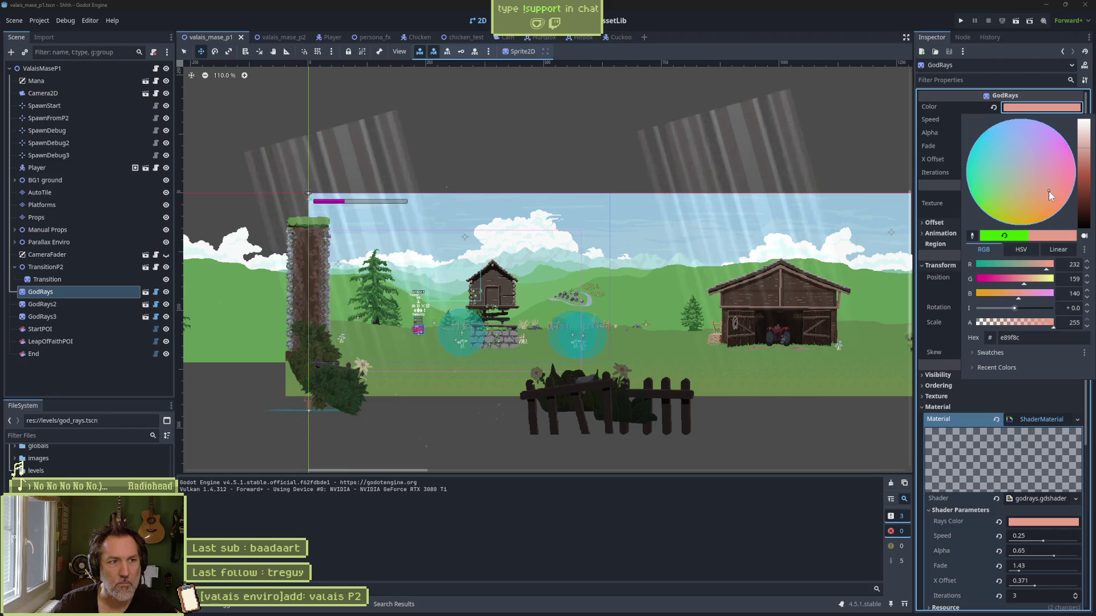
pyautogui.click(1041, 173)
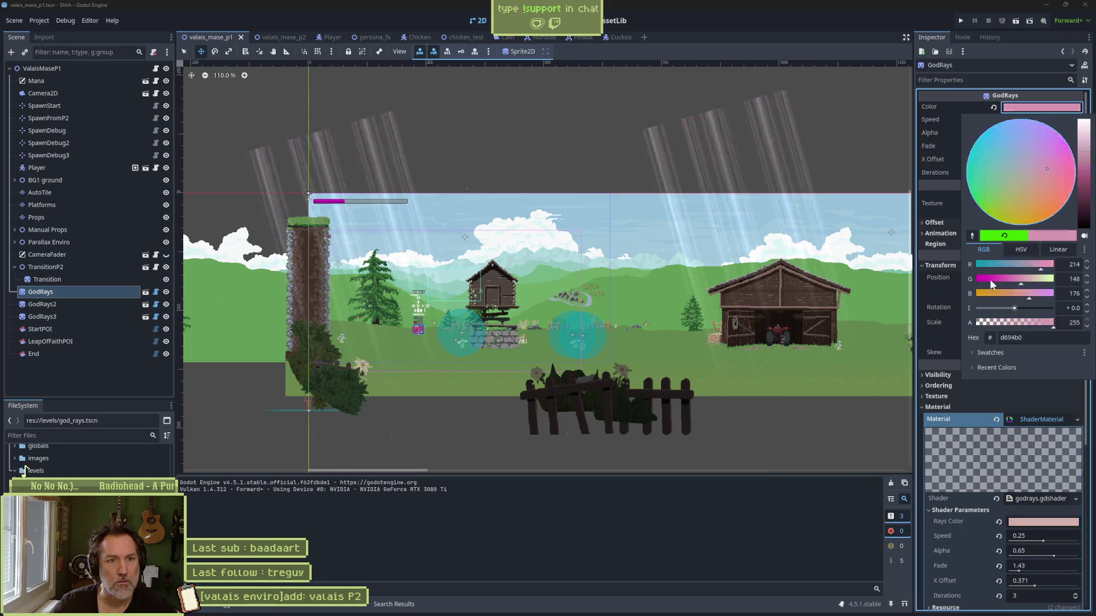
pyautogui.moveTo(990, 279); pyautogui.dragTo(967, 282)
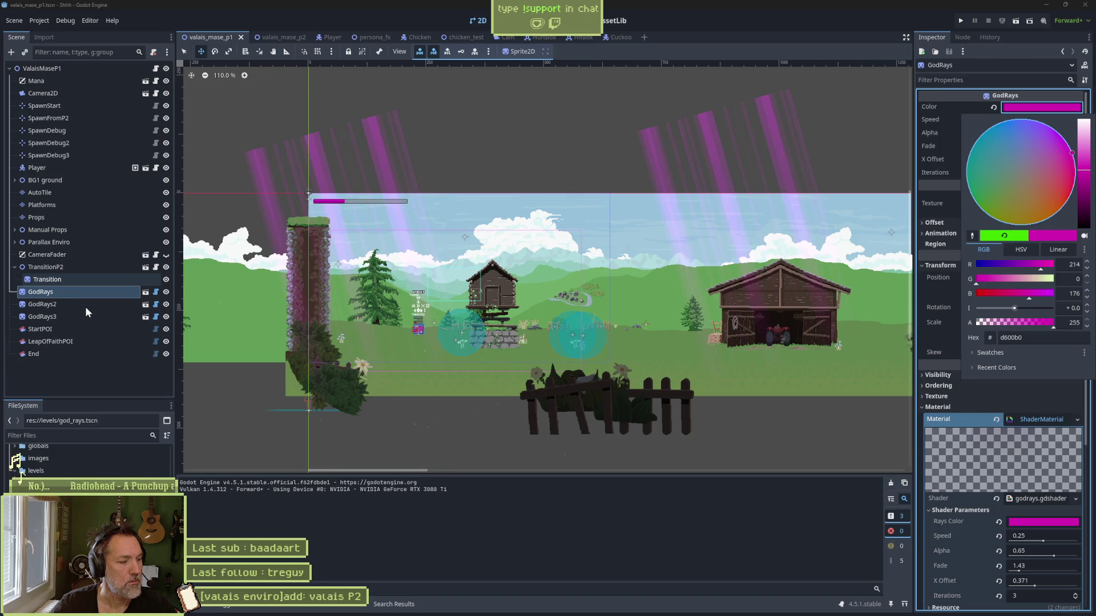
pyautogui.click(449, 69)
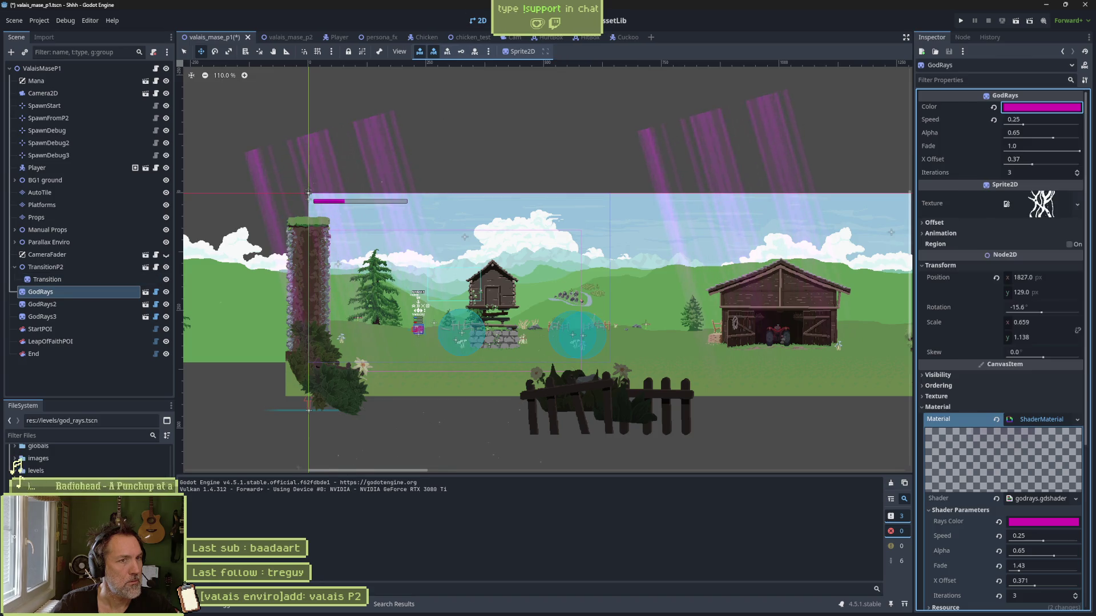
pyautogui.hotkey('ctrl', 'F3')
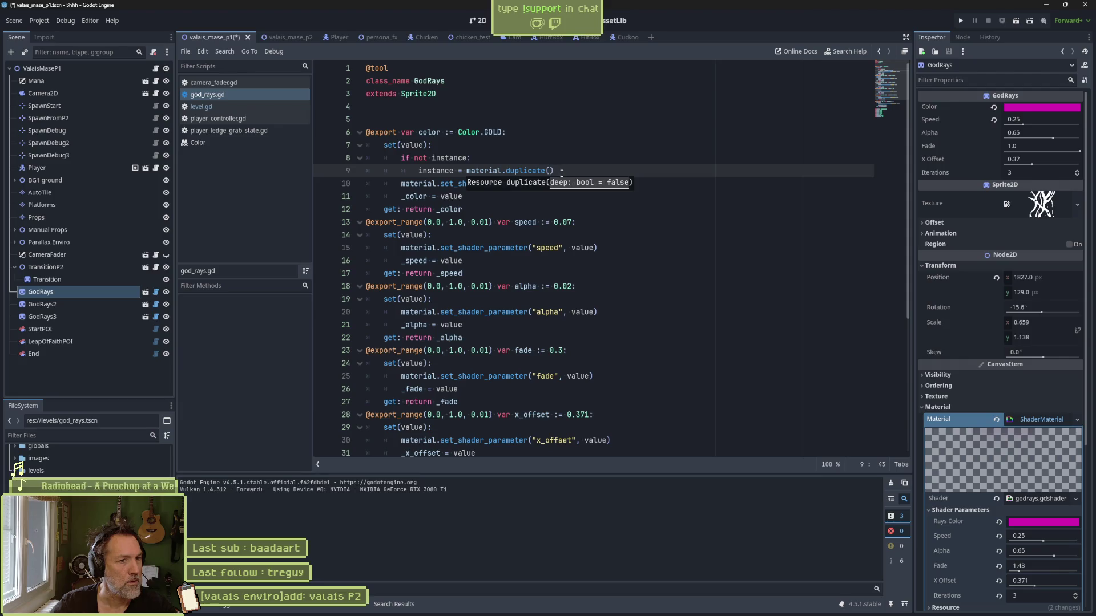
# Step: Open a new line after line 9 of the colour setter and begin typing 'local'
pyautogui.click(565, 172)
pyautogui.press('Return')
pyautogui.write('local')
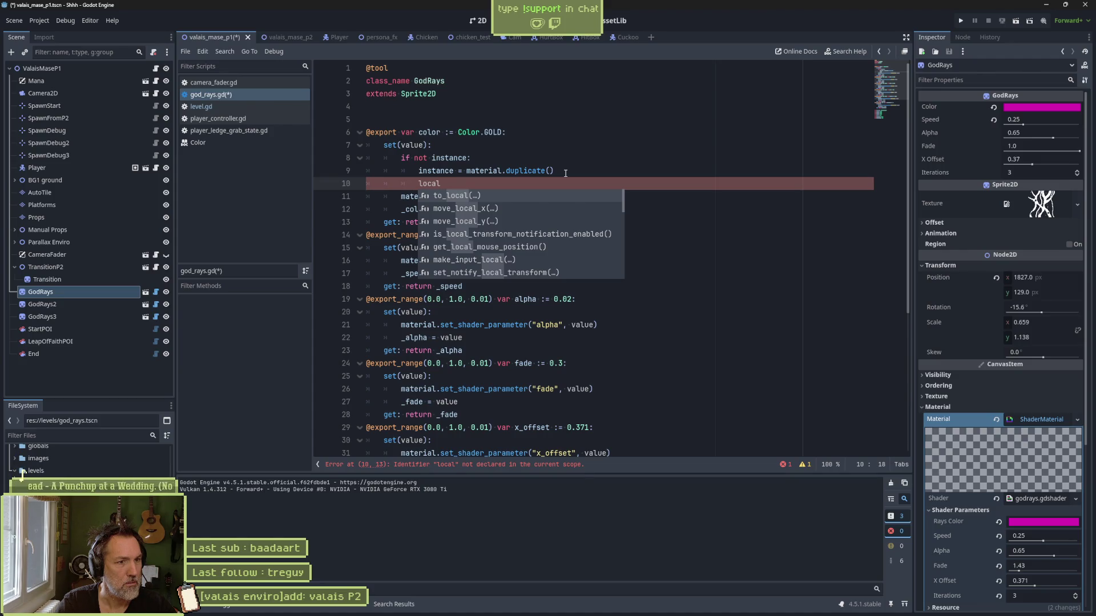
pyautogui.scroll(-2, 583, 238)
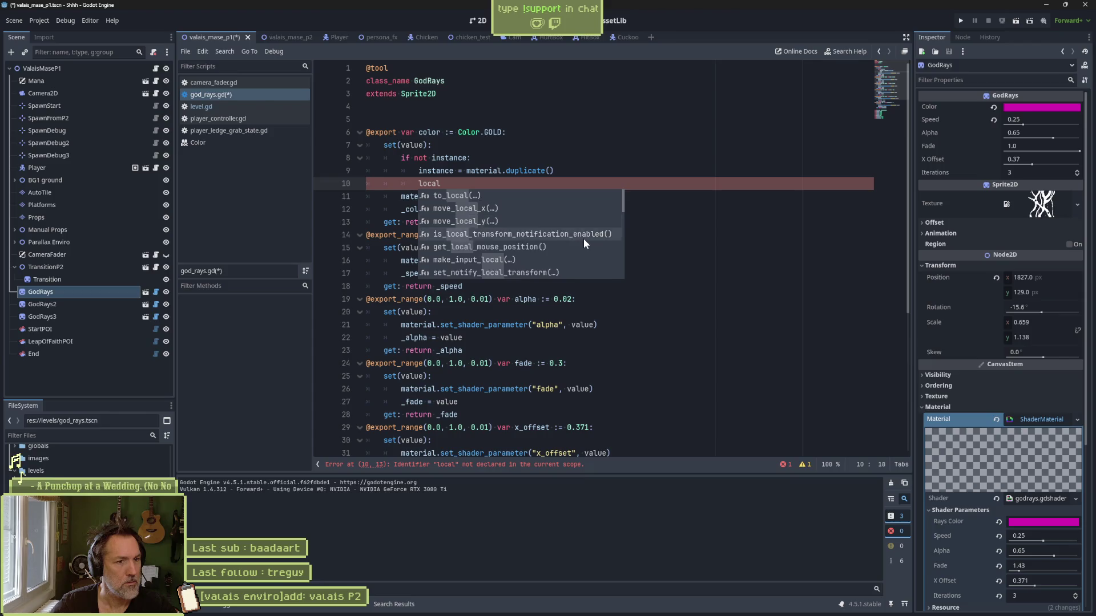
pyautogui.scroll(-5, 583, 239)
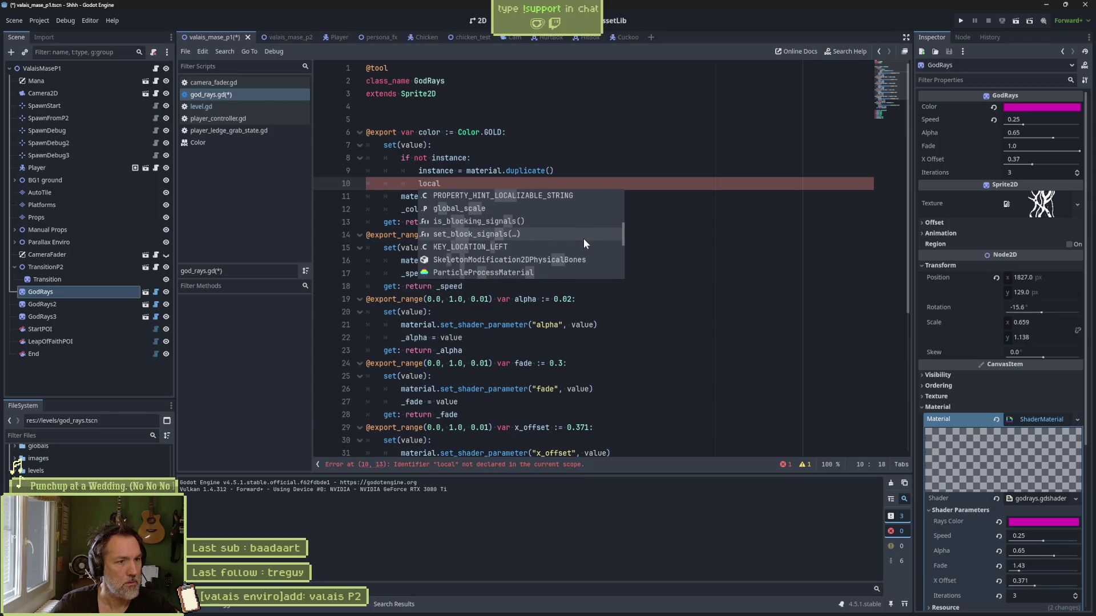
pyautogui.scroll(-6, 583, 240)
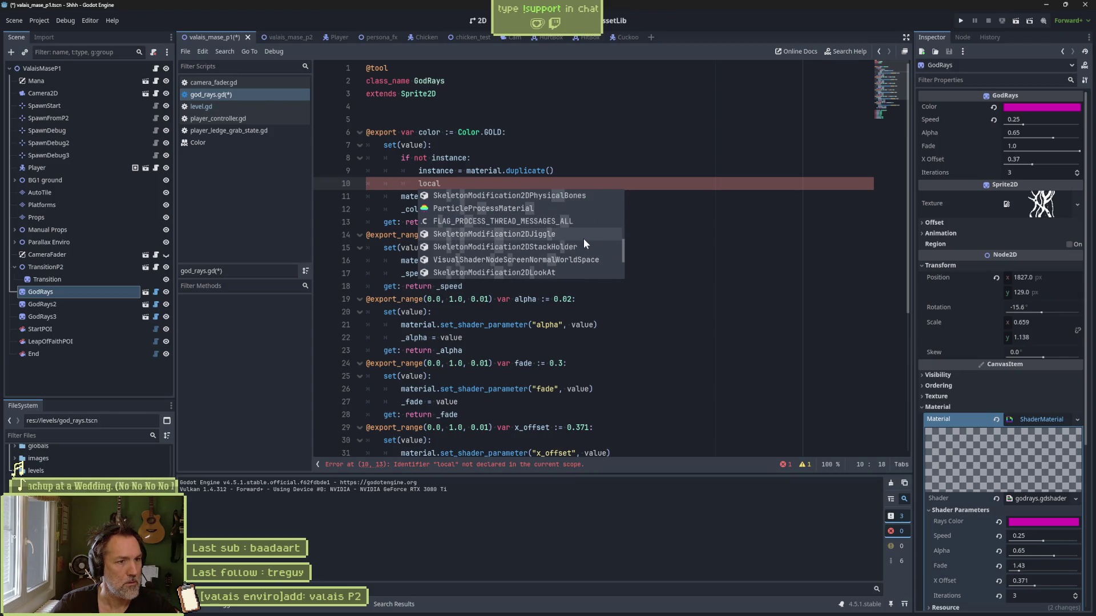
pyautogui.scroll(15, 583, 240)
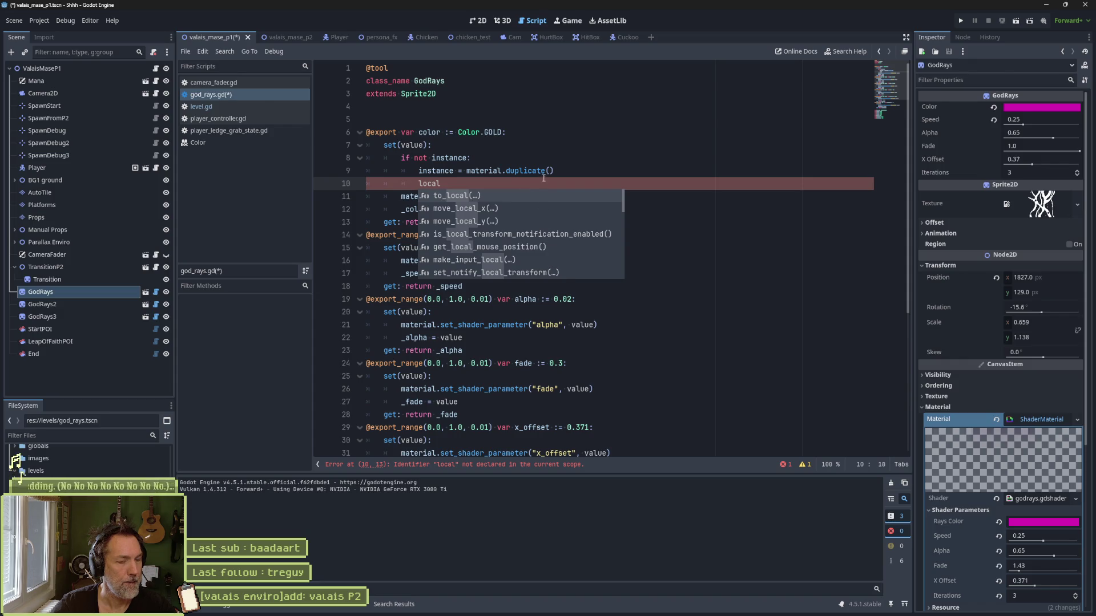
# Step: Write material.resource_local_to_scene = true, move it above the duplicate line, and save
pyautogui.press('BackSpace')
pyautogui.press('BackSpace')
pyautogui.press('BackSpace')
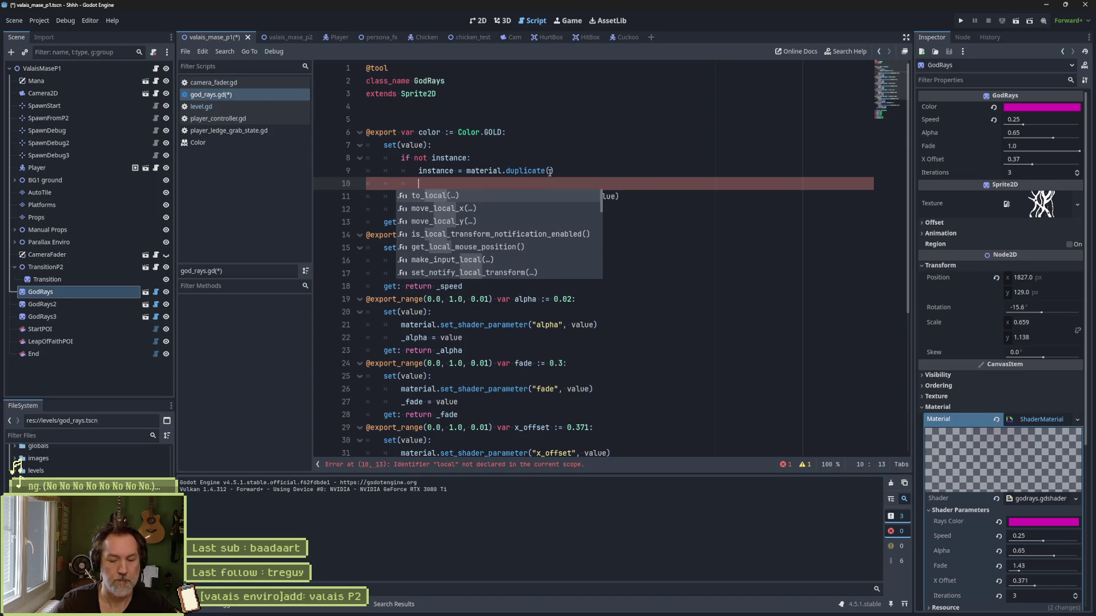
pyautogui.write('material.local')
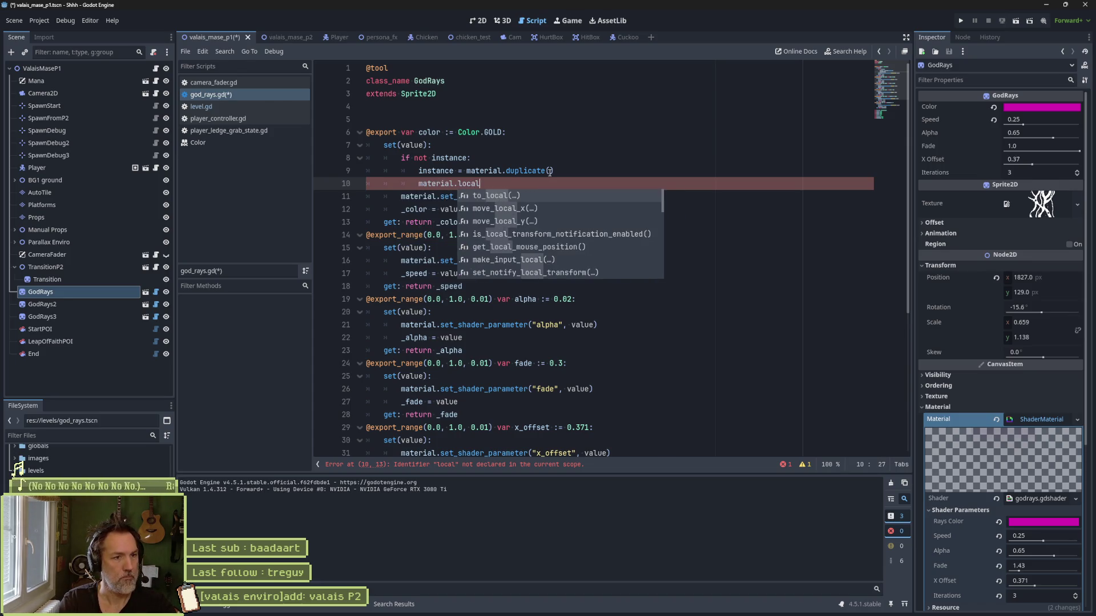
pyautogui.press('Down')
pyautogui.press('Down')
pyautogui.press('Down')
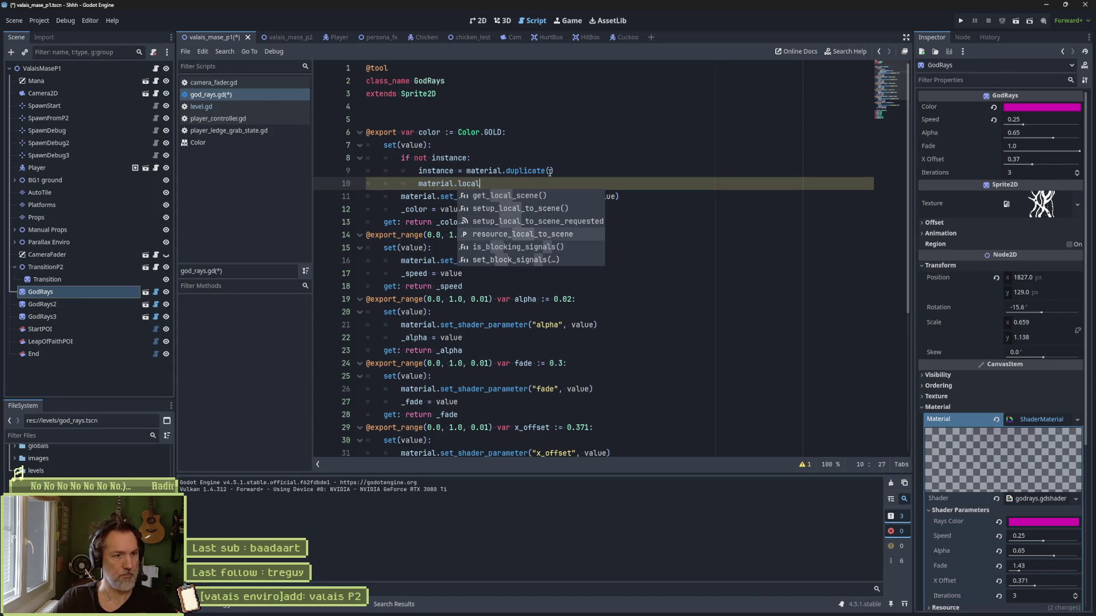
pyautogui.press('Return')
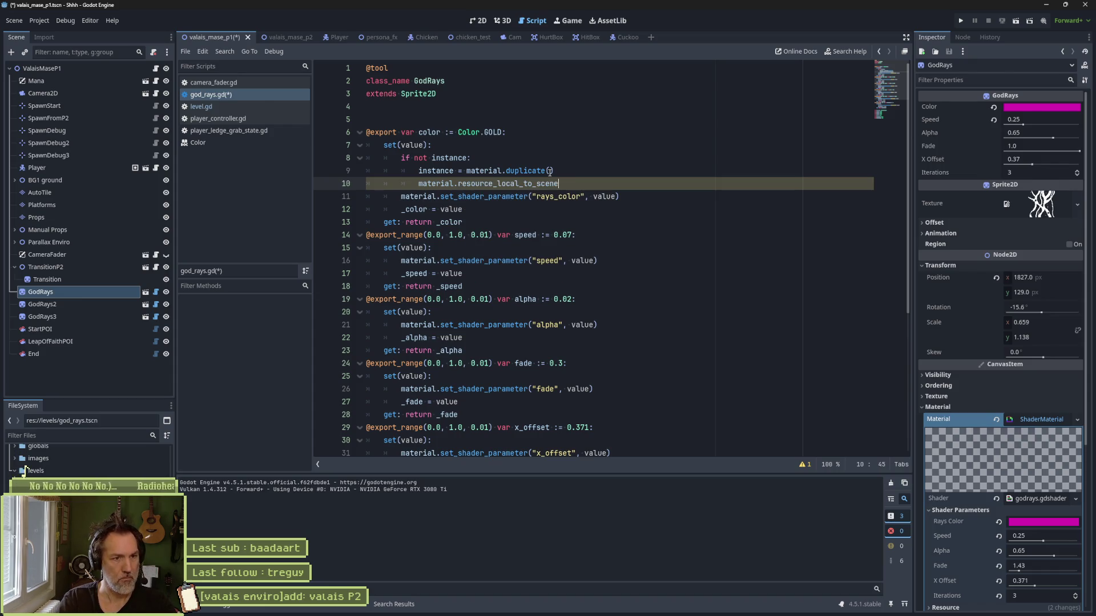
pyautogui.write(' = true')
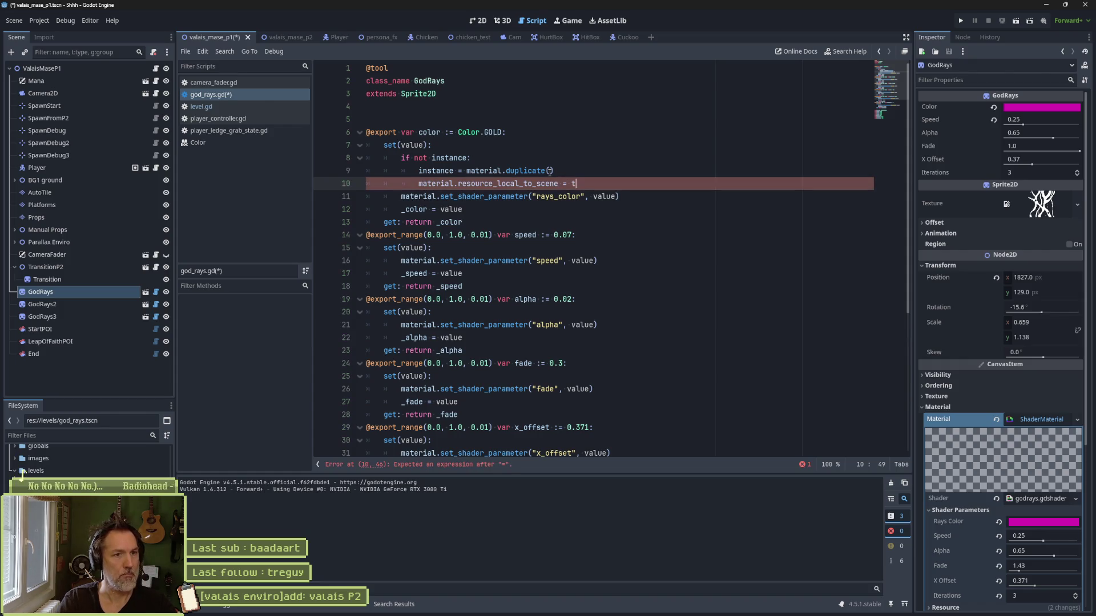
pyautogui.hotkey('alt', 'Up')
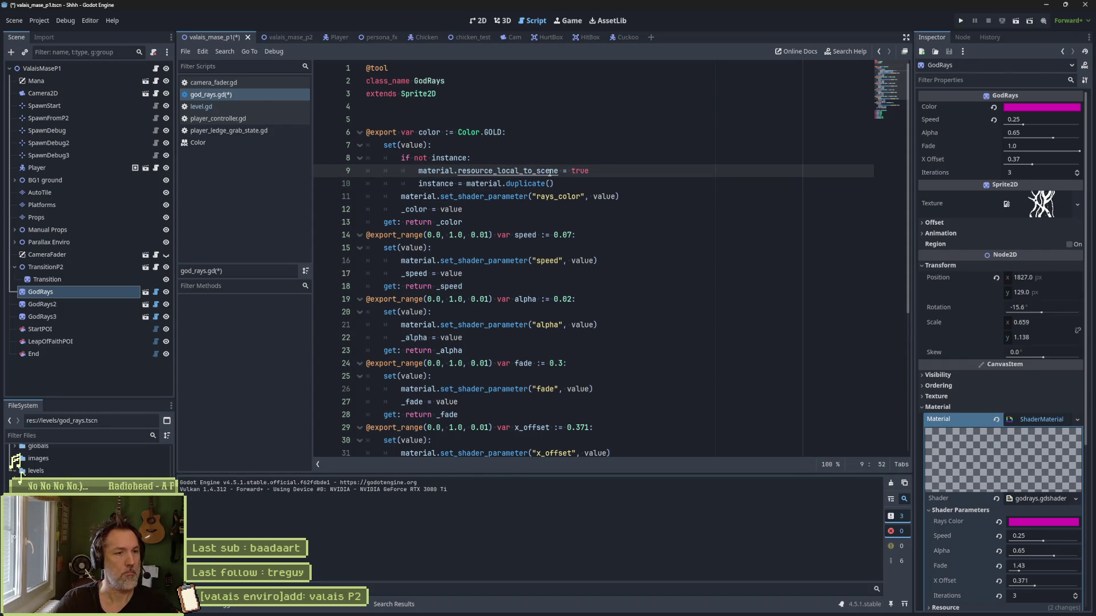
pyautogui.hotkey('ctrl', 's')
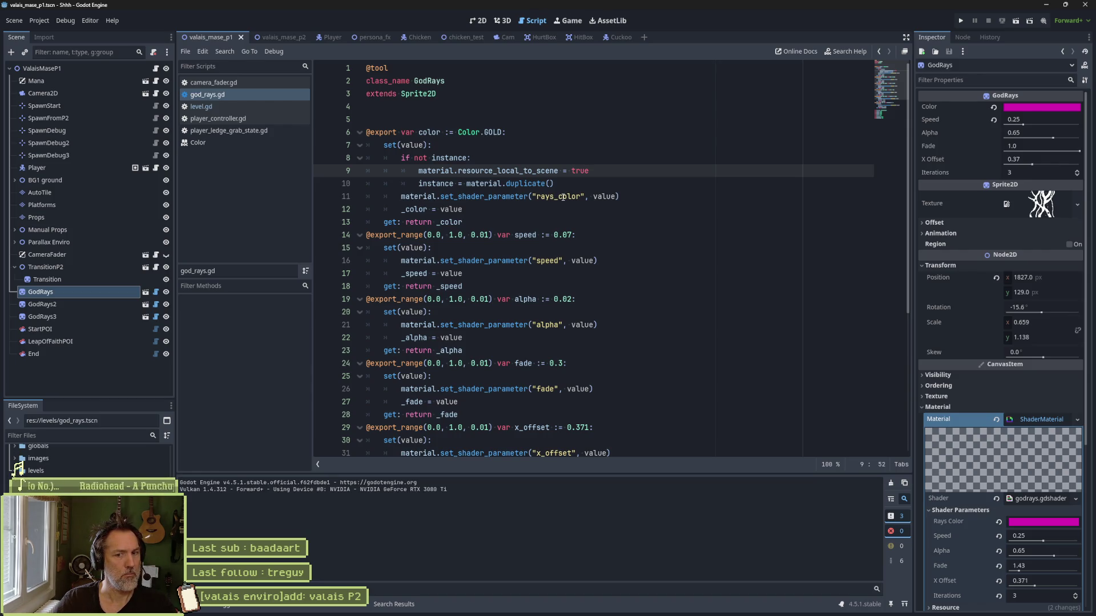
# Step: Change the GodRays colour to a muted pink-purple, then return to god_rays.gd after the if-not-instance line
pyautogui.click(478, 21)
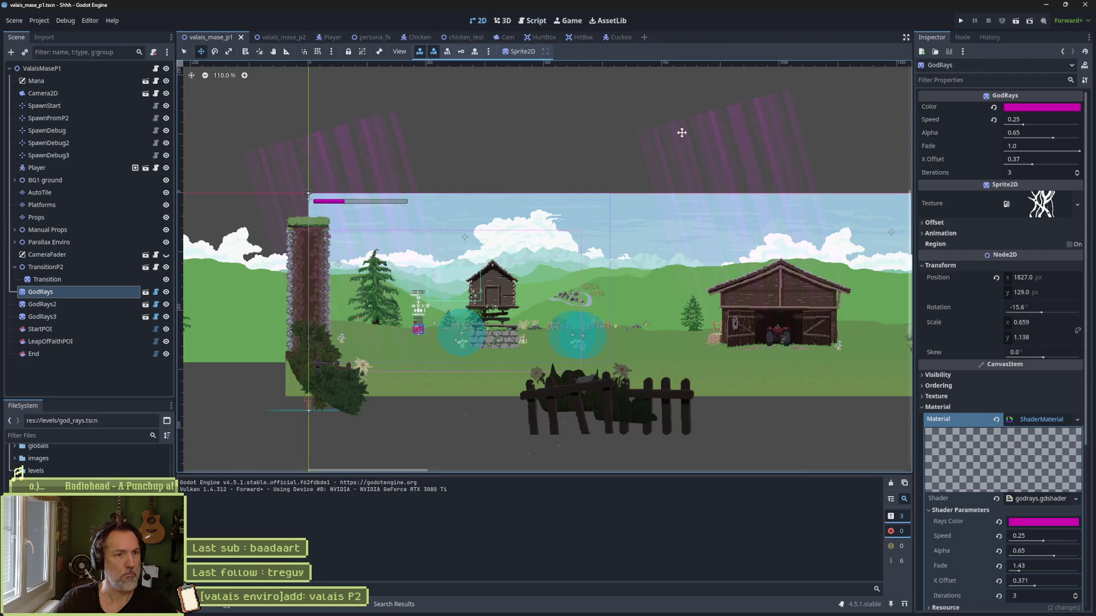
pyautogui.click(521, 24)
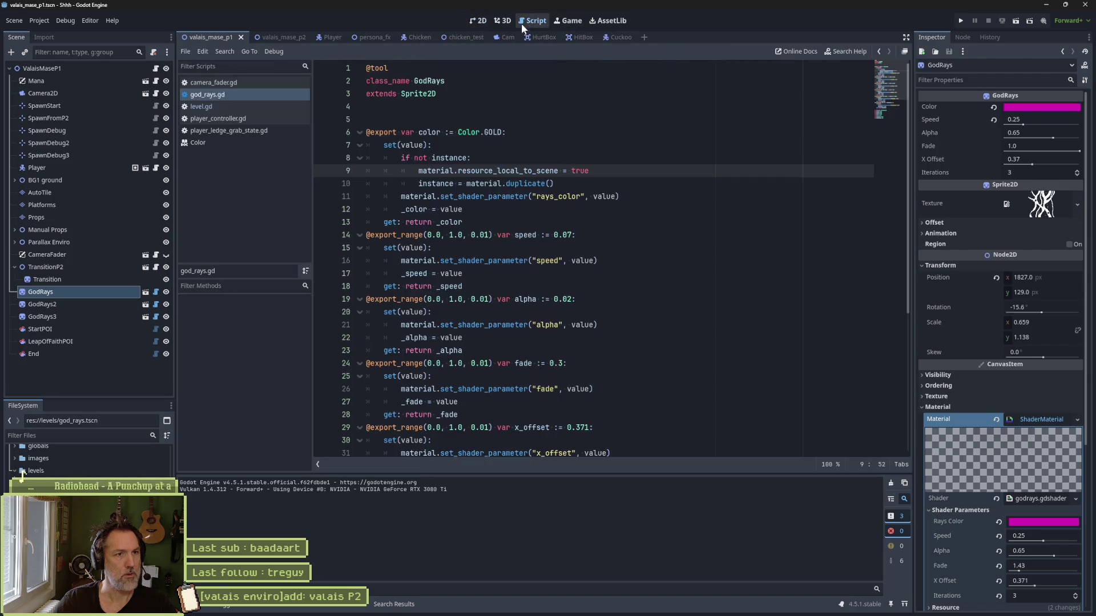
pyautogui.click(482, 23)
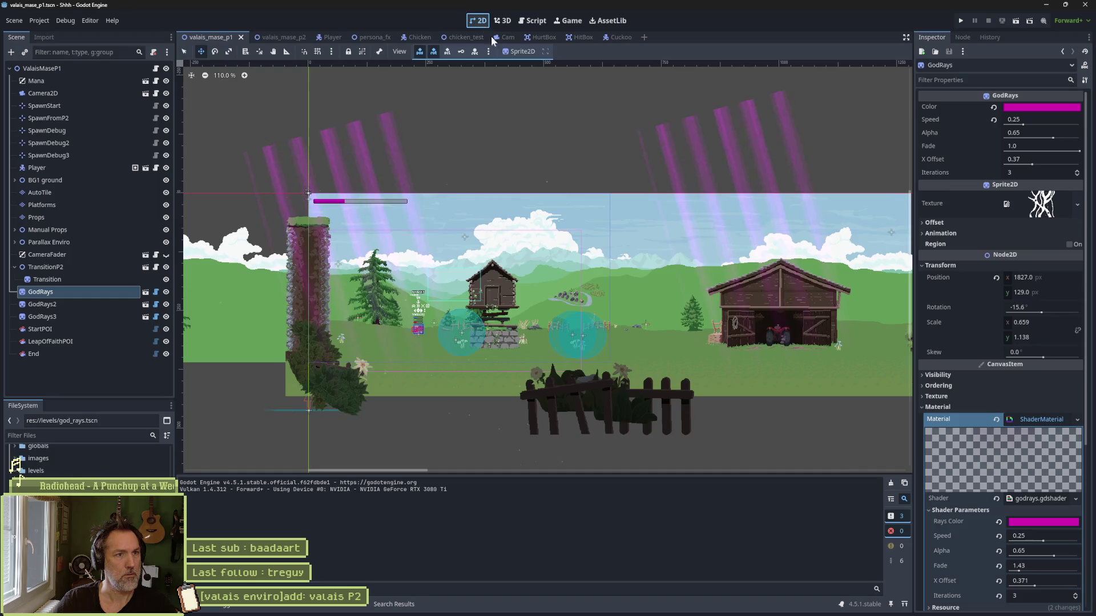
pyautogui.click(1056, 109)
pyautogui.moveTo(1008, 220); pyautogui.dragTo(1022, 183)
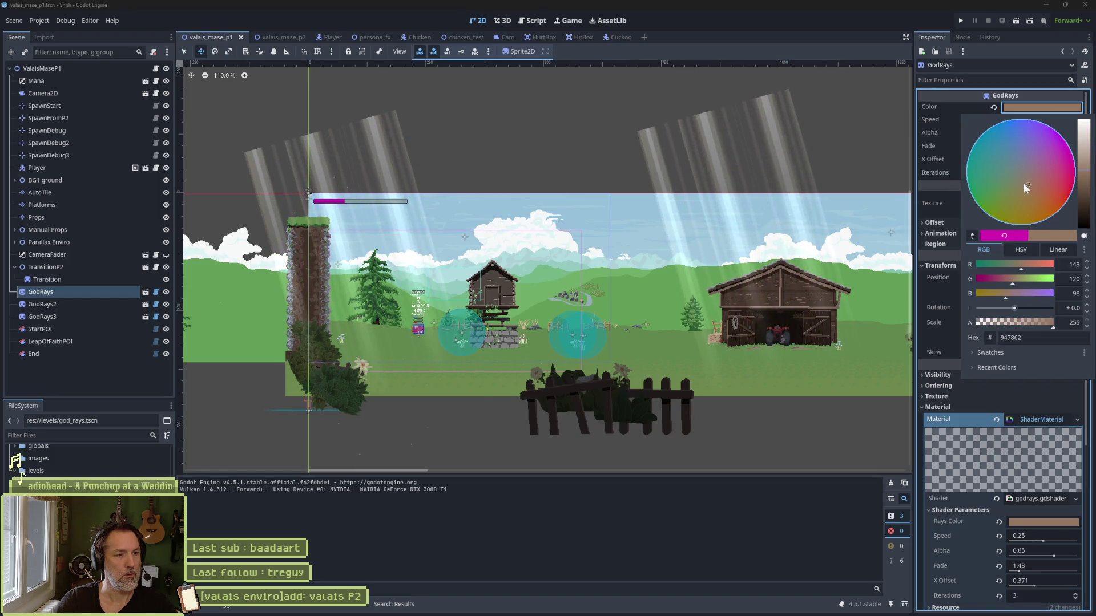
pyautogui.click(1020, 154)
pyautogui.click(1048, 159)
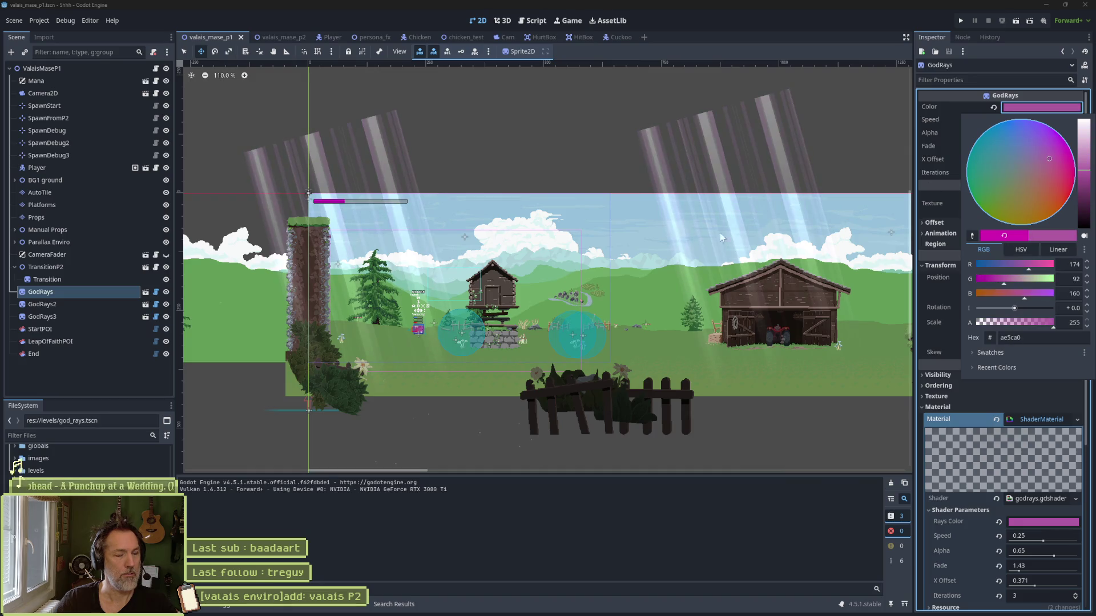
pyautogui.click(523, 35)
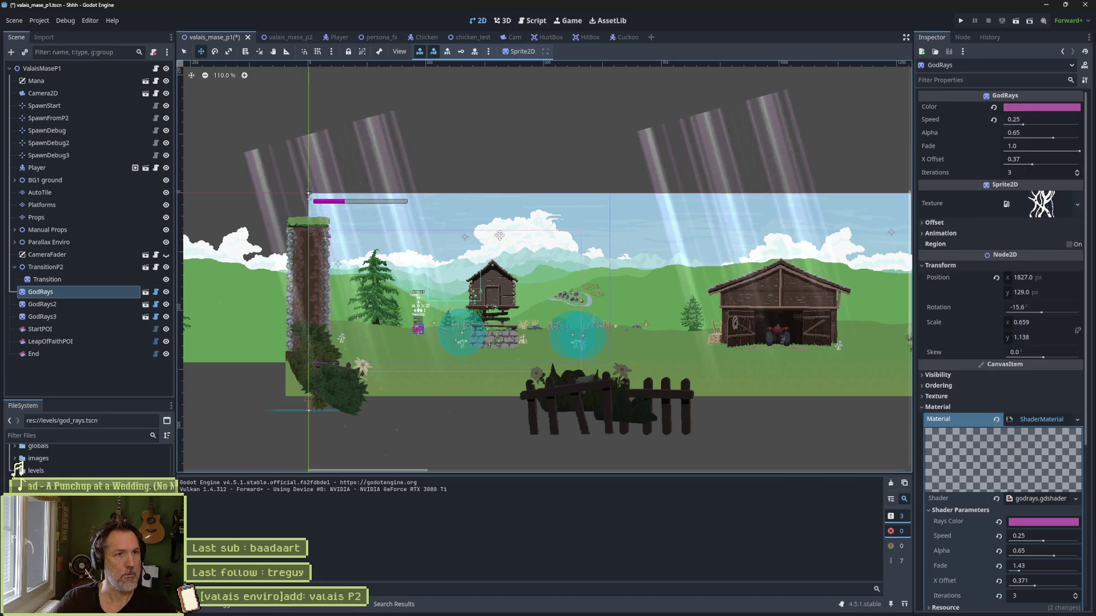
pyautogui.click(534, 22)
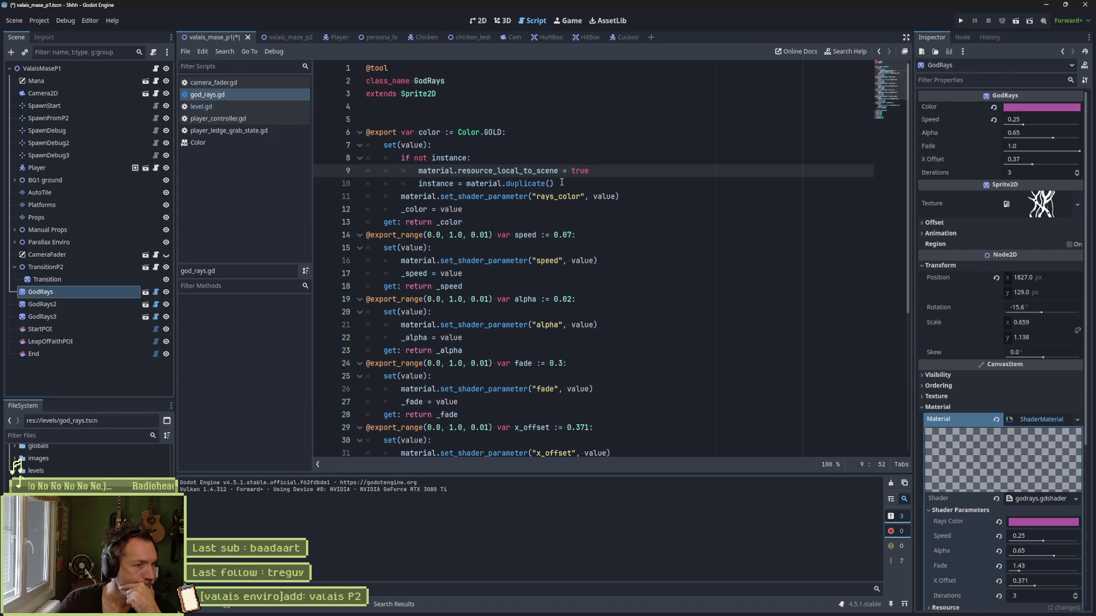
pyautogui.click(504, 158)
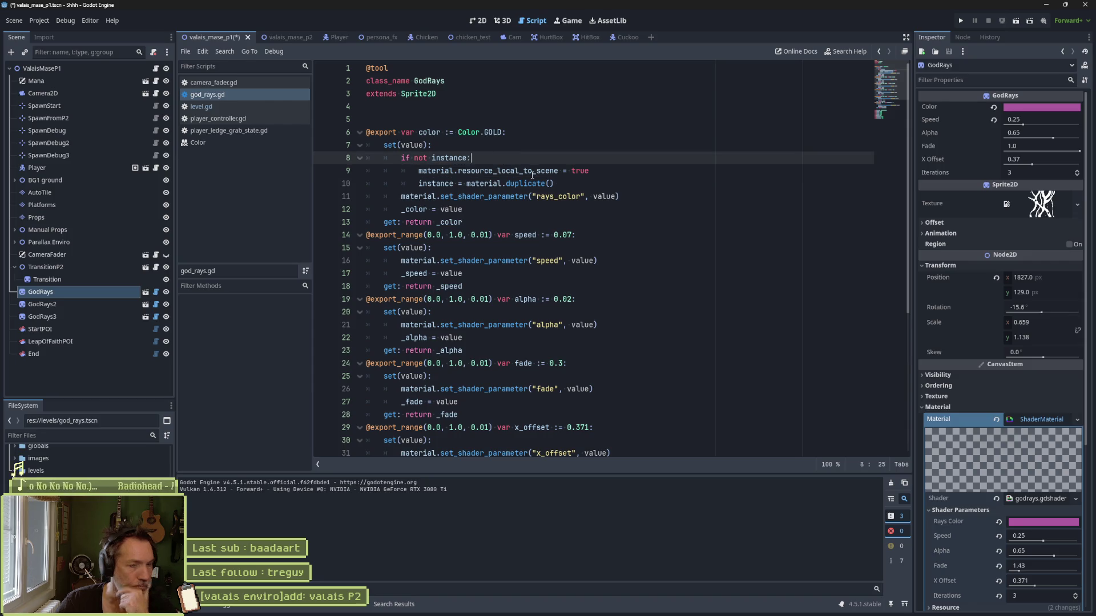
# Step: Insert print_debug("instantiation") under 'if not instance:', save, and show the 2D view
pyautogui.press('Return')
pyautogui.write('print_')
pyautogui.write('debug(se')
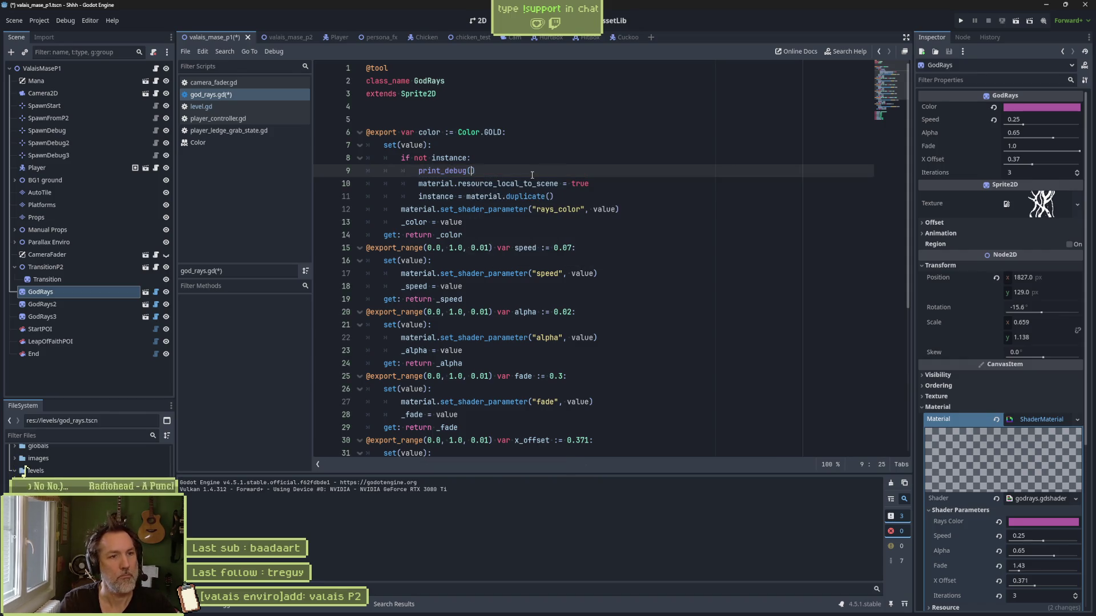
pyautogui.write('"instantiation')
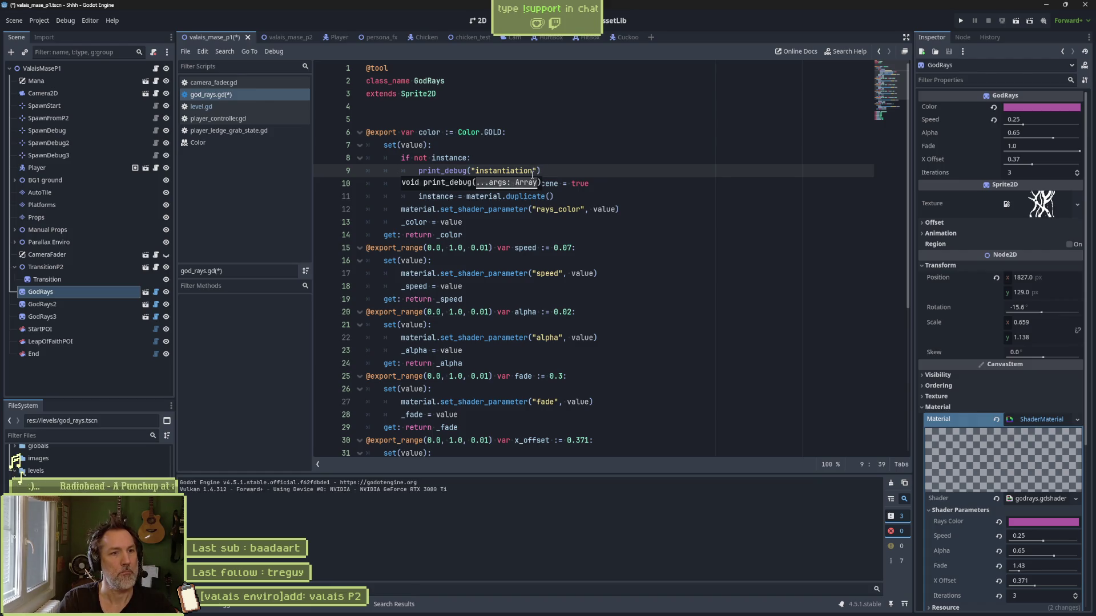
pyautogui.hotkey('ctrl', 's')
pyautogui.click(477, 21)
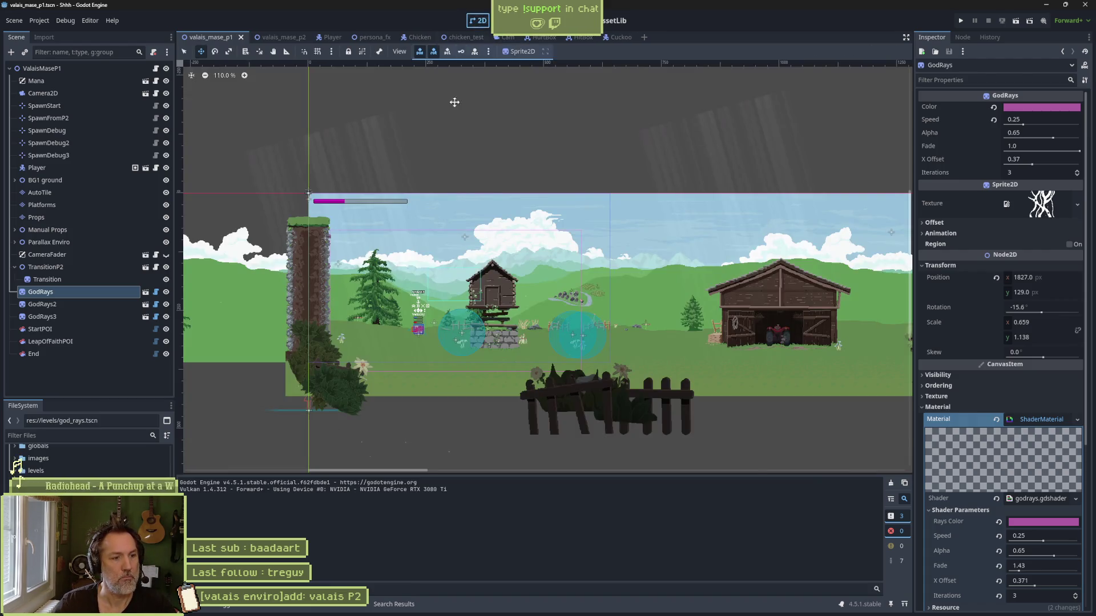
# Step: Shift the GodRays sprite's colour to teal
pyautogui.click(1039, 107)
pyautogui.click(1017, 198)
pyautogui.moveTo(1017, 198); pyautogui.dragTo(1005, 166)
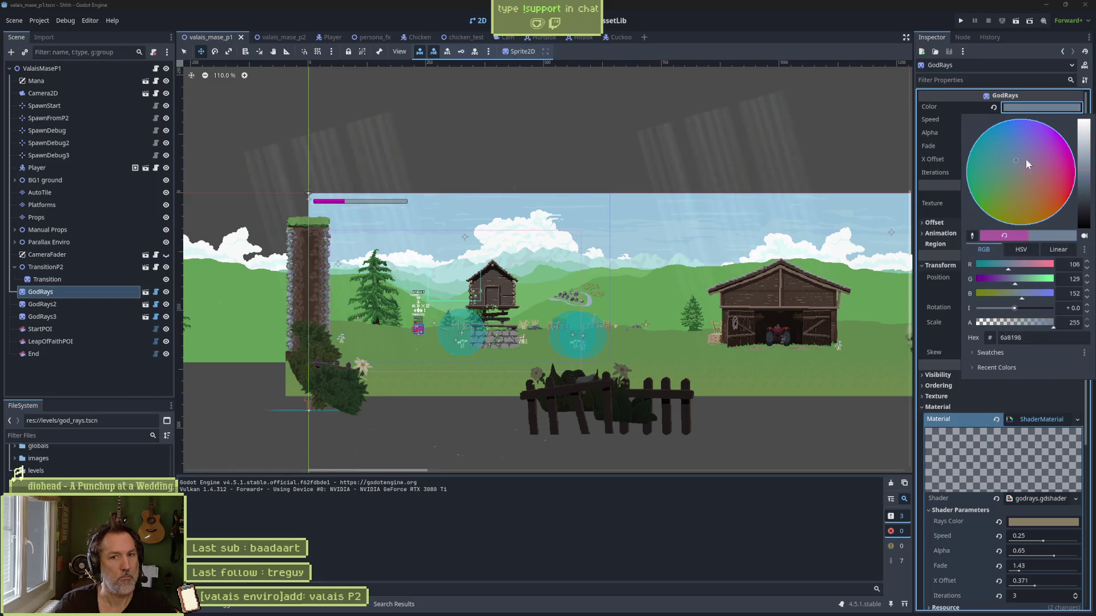
# Step: Change GodRays2's colour from red to teal 6d9192 and return to god_rays.gd
pyautogui.click(98, 305)
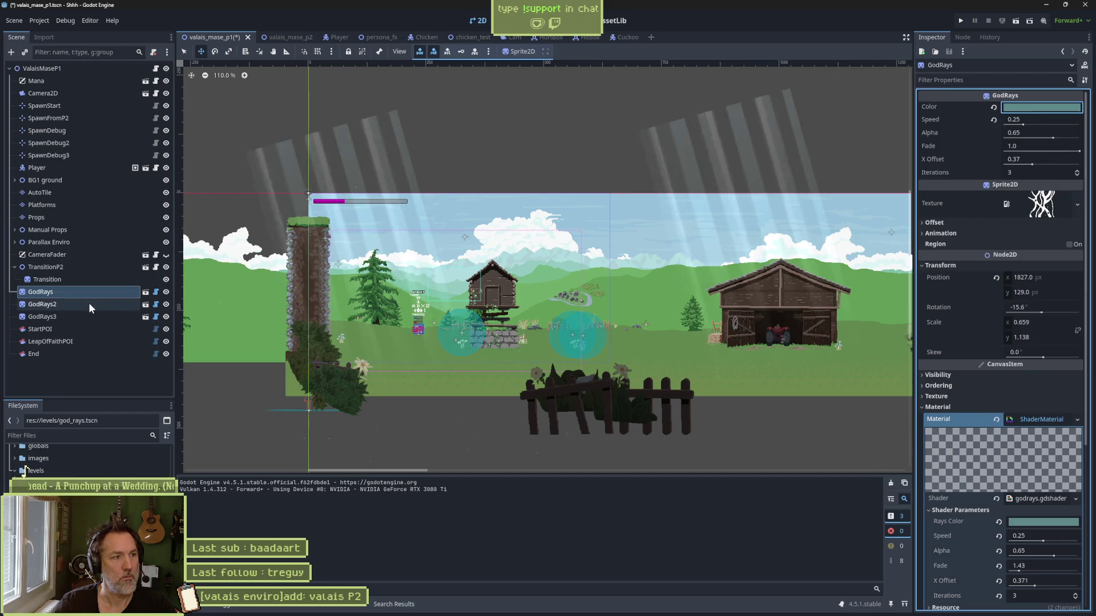
pyautogui.click(1051, 107)
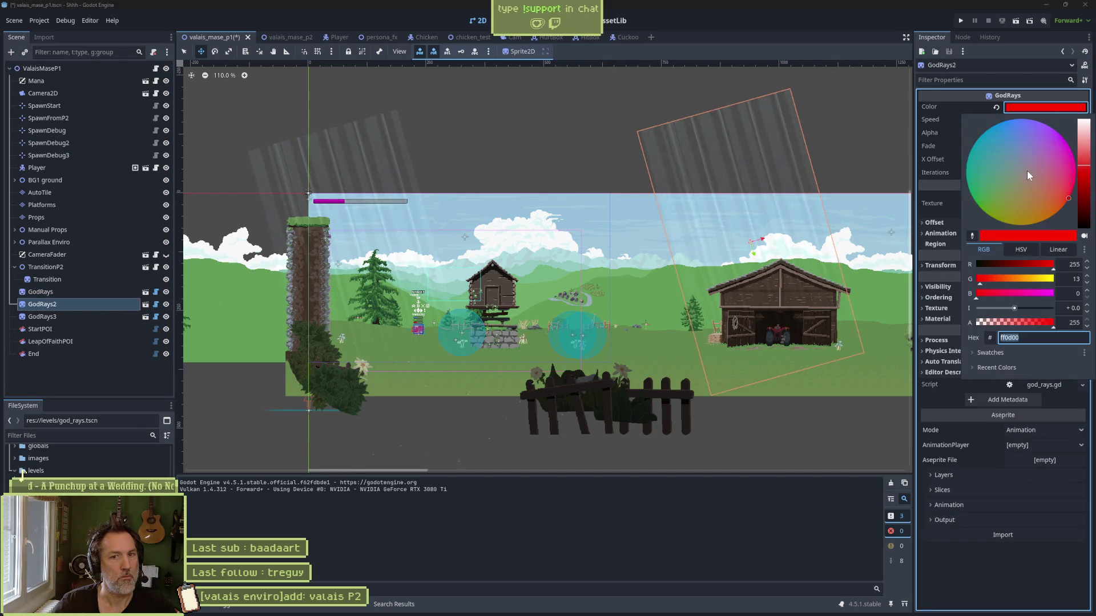
pyautogui.click(1008, 167)
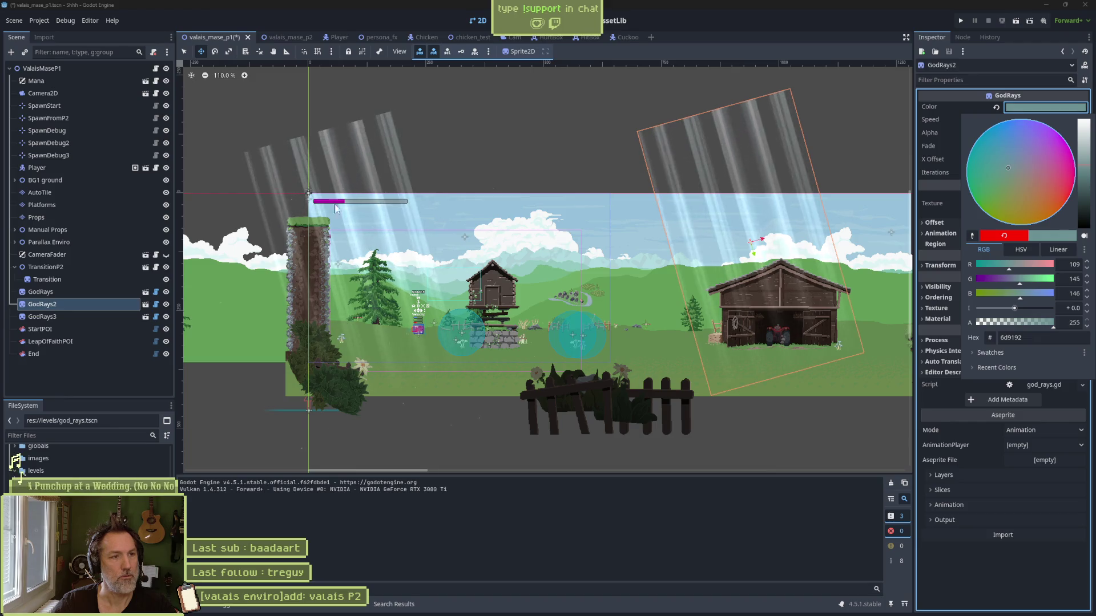
pyautogui.click(525, 110)
pyautogui.click(576, 21)
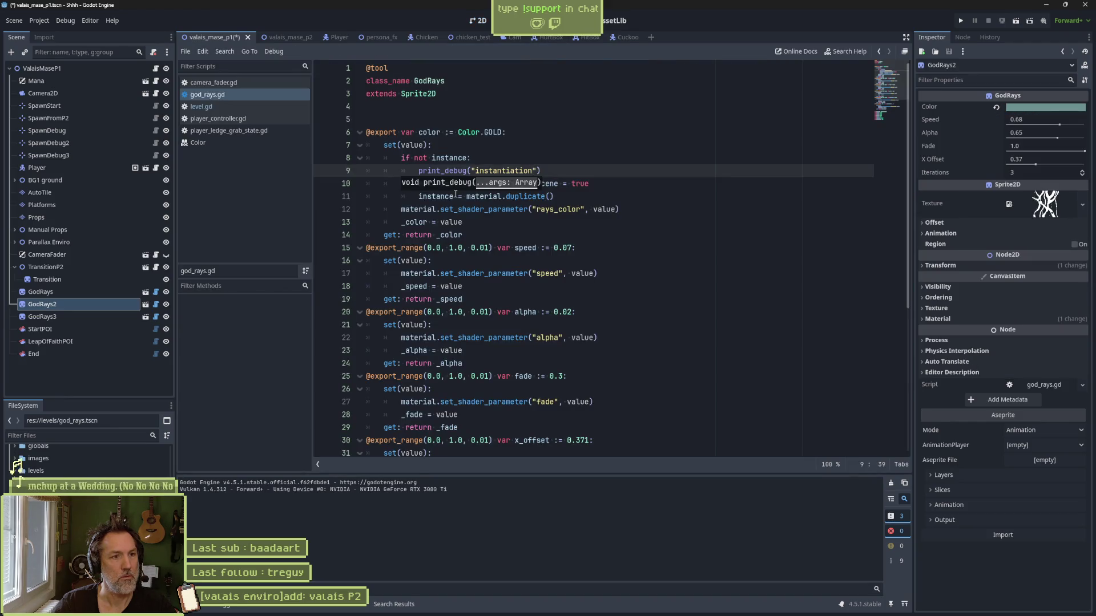
# Step: Replace 'material' with 'instance' on line 12 so the setter colours the duplicate, save, and switch to 2D
pyautogui.doubleClick(432, 158)
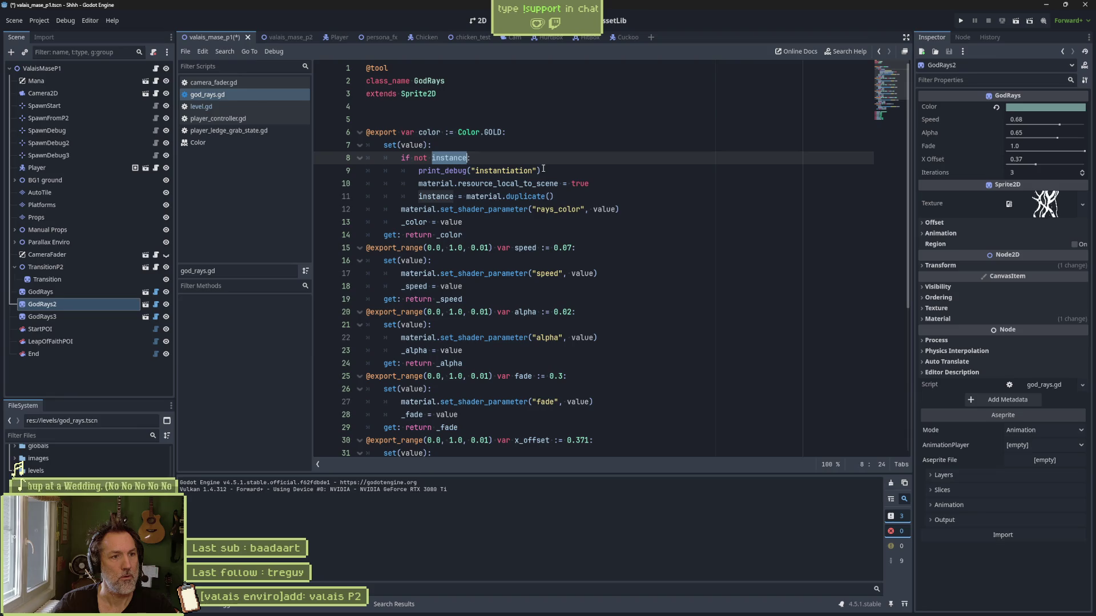
pyautogui.scroll(-5, 543, 168)
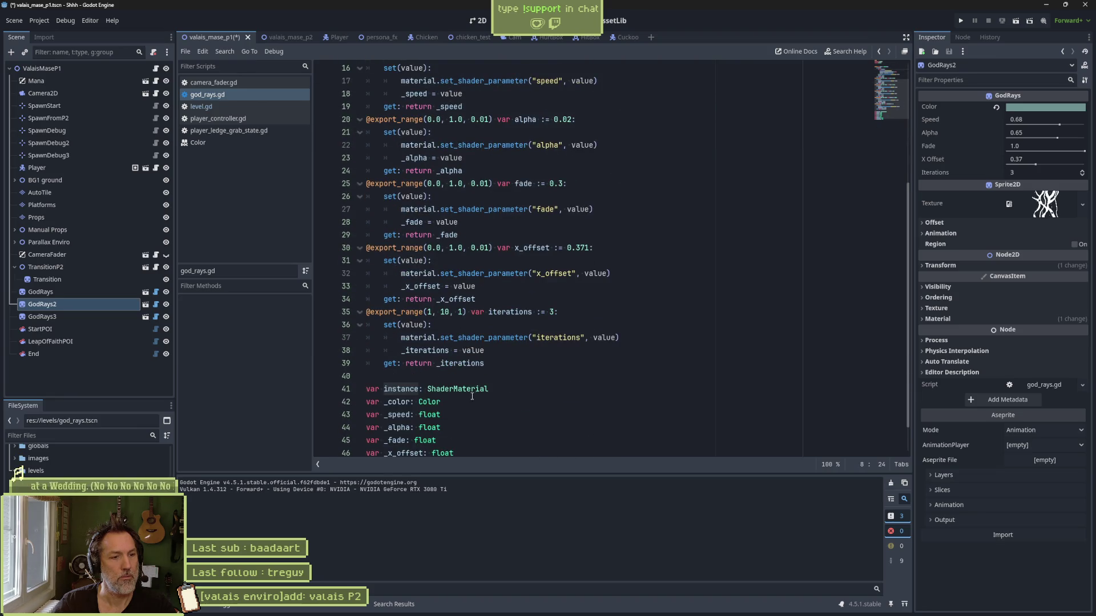
pyautogui.moveTo(484, 395)
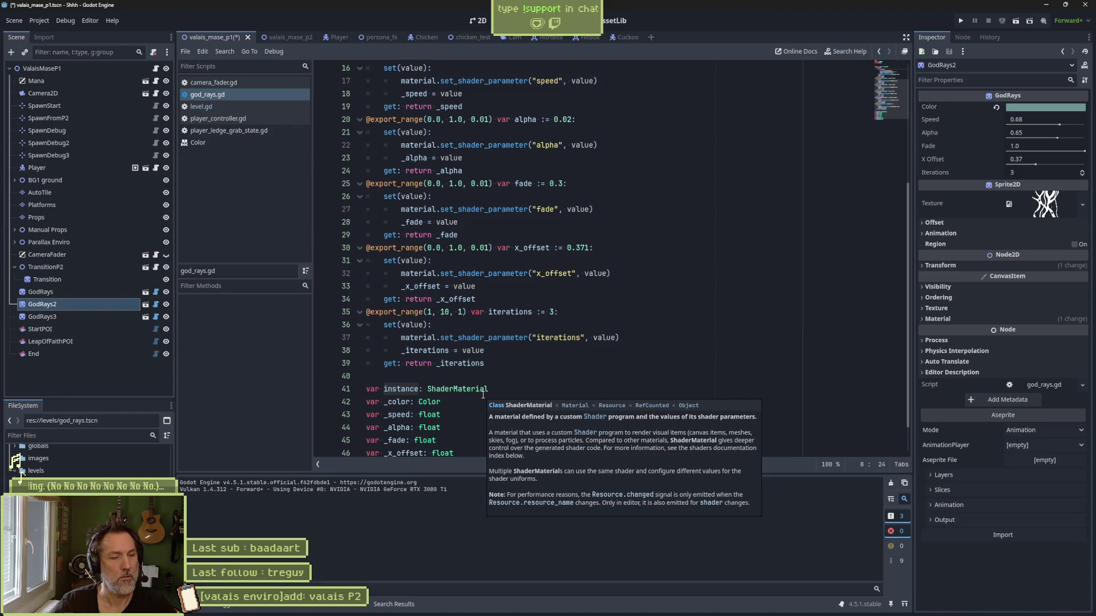
pyautogui.scroll(5, 481, 392)
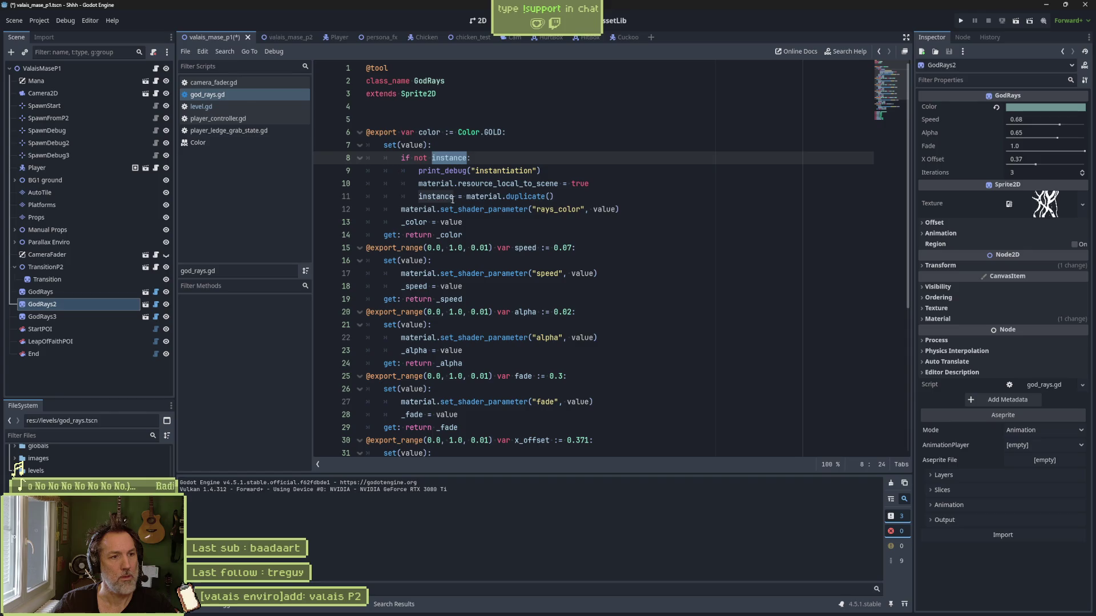
pyautogui.press('F3')
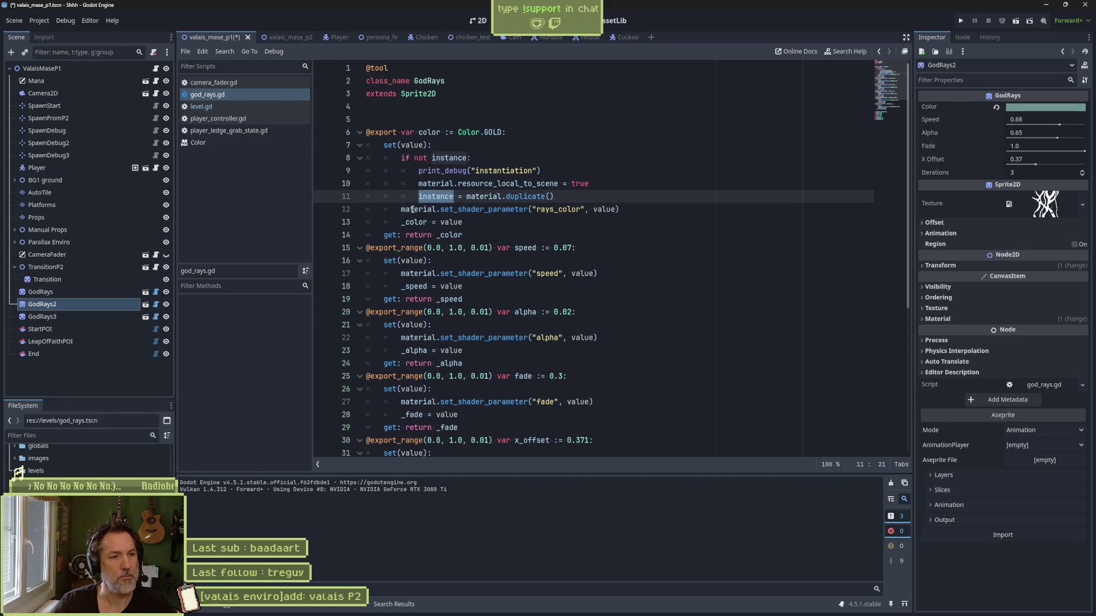
pyautogui.click(414, 207)
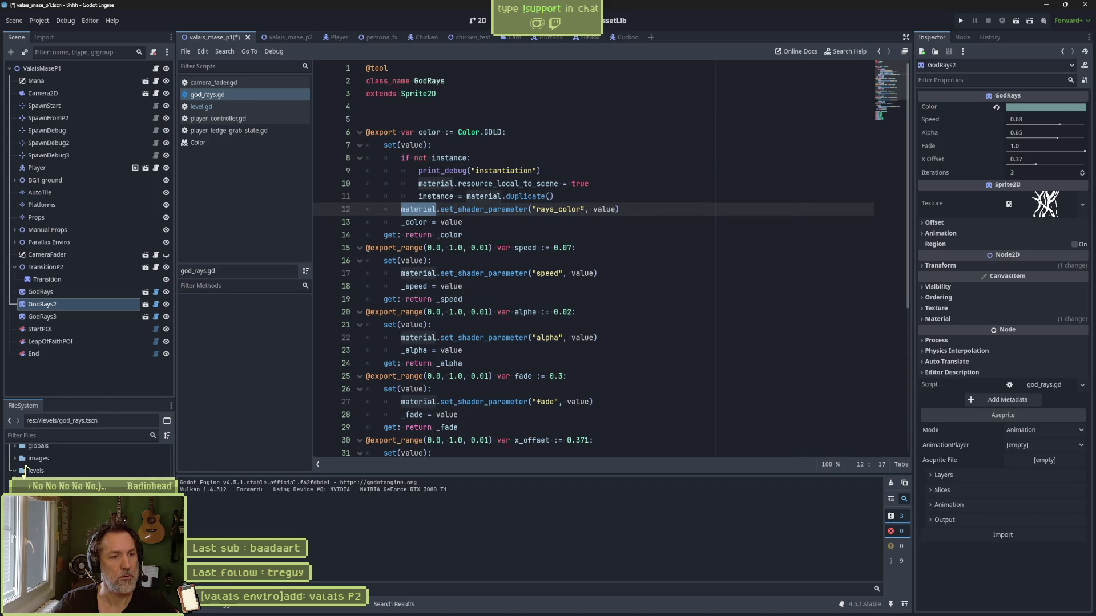
pyautogui.write('instance')
pyautogui.hotkey('ctrl', 's')
pyautogui.hotkey('ctrl', 'F1')
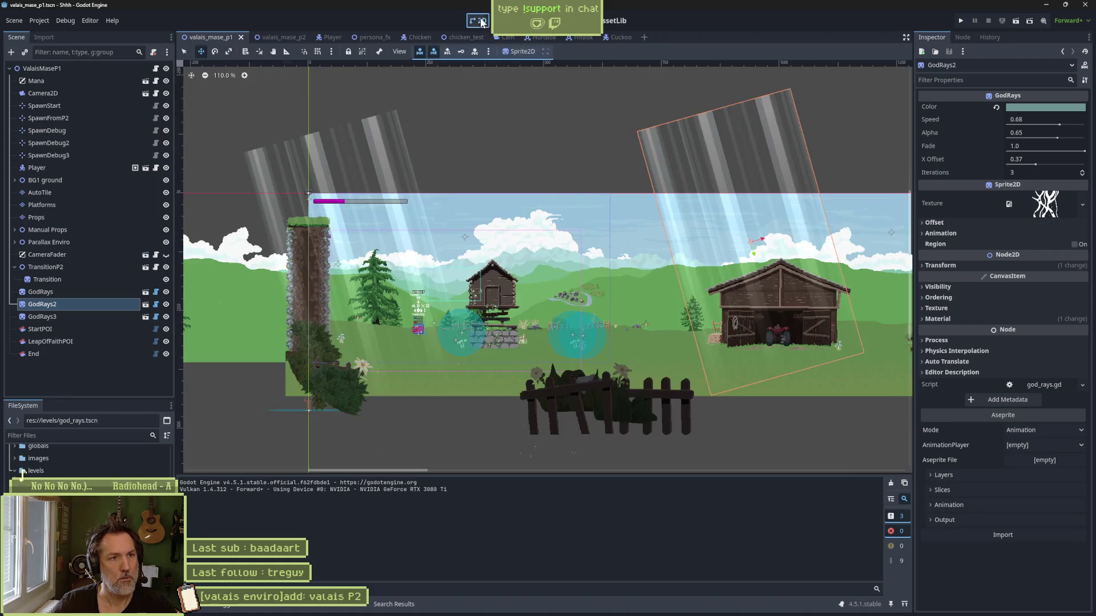
# Step: Recolour GodRays2 to a pale pink
pyautogui.click(1045, 107)
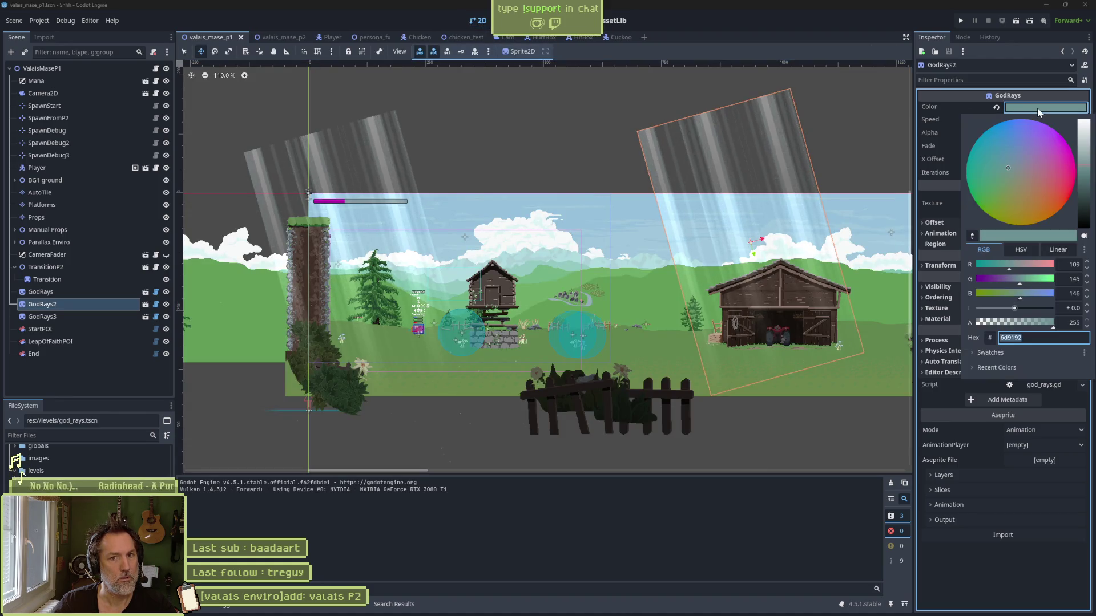
pyautogui.click(1026, 187)
pyautogui.click(1052, 148)
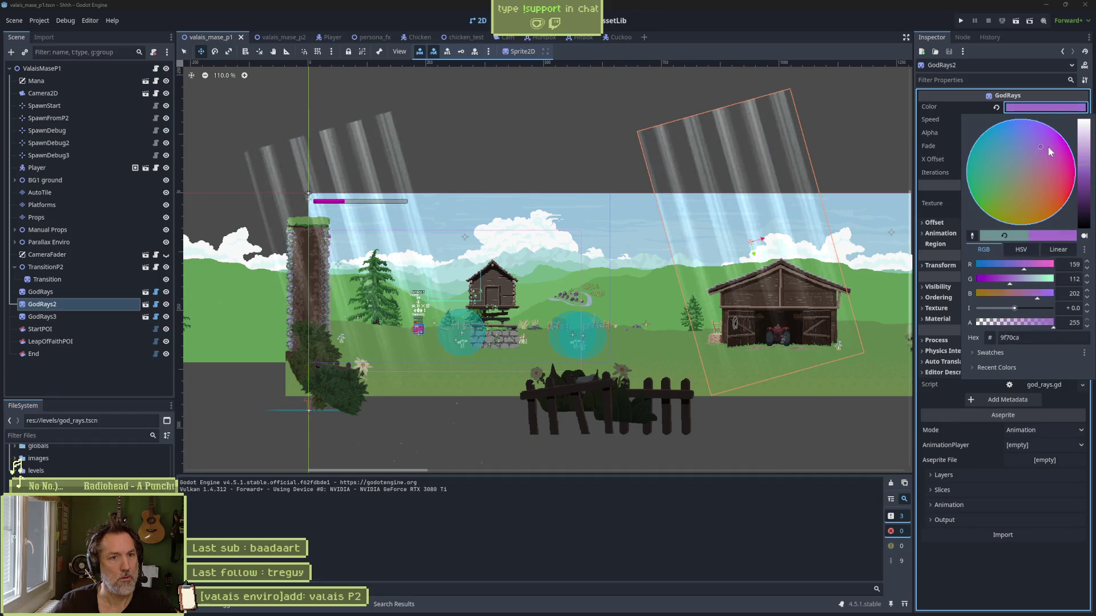
pyautogui.moveTo(1083, 171); pyautogui.dragTo(1085, 141)
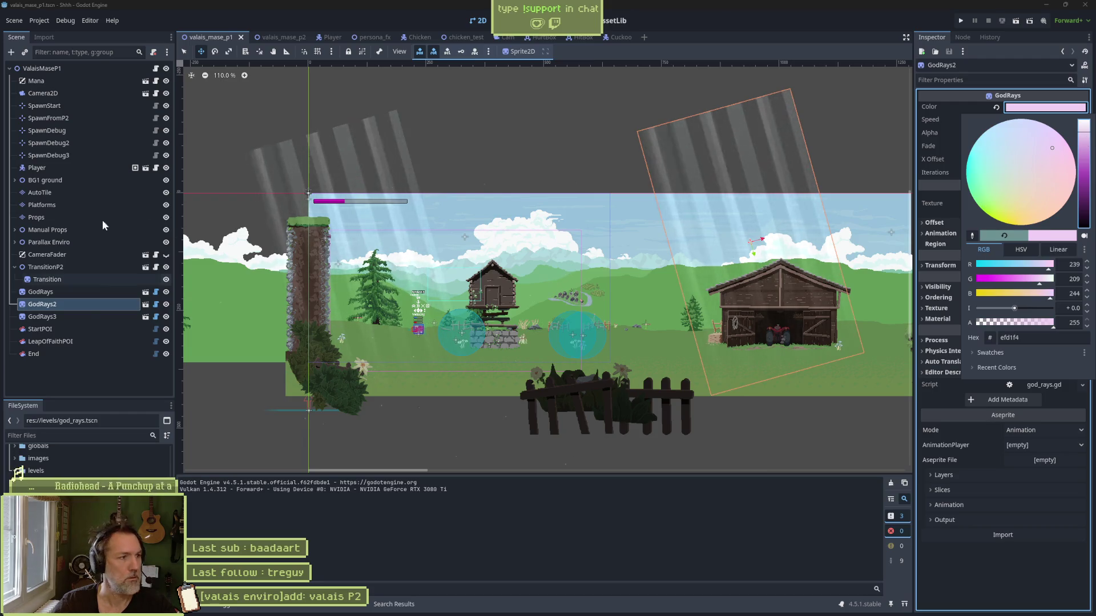
pyautogui.click(90, 311)
# Step: Select GodRays and set its colour to magenta e100ce
pyautogui.click(87, 294)
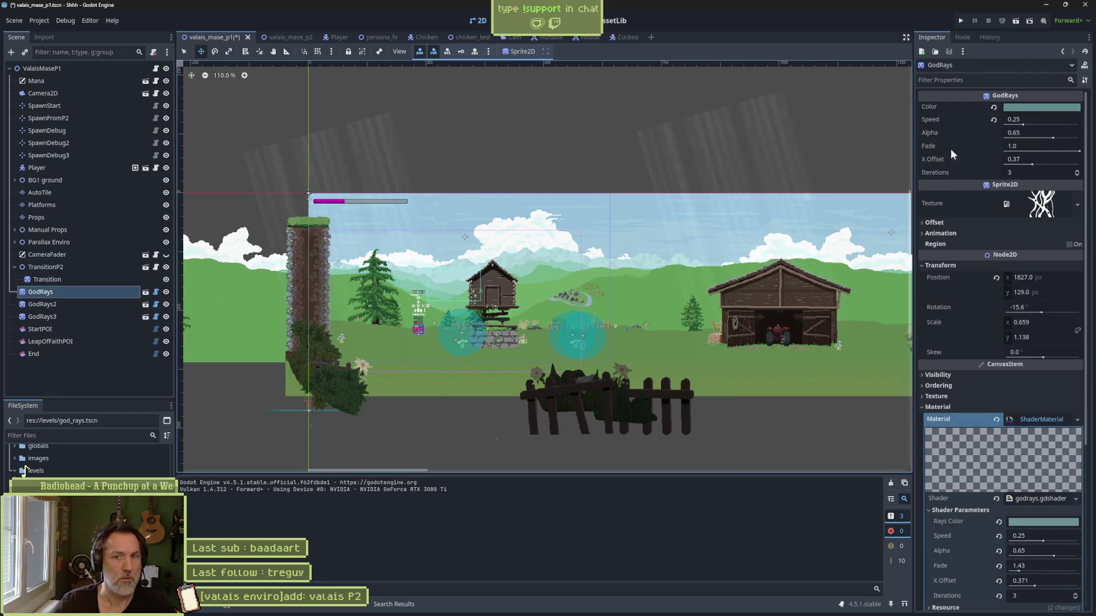
pyautogui.click(1042, 107)
pyautogui.moveTo(1078, 181); pyautogui.dragTo(1081, 131)
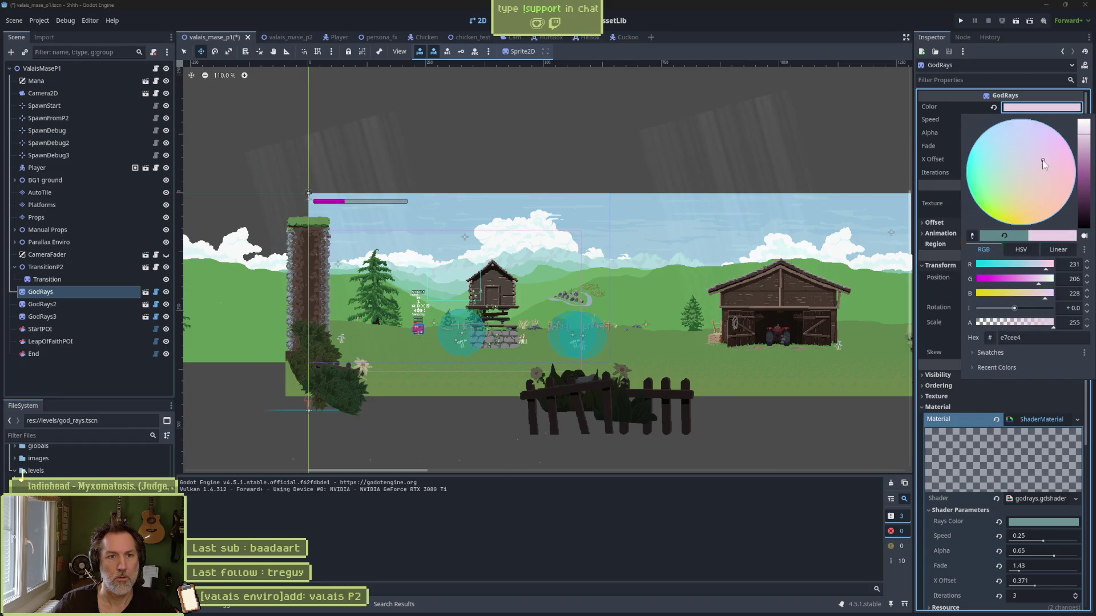
pyautogui.moveTo(1007, 282); pyautogui.dragTo(971, 281)
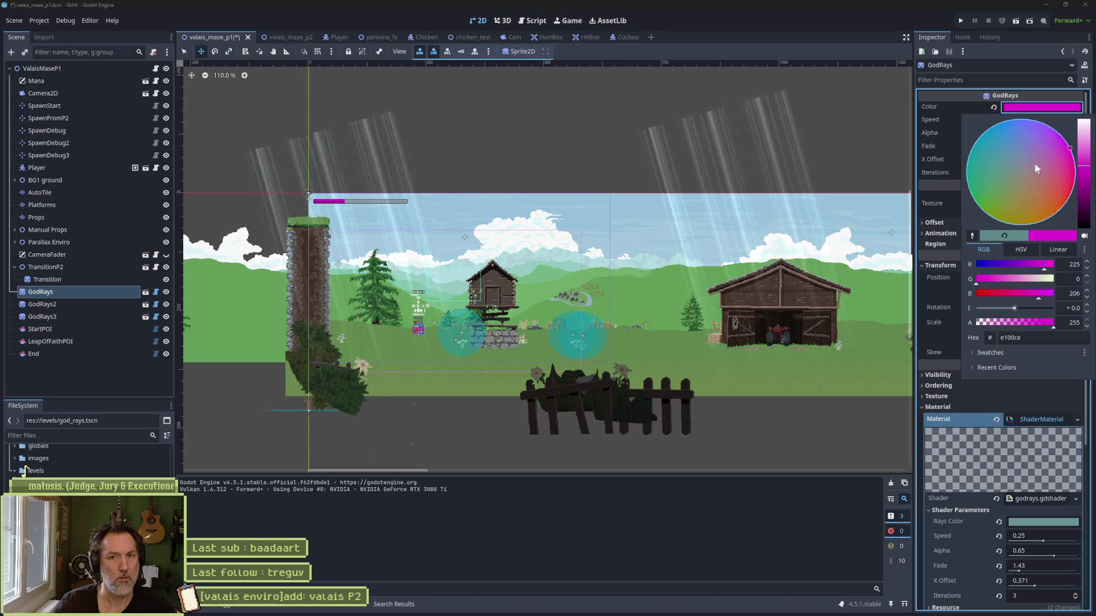
pyautogui.click(739, 553)
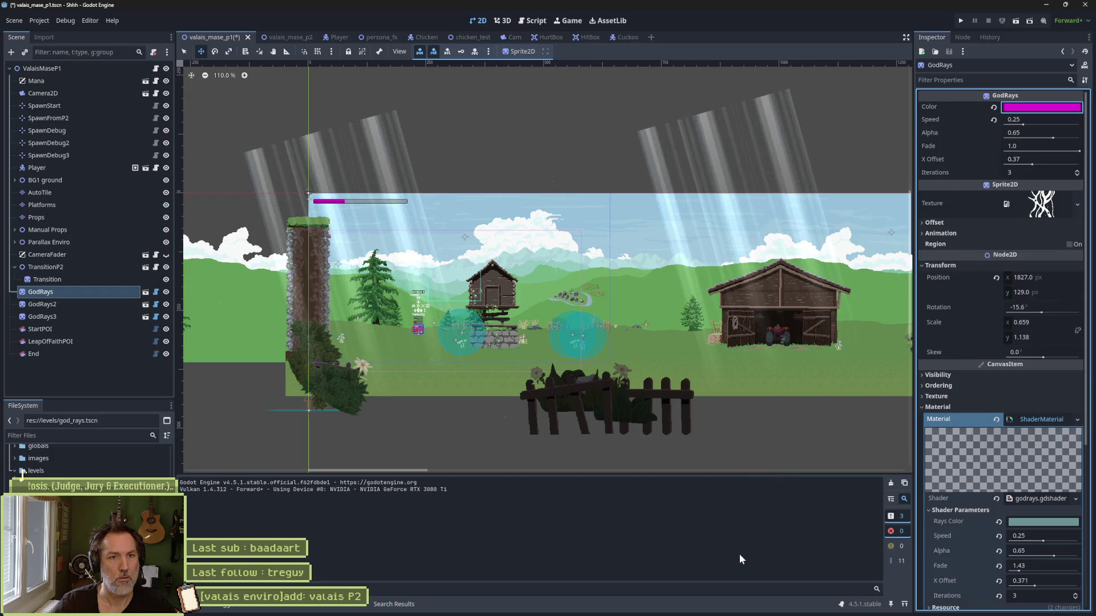
# Step: Add an else: line after the duplicate() call in god_rays.gd
pyautogui.click(527, 21)
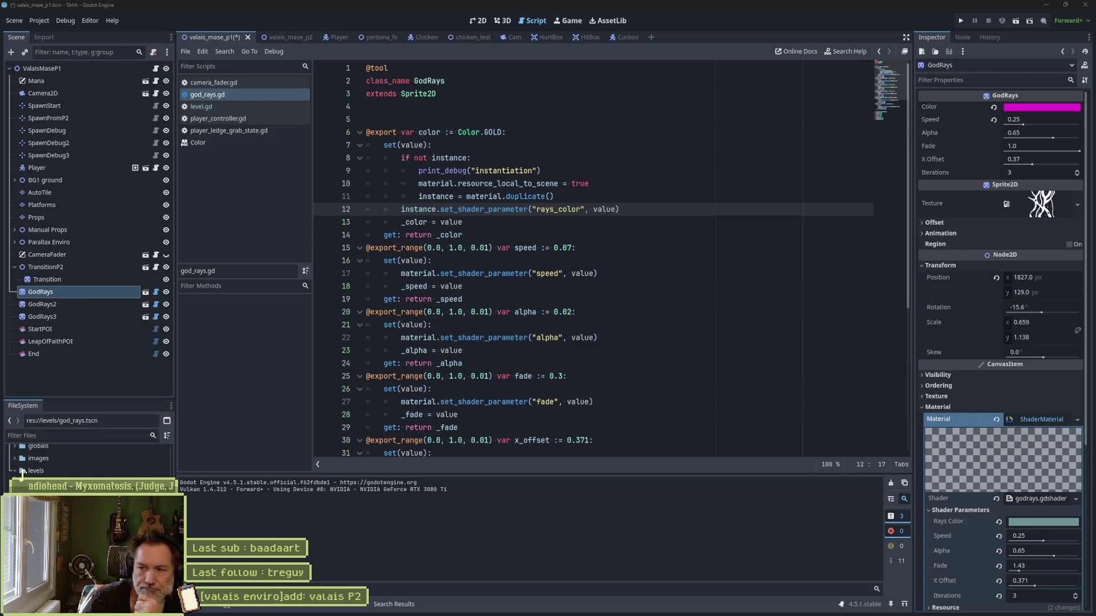
pyautogui.click(557, 221)
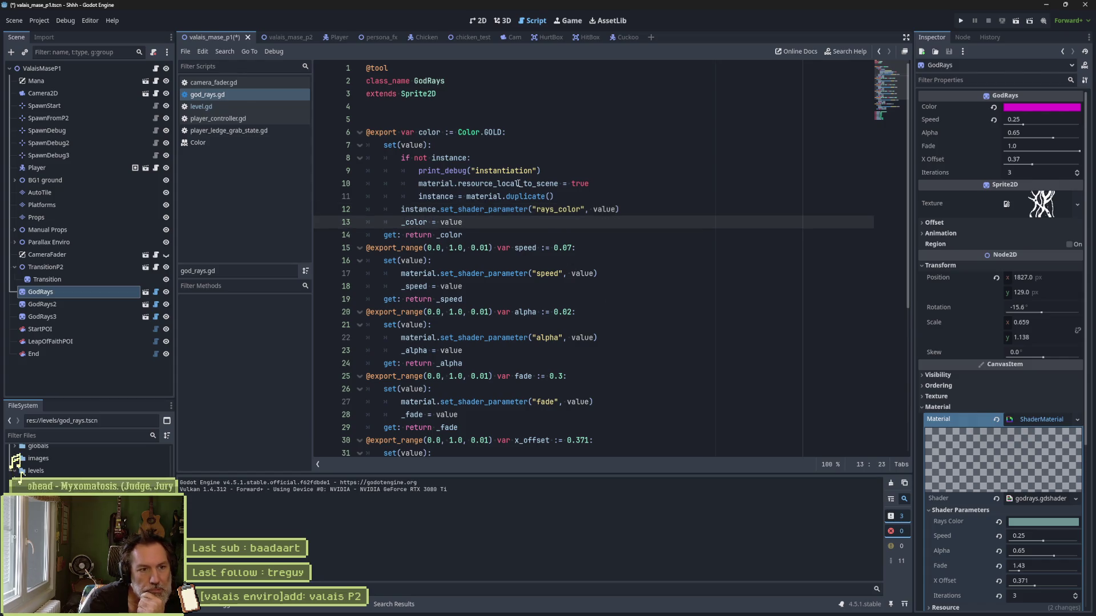
pyautogui.moveTo(556, 170); pyautogui.dragTo(557, 165)
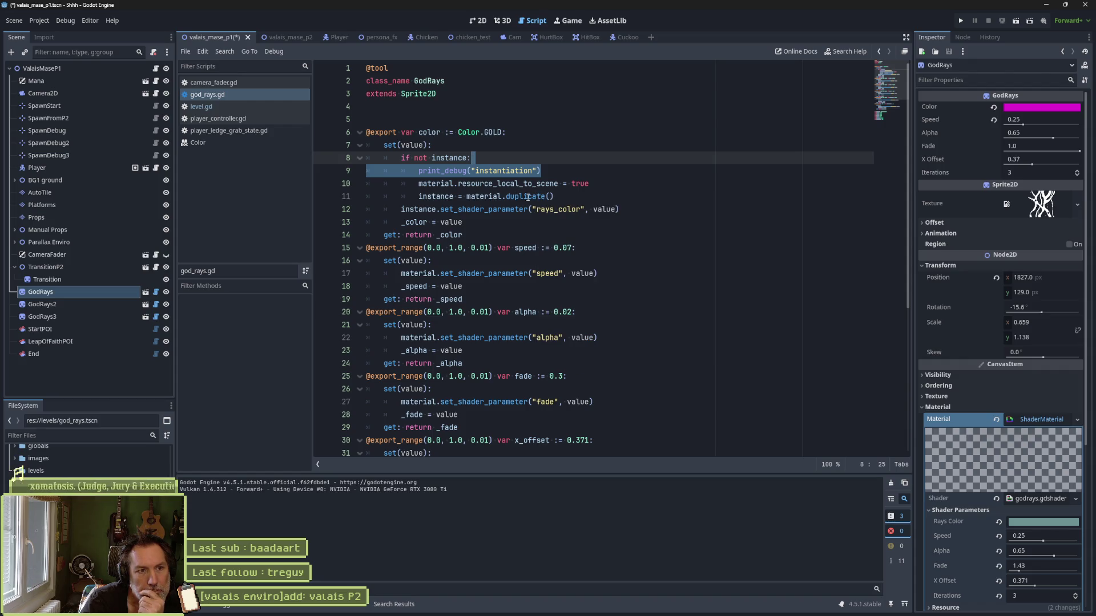
pyautogui.click(565, 196)
pyautogui.press('Return')
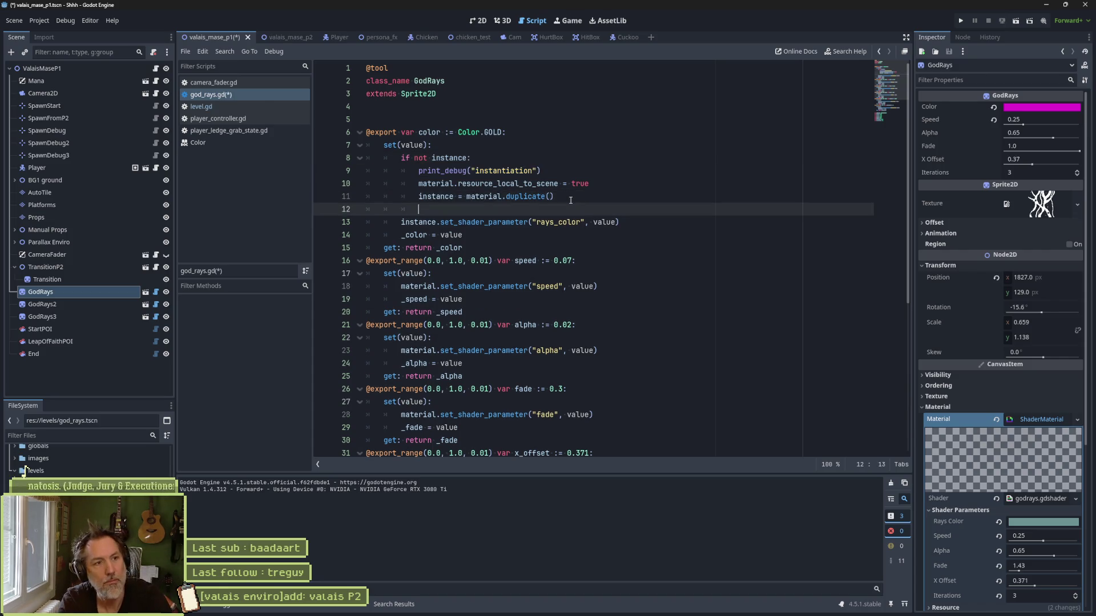
pyautogui.write('else:')
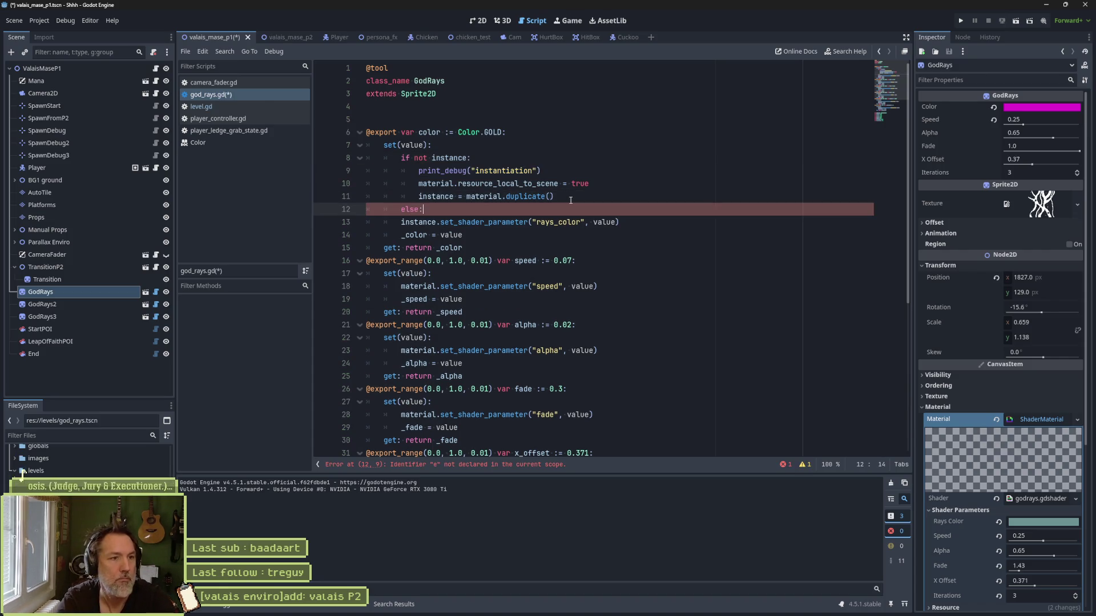
# Step: Put print_debug("instantiation exists") under else and save the script
pyautogui.click(564, 167)
pyautogui.hotkey('ctrl', 'c')
pyautogui.click(529, 209)
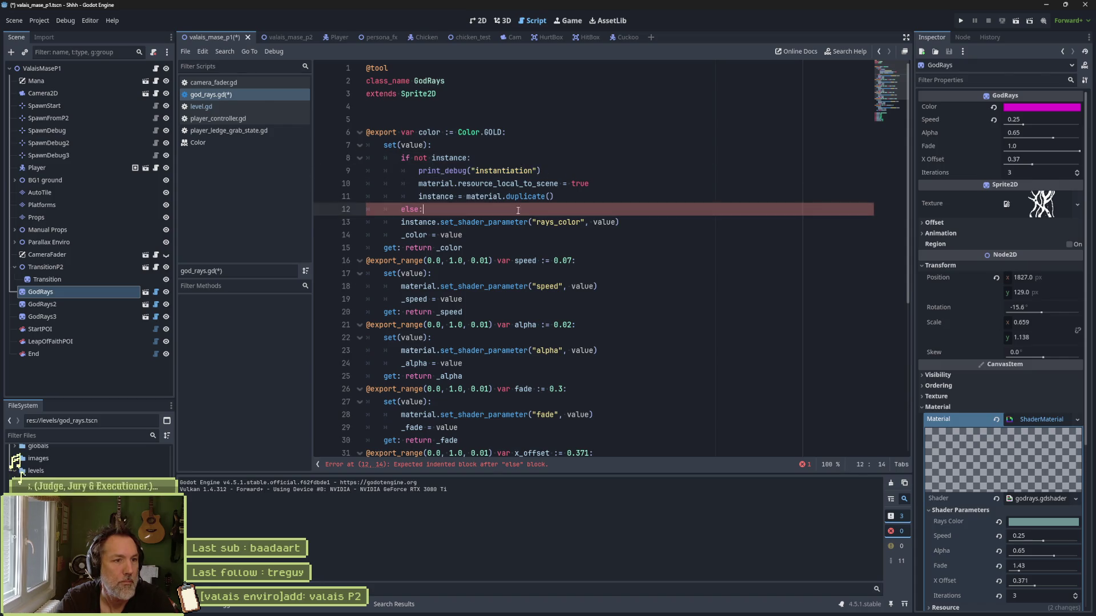
pyautogui.press('Return')
pyautogui.hotkey('ctrl', 'v')
pyautogui.write('exists')
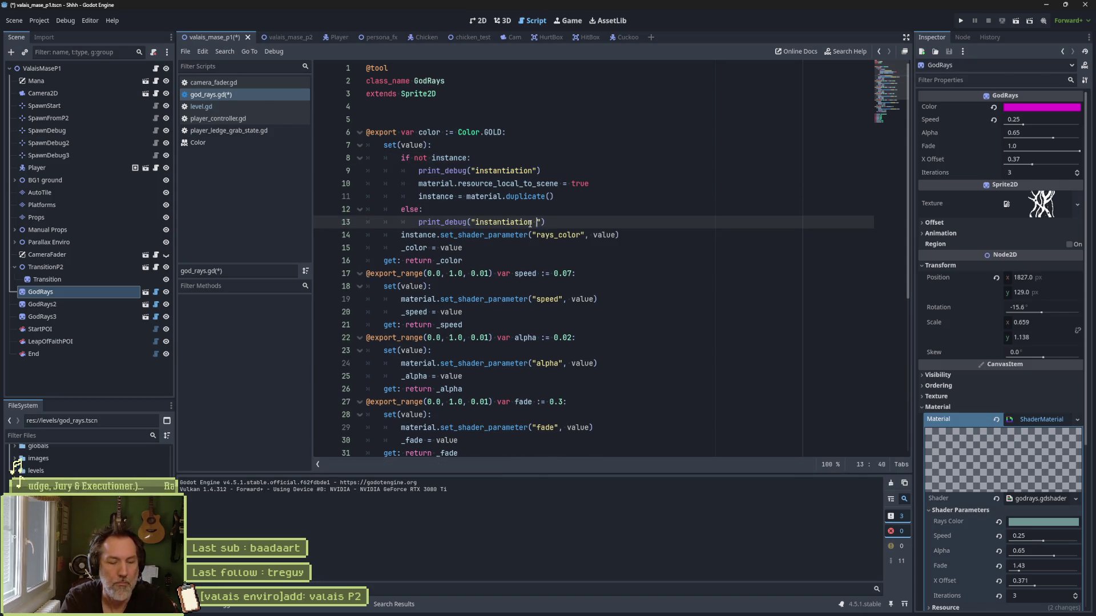
pyautogui.hotkey('ctrl', 's')
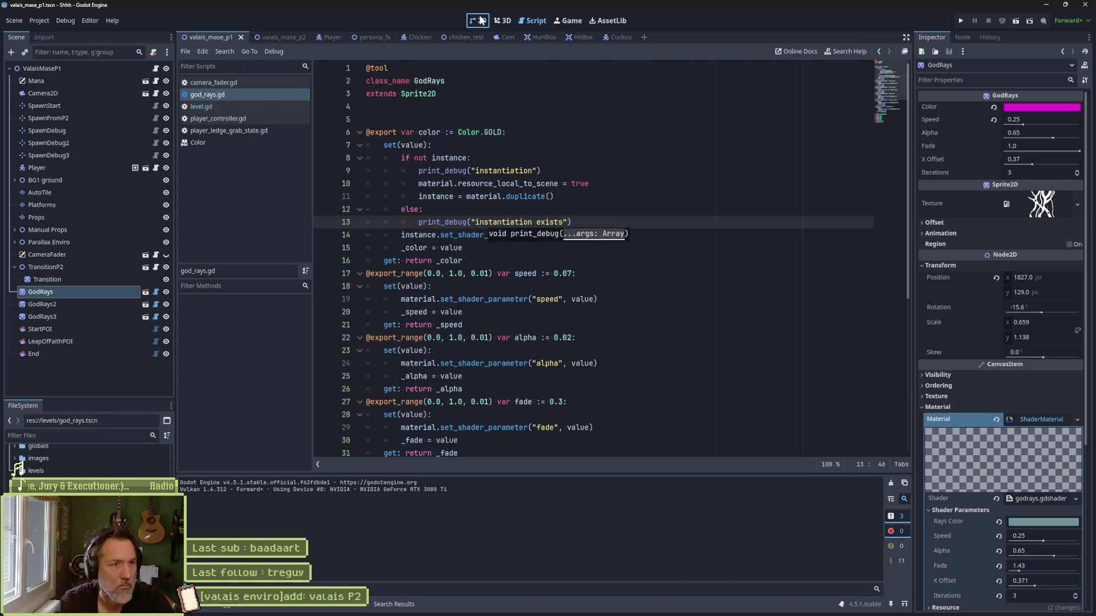
# Step: Set the GodRays colour to greyish teal 758e92 and return to god_rays.gd
pyautogui.click(480, 20)
pyautogui.click(1045, 106)
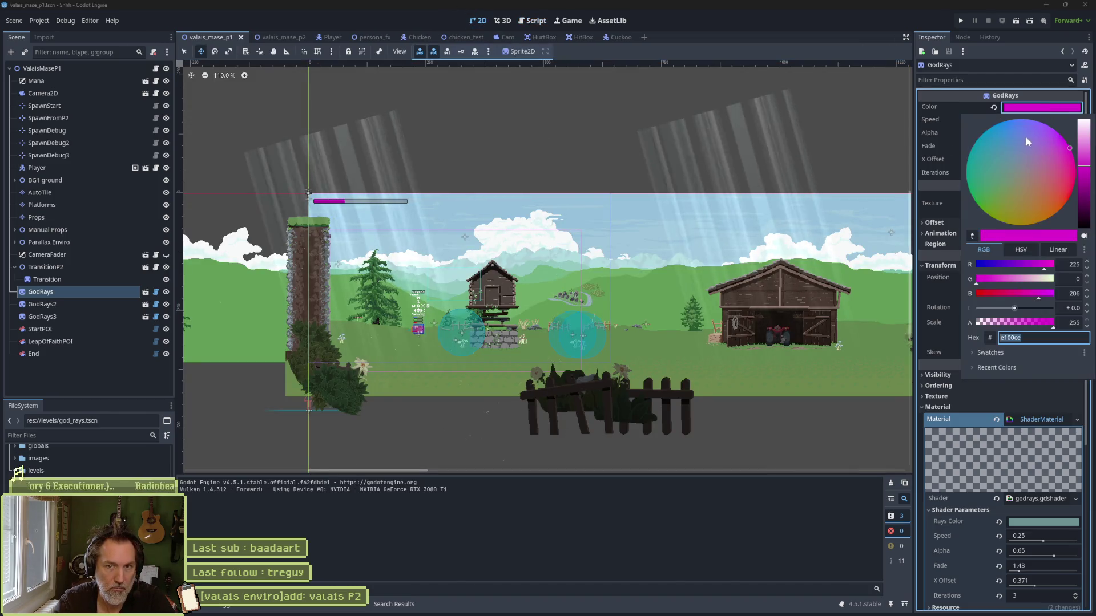
pyautogui.click(1012, 167)
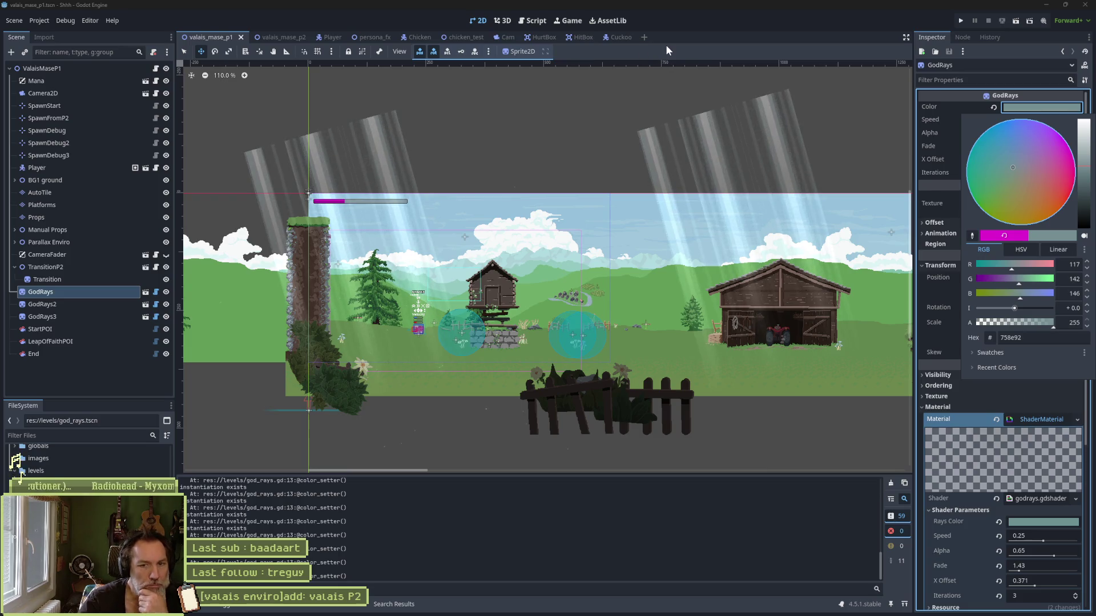
pyautogui.click(535, 23)
pyautogui.click(536, 23)
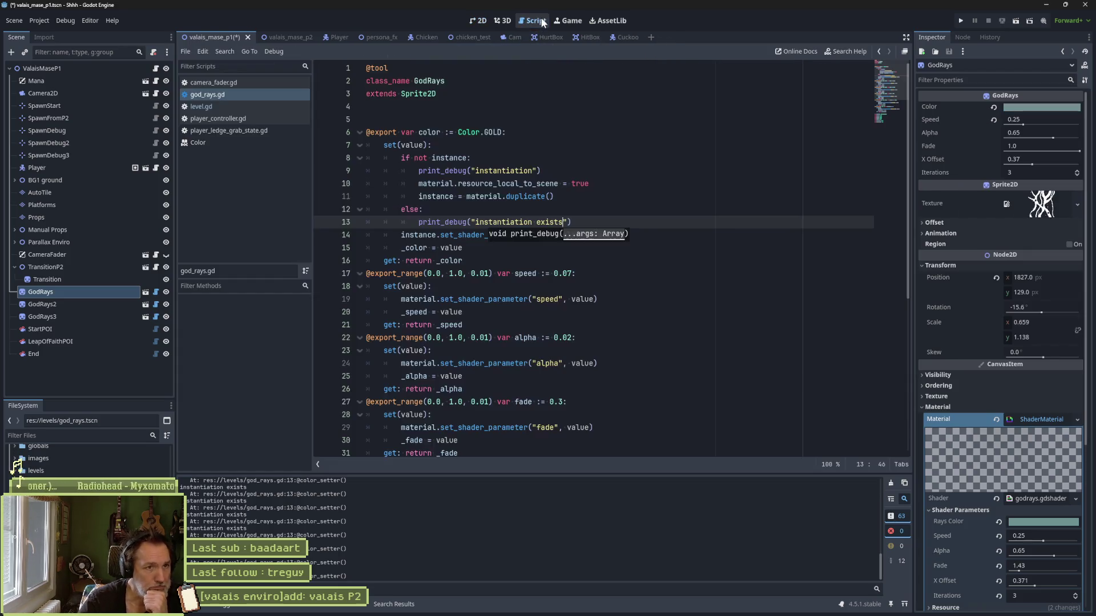
# Step: Delete the else branch from the colour setter and look up the duplicate() documentation
pyautogui.click(606, 214)
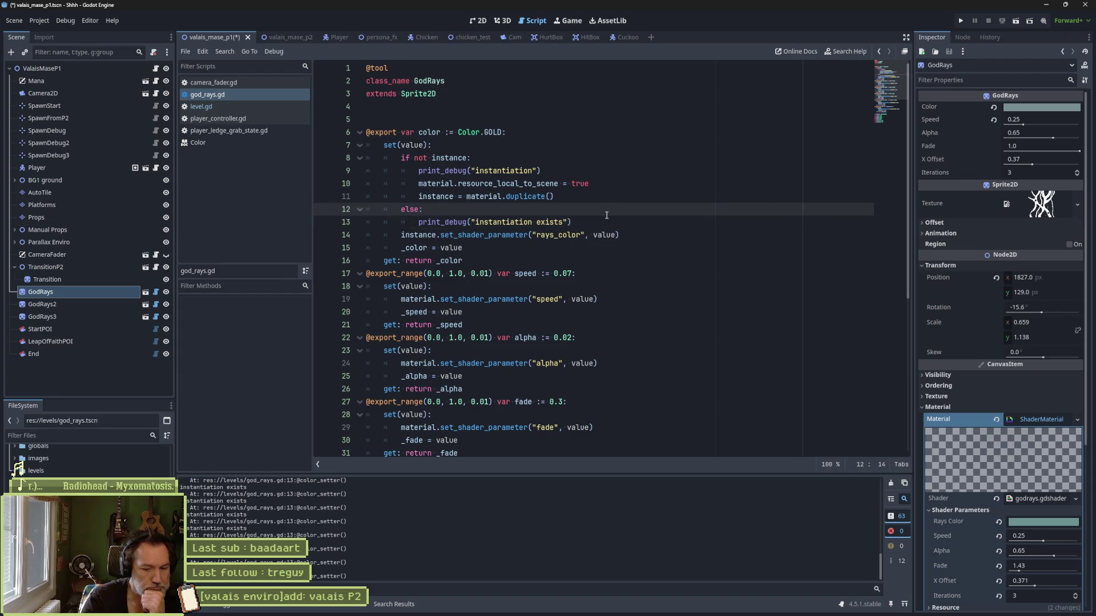
pyautogui.hotkey('ctrl', 'shift', 'k')
pyautogui.hotkey('ctrl', 'shift', 'k')
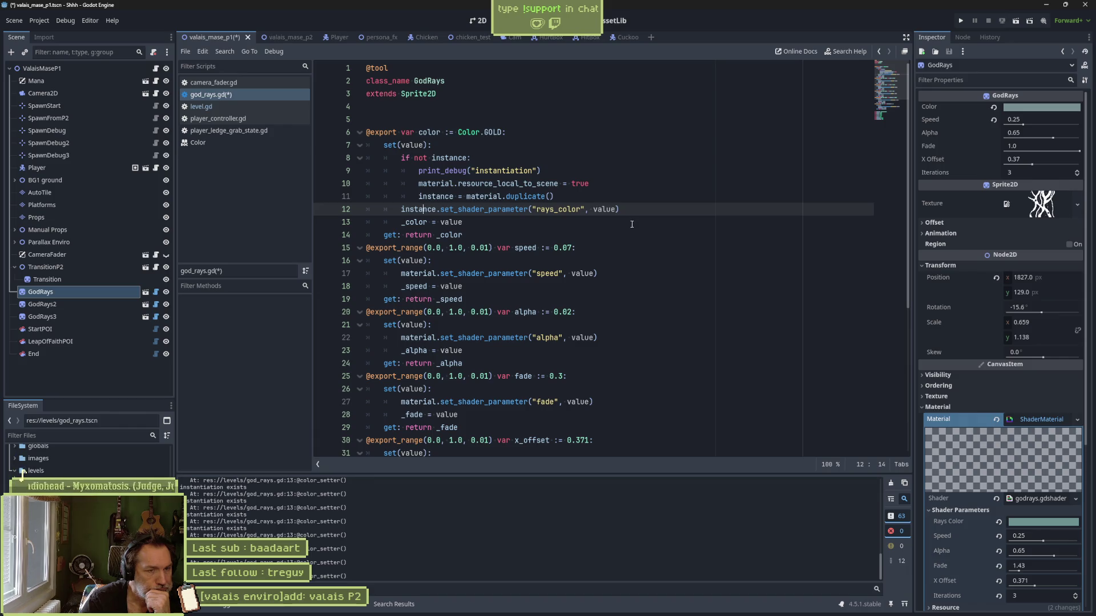
pyautogui.doubleClick(501, 200)
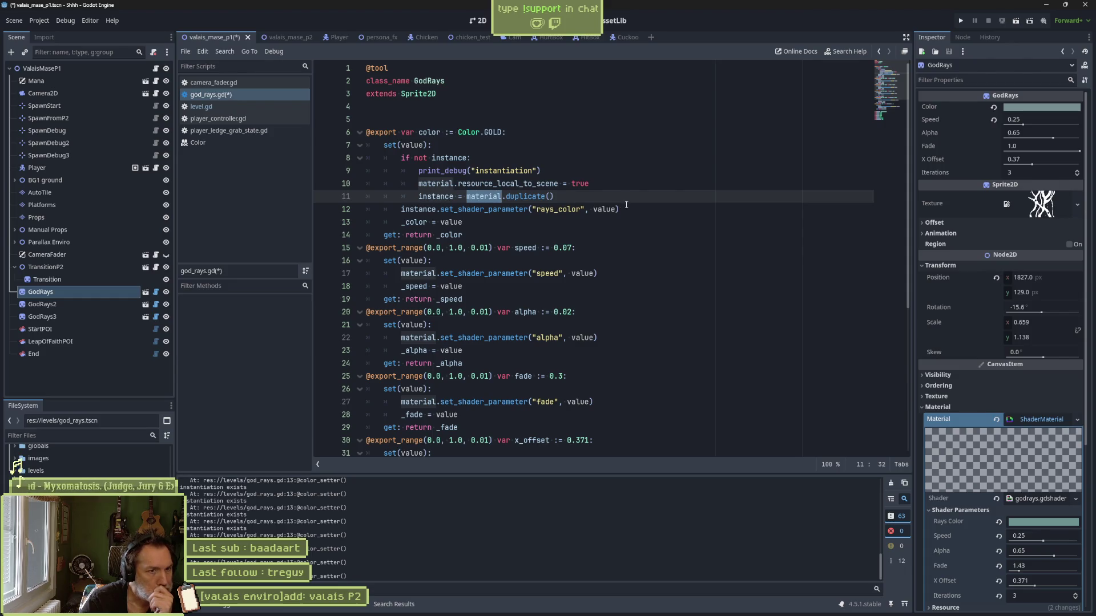
pyautogui.keyDown('ctrl'); pyautogui.click(533, 199); pyautogui.keyUp('ctrl')
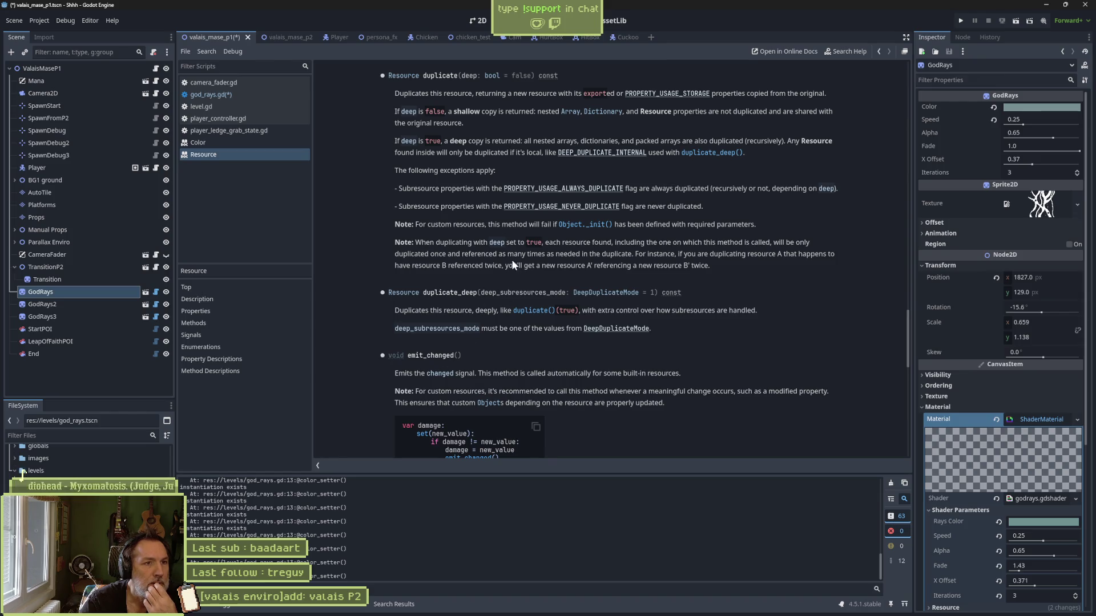
# Step: Read the resource_local_to_scene entry in the Resource docs, then return to god_rays.gd
pyautogui.scroll(5, 509, 265)
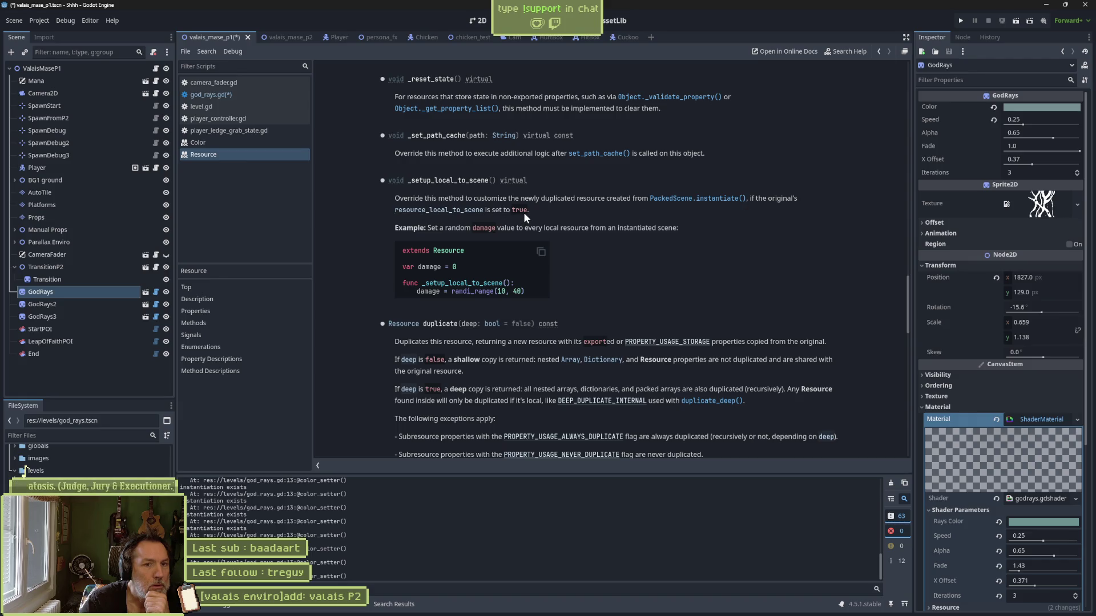
pyautogui.click(465, 211)
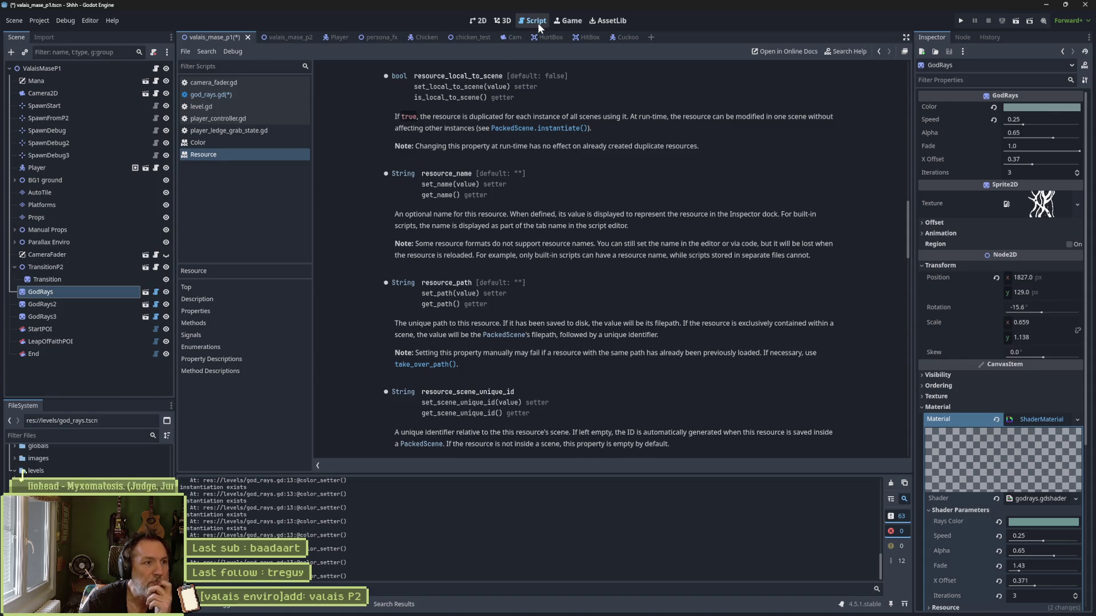
pyautogui.click(251, 95)
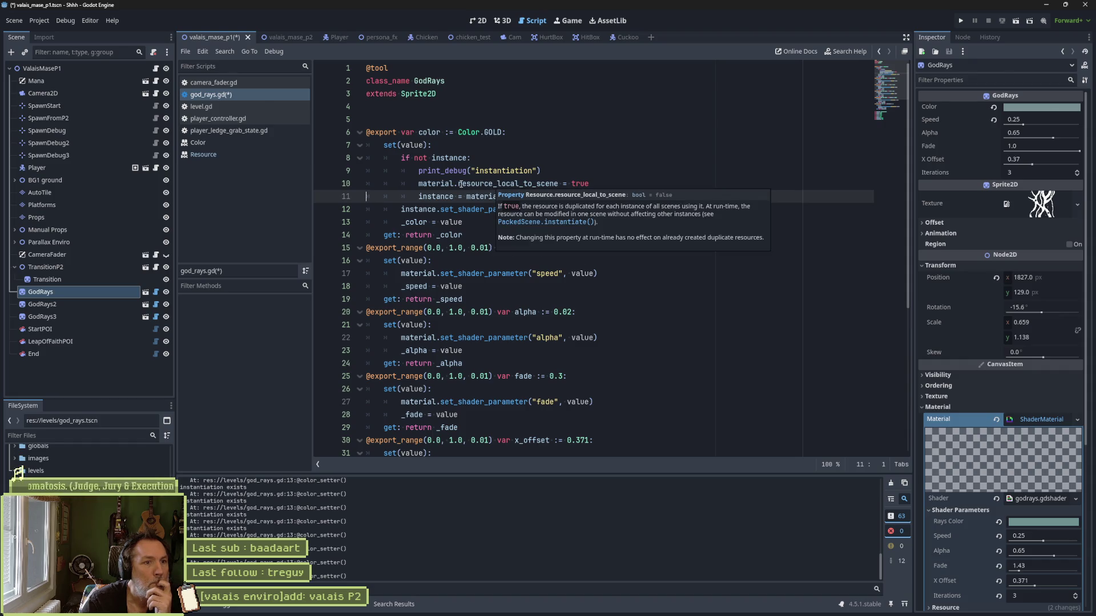
# Step: Copy 'resource_local_to_scene = true' into a new first line of the color setter
pyautogui.moveTo(458, 183); pyautogui.dragTo(593, 184)
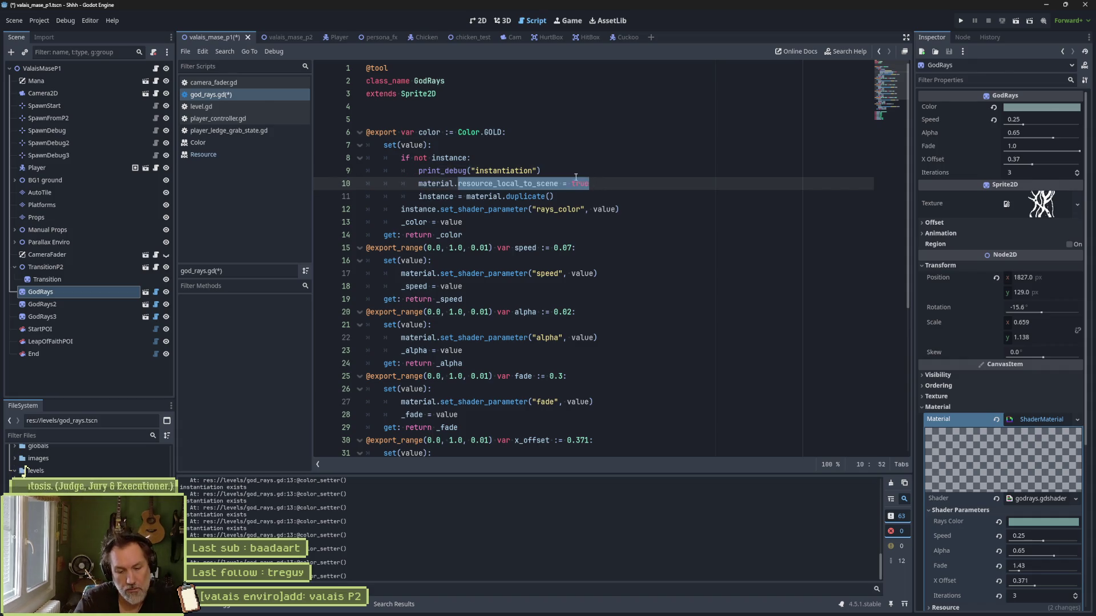
pyautogui.press('Up')
pyautogui.press('Up')
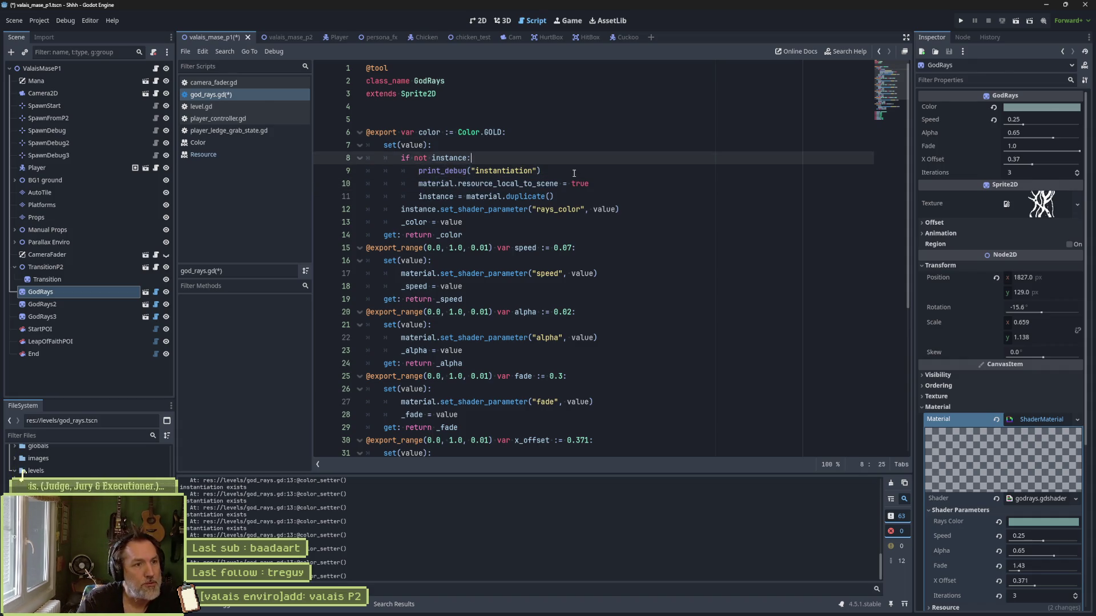
pyautogui.press('Up')
pyautogui.press('Return')
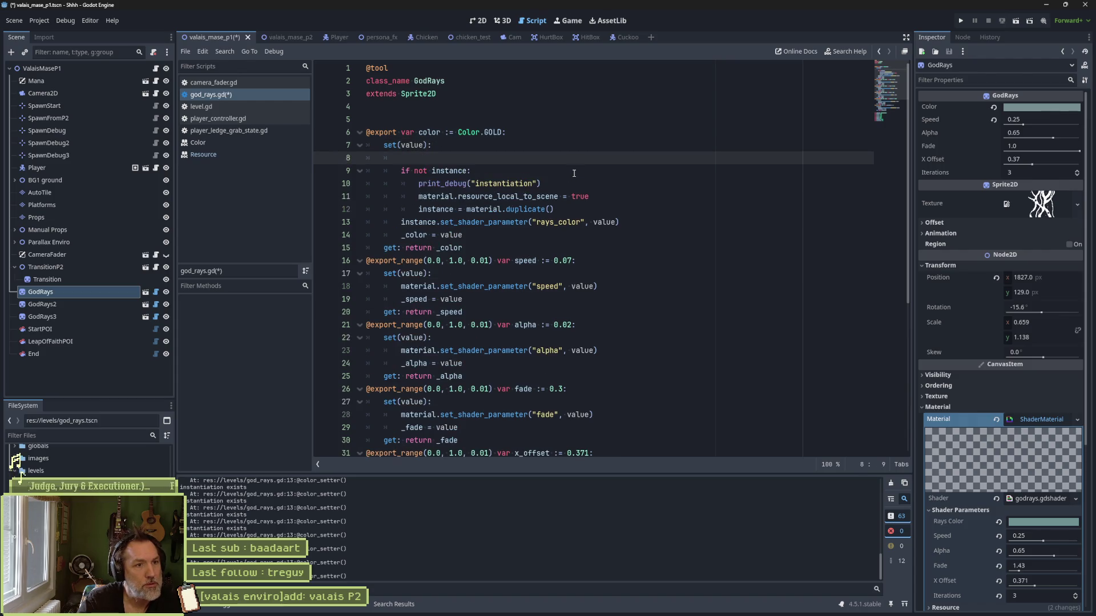
pyautogui.hotkey('ctrl', 'v')
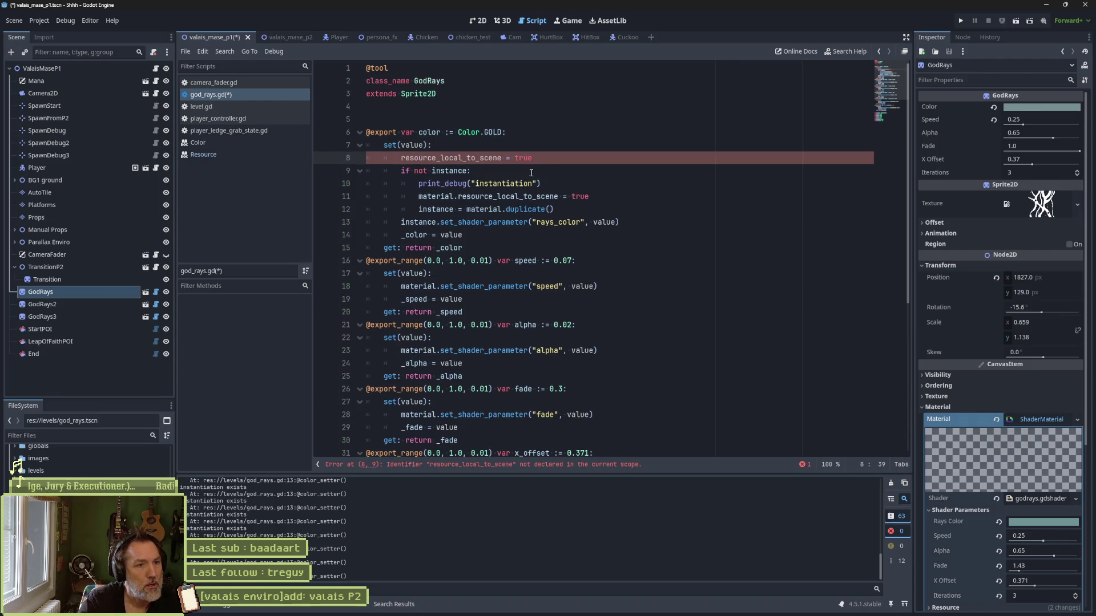
# Step: Prefix the new line with 'material.' and save god_rays.gd
pyautogui.moveTo(457, 196); pyautogui.dragTo(416, 195)
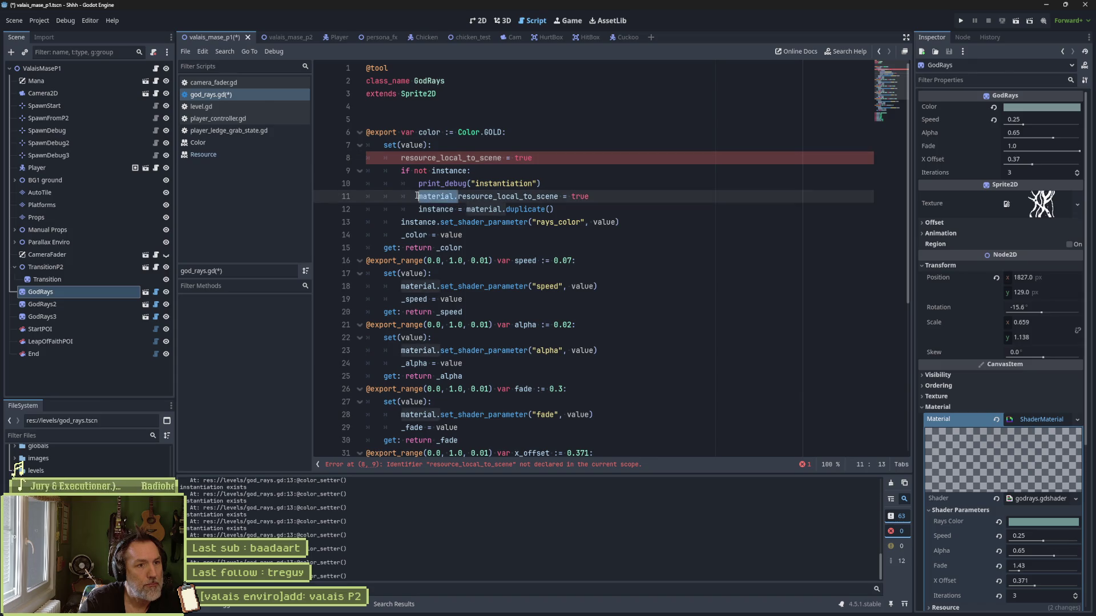
pyautogui.hotkey('ctrl', 'c')
pyautogui.click(401, 157)
pyautogui.hotkey('ctrl', 'v')
pyautogui.hotkey('ctrl', 's')
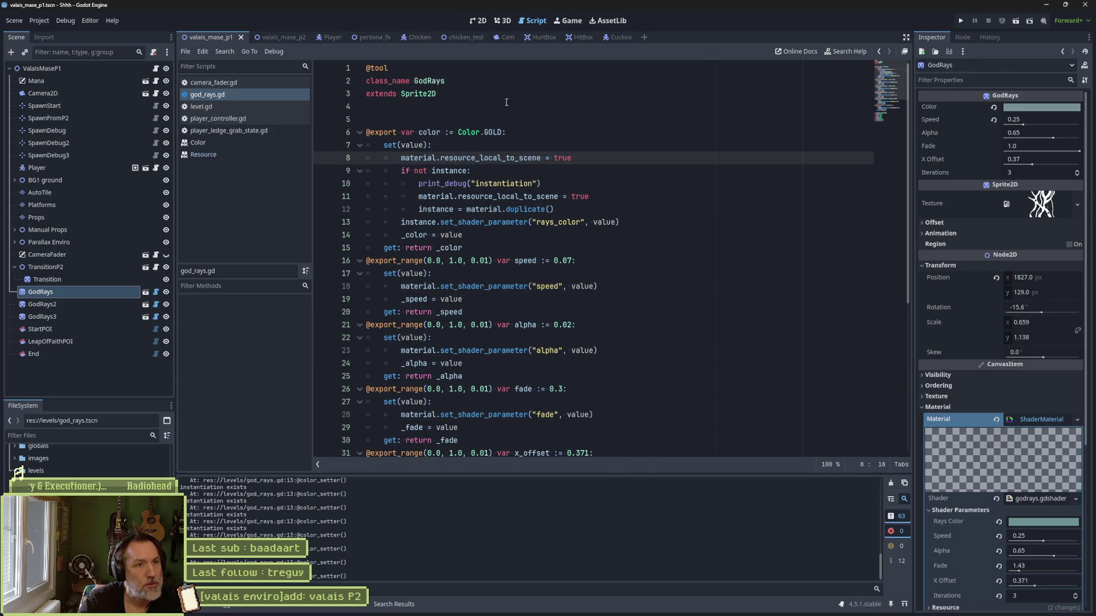
pyautogui.click(475, 21)
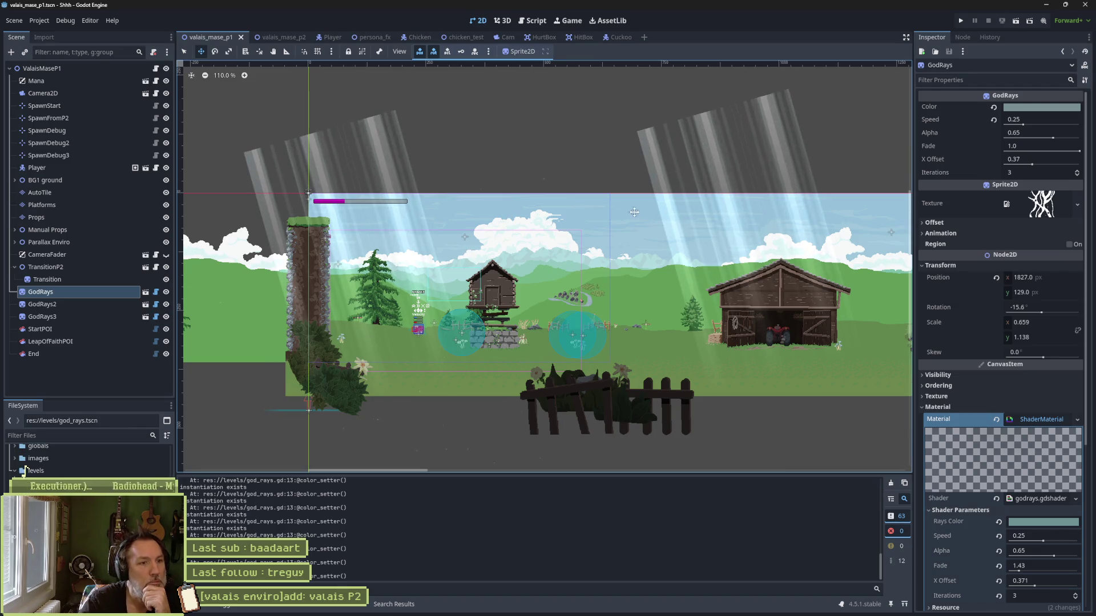
# Step: Try changing the GodRays ray colour to magenta e033ad
pyautogui.click(1034, 109)
pyautogui.click(1067, 159)
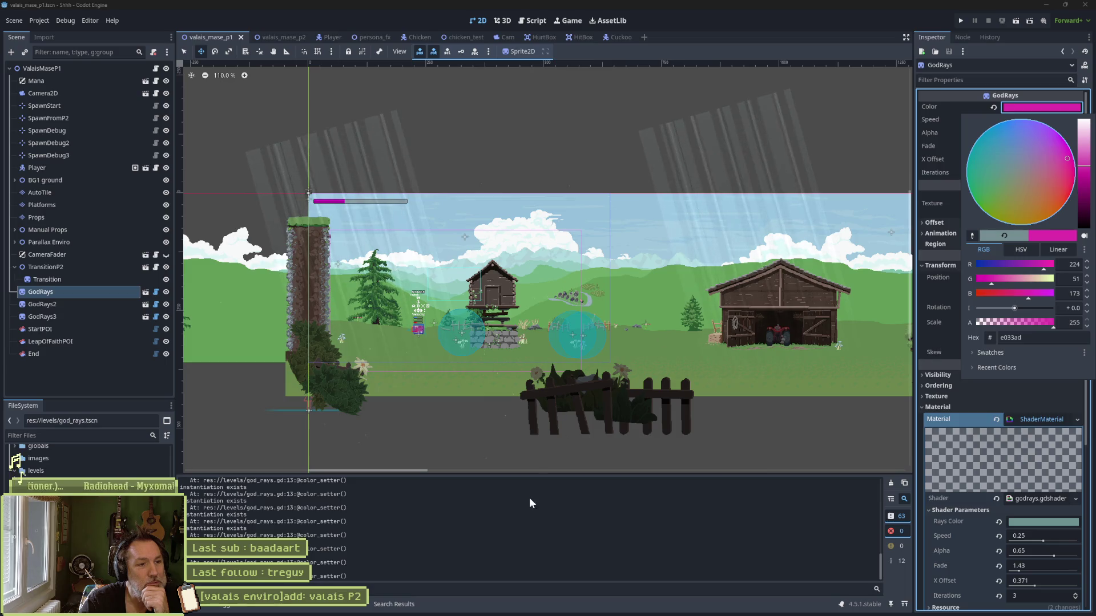
pyautogui.click(530, 22)
pyautogui.click(530, 20)
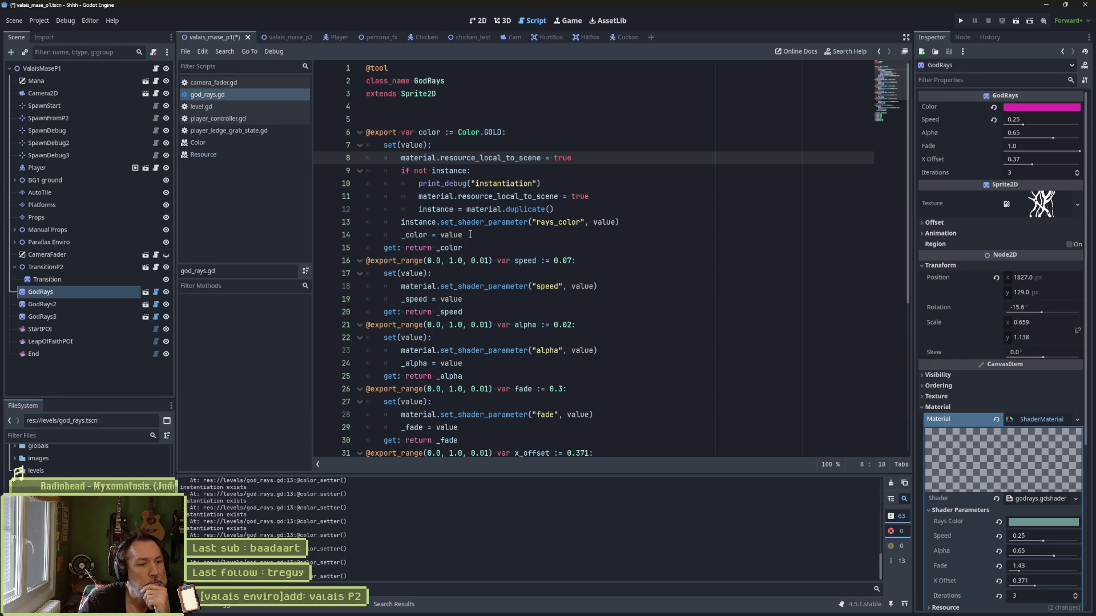
# Step: Clear the output, then replace 'instance' with 'material' in line 13's shader parameter call and save
pyautogui.click(890, 484)
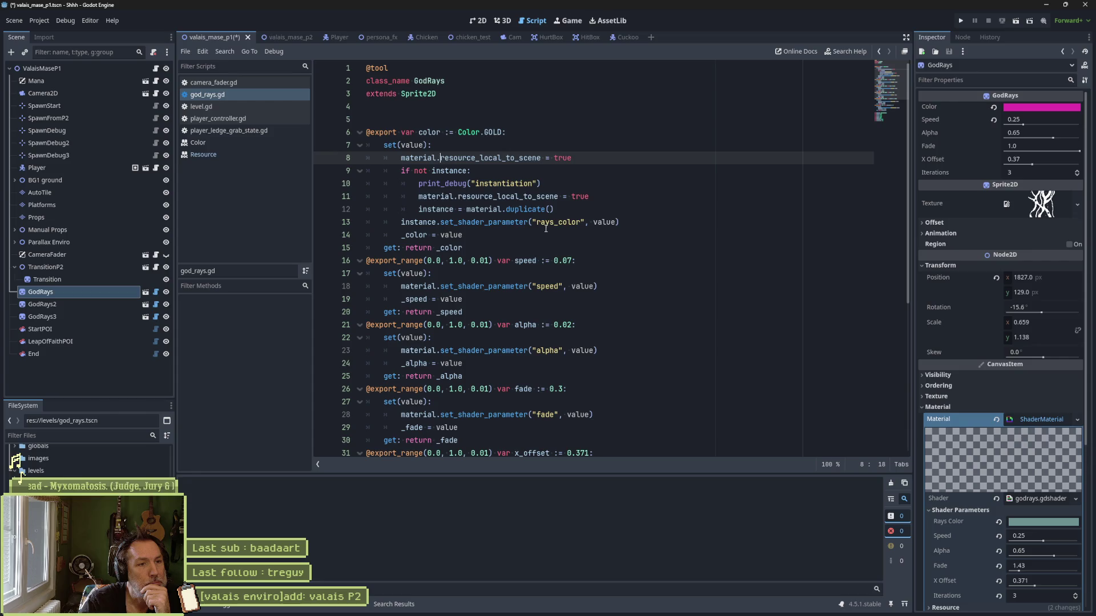
pyautogui.click(421, 209)
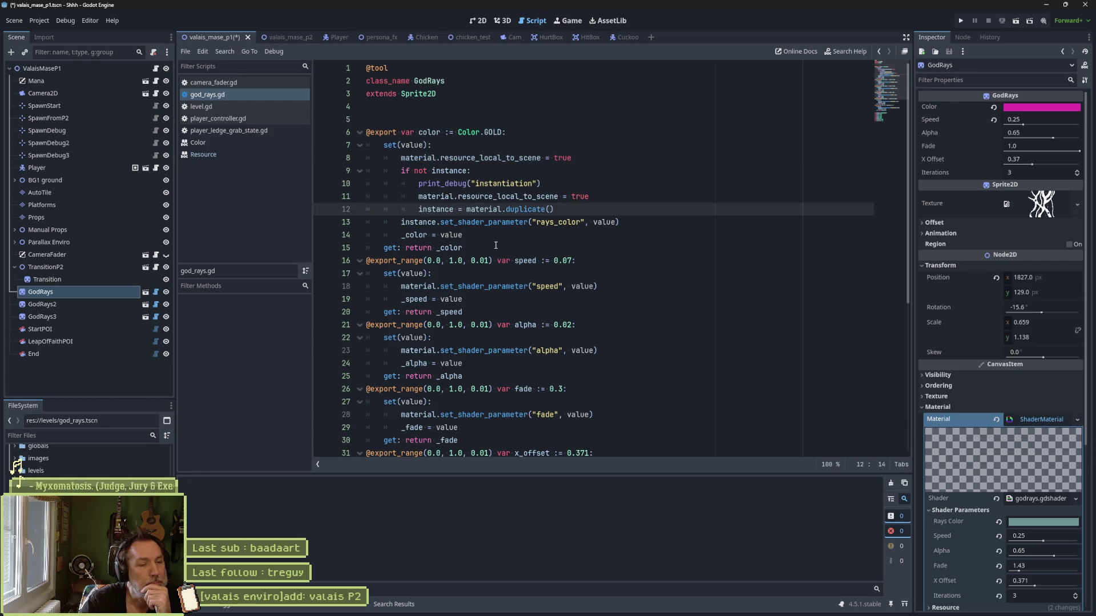
pyautogui.doubleClick(419, 158)
pyautogui.doubleClick(420, 222)
pyautogui.hotkey('ctrl', 'v')
pyautogui.hotkey('ctrl', 's')
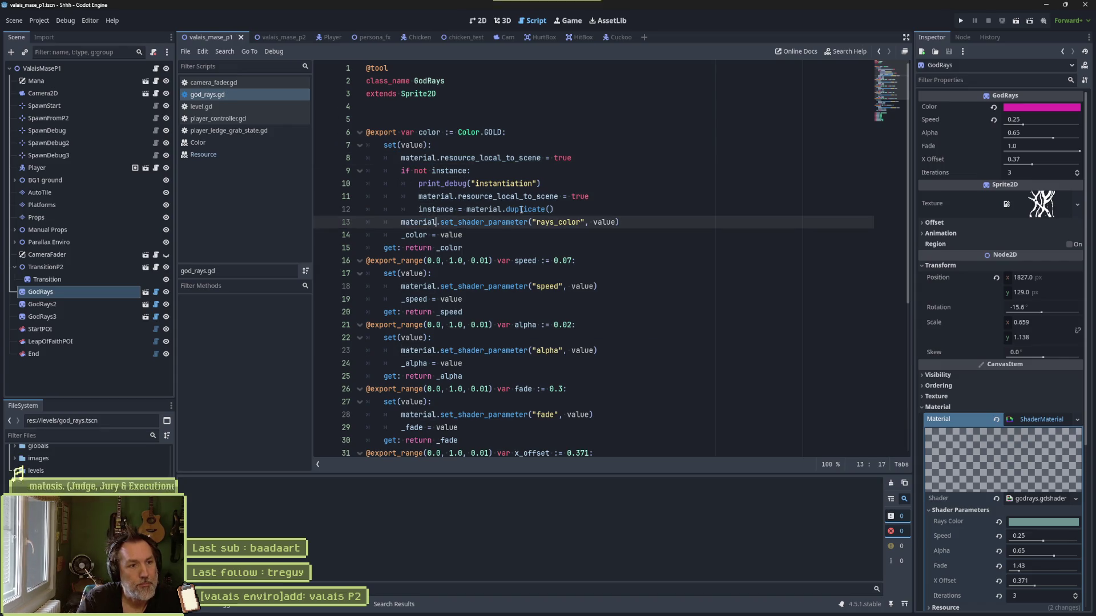
# Step: Reset the GodRays ray colour and change it to red ff0000
pyautogui.click(481, 21)
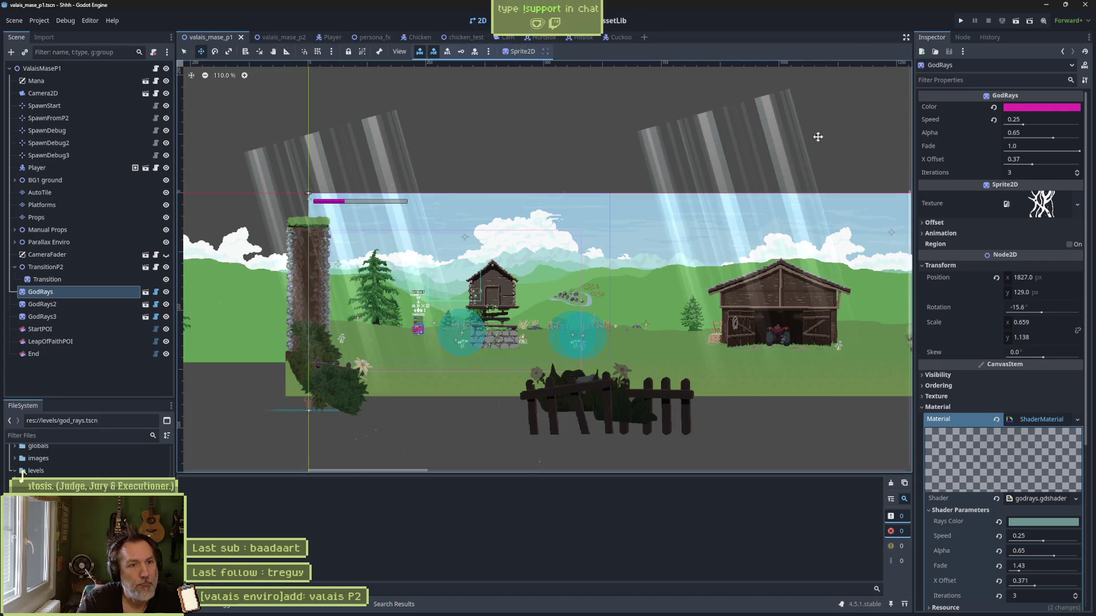
pyautogui.click(993, 106)
pyautogui.click(1034, 109)
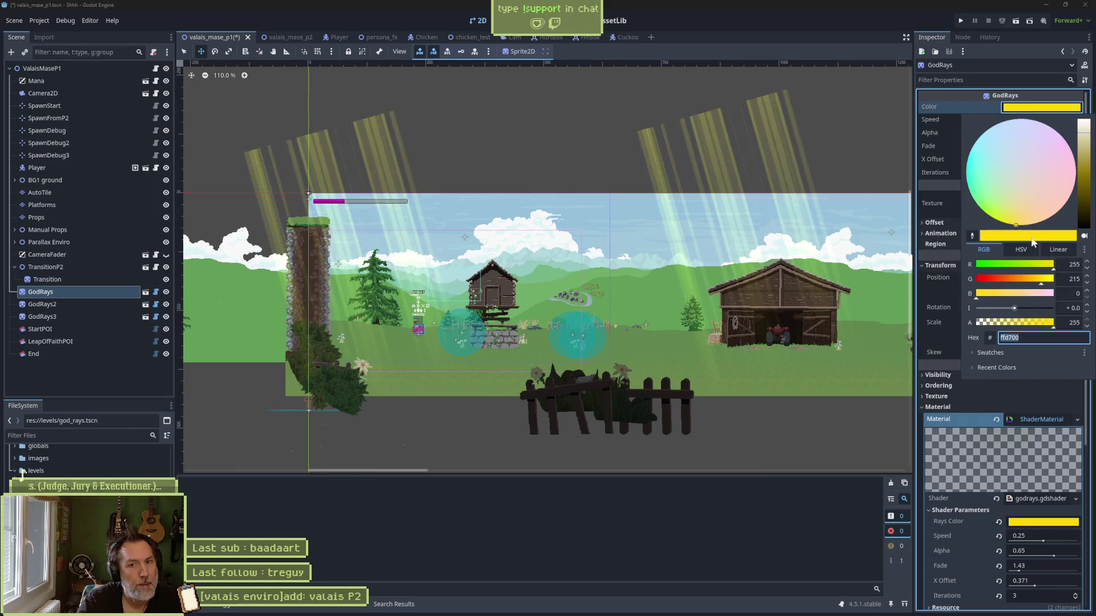
pyautogui.moveTo(1019, 279)
pyautogui.mouseDown()
pyautogui.moveTo(981, 279)
pyautogui.moveTo(1035, 282)
pyautogui.moveTo(961, 281)
pyautogui.mouseUp()
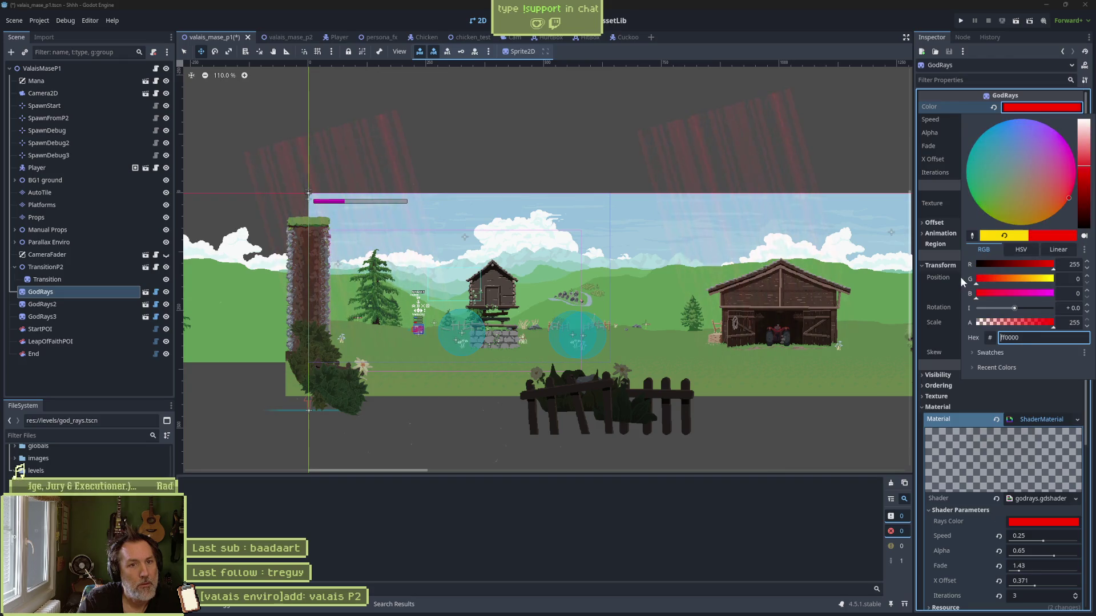
pyautogui.click(562, 38)
pyautogui.click(155, 292)
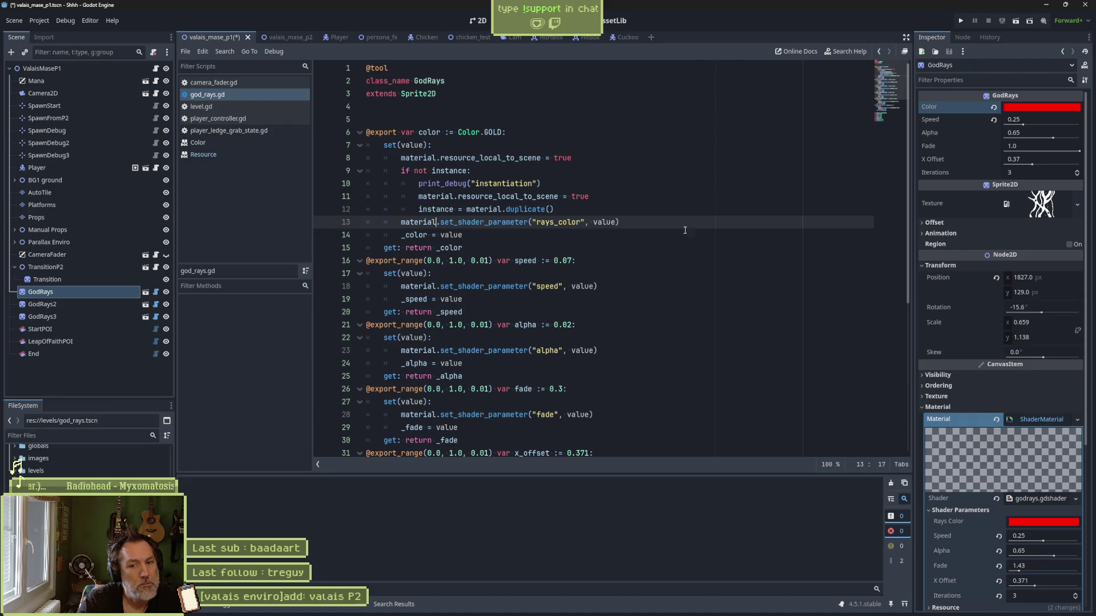
pyautogui.scroll(-2, 986, 475)
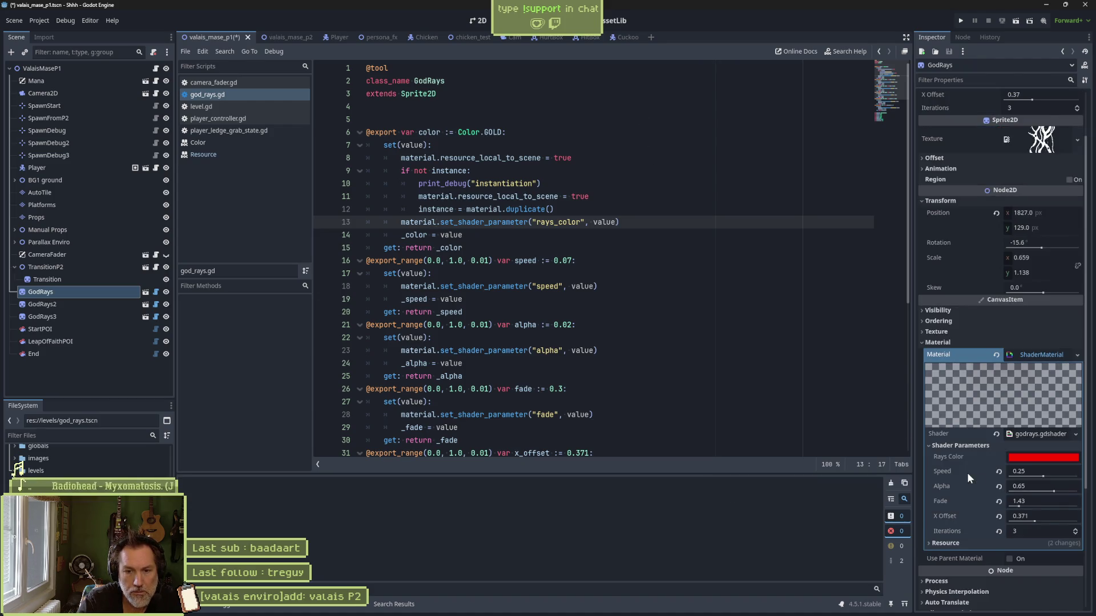
# Step: Delete the material.resource_local_to_scene line from the setter, save god_rays.gd, and open god_rays.tscn
pyautogui.click(950, 543)
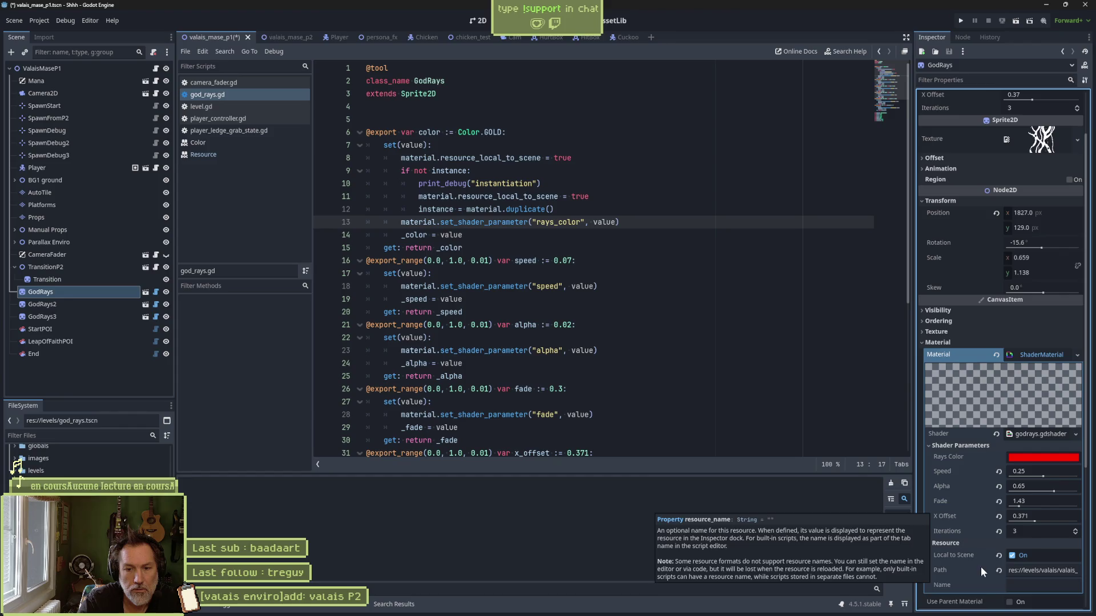
pyautogui.click(588, 162)
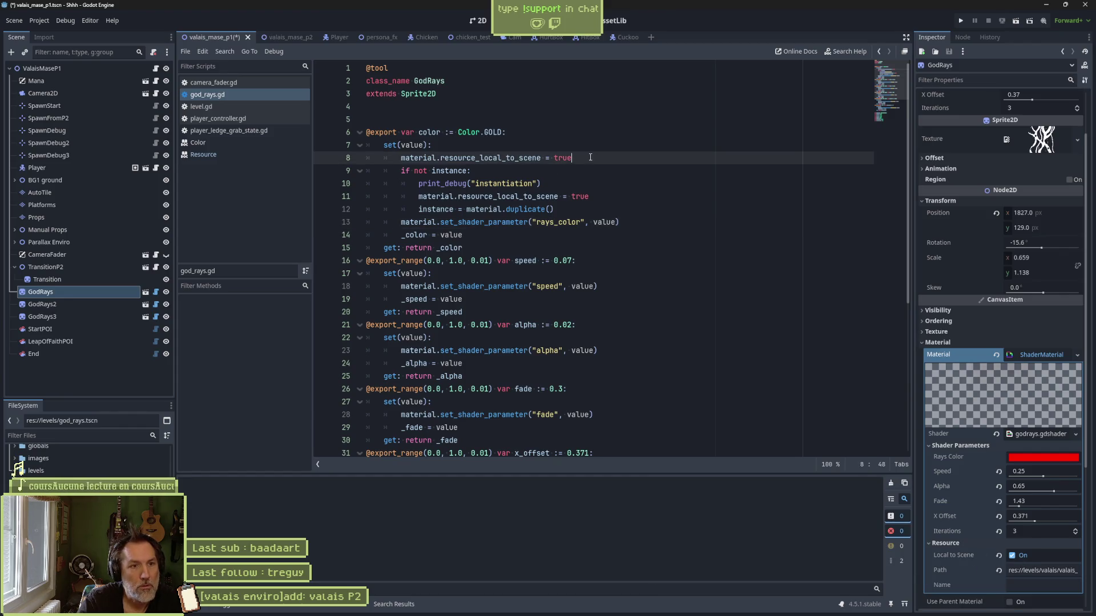
pyautogui.hotkey('ctrl', 'shift', 'k')
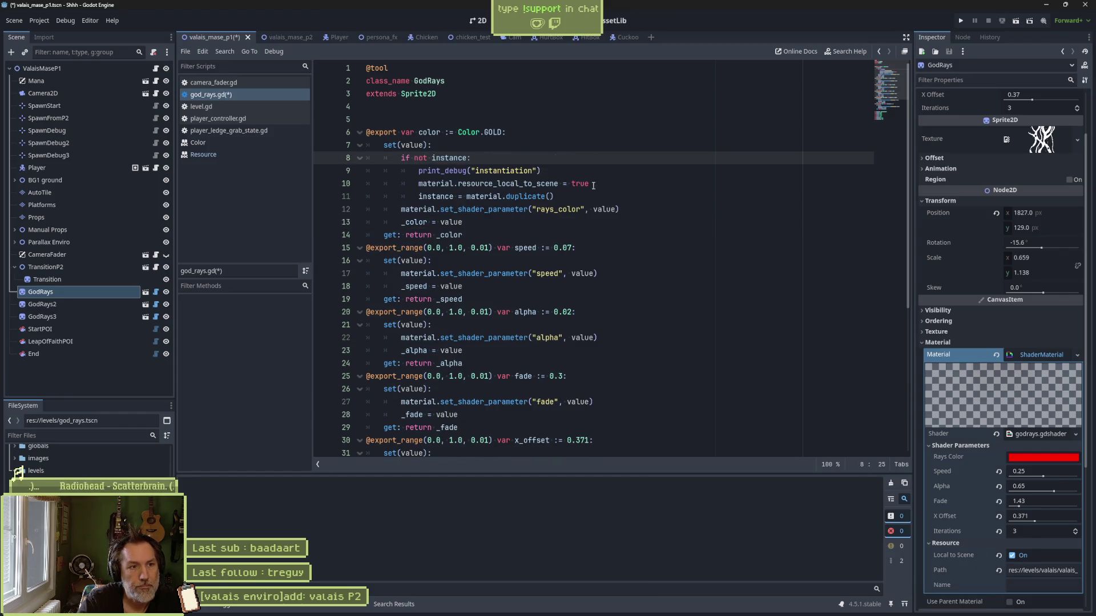
pyautogui.hotkey('ctrl', 's')
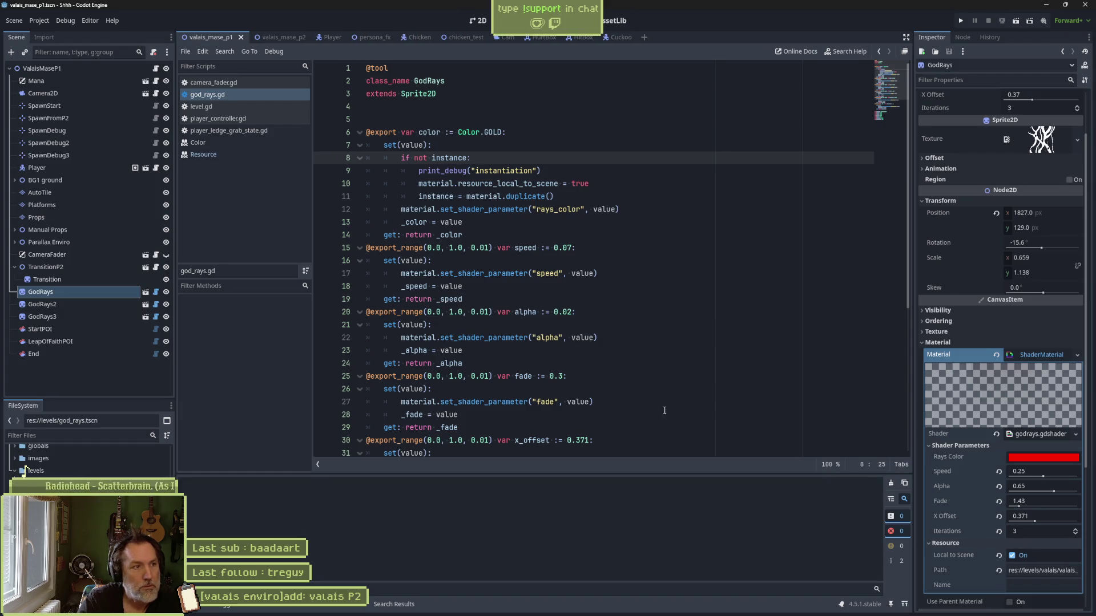
pyautogui.click(144, 298)
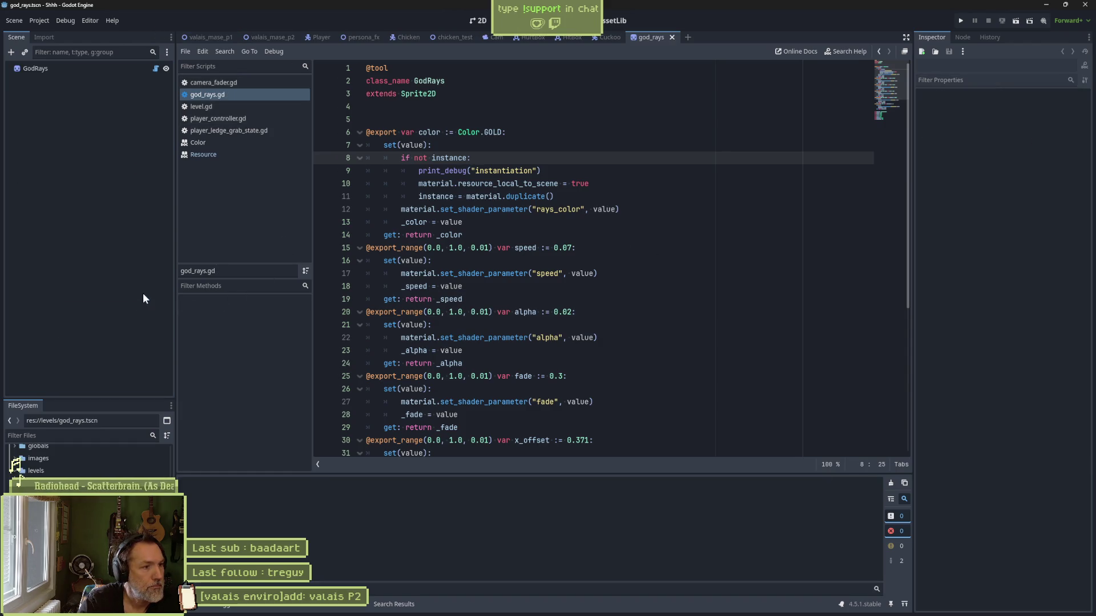
# Step: Insert 'instance_' into the rays_color line's set_shader_parameter call and save god_rays.gd
pyautogui.click(57, 69)
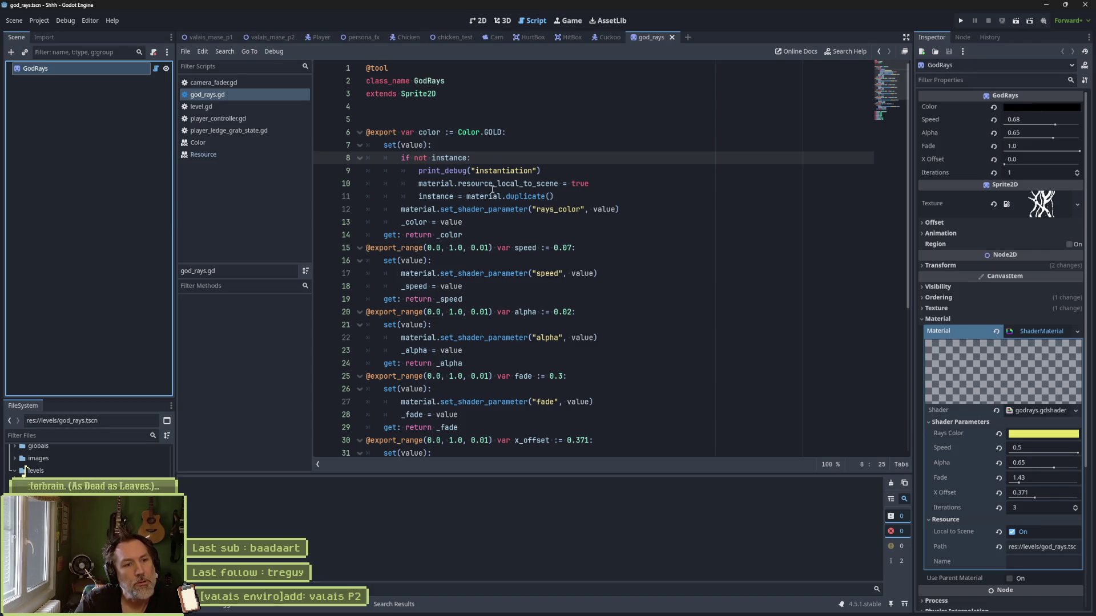
pyautogui.click(459, 209)
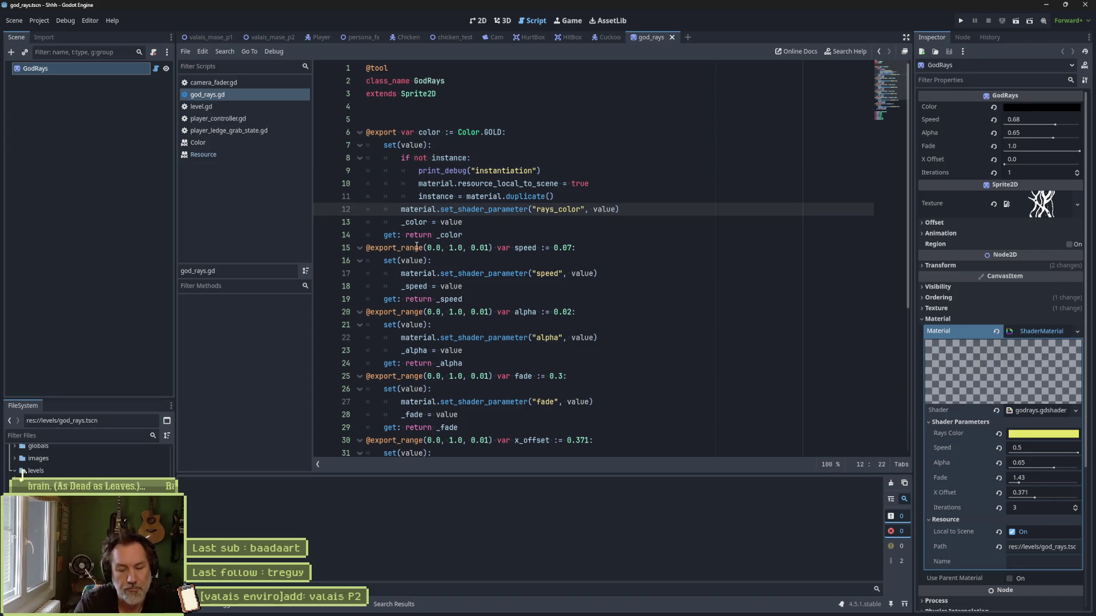
pyautogui.write('instance_')
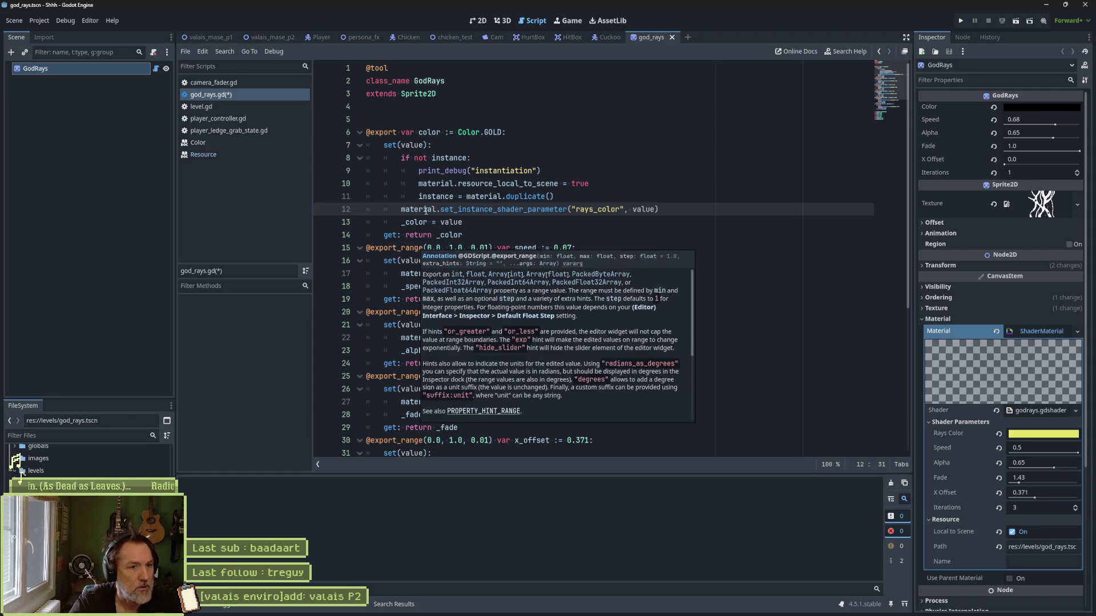
pyautogui.hotkey('ctrl', 's')
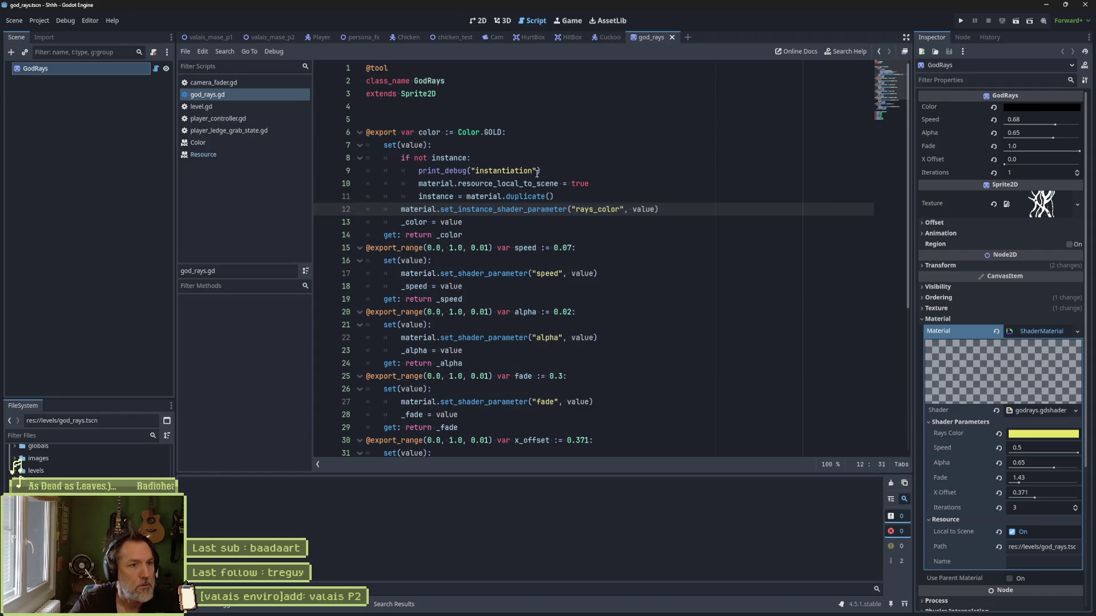
# Step: Delete the setter's if not instance block and view the god_rays scene in 2D
pyautogui.click(495, 160)
pyautogui.hotkey('ctrl', 'shift', 'k')
pyautogui.hotkey('ctrl', 'shift', 'k')
pyautogui.hotkey('ctrl', 'shift', 'k')
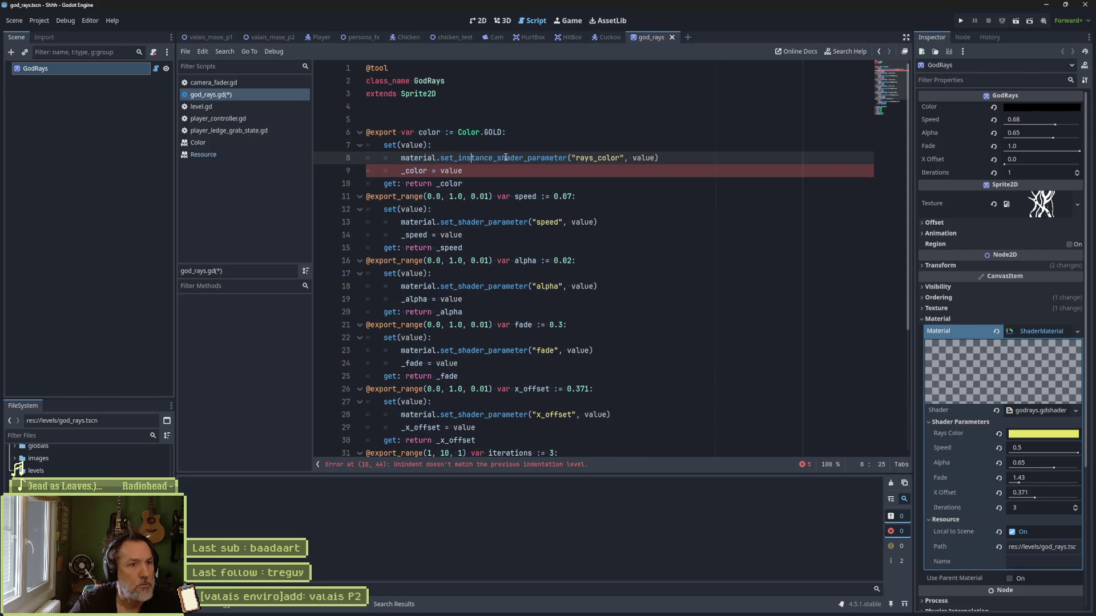
pyautogui.click(480, 20)
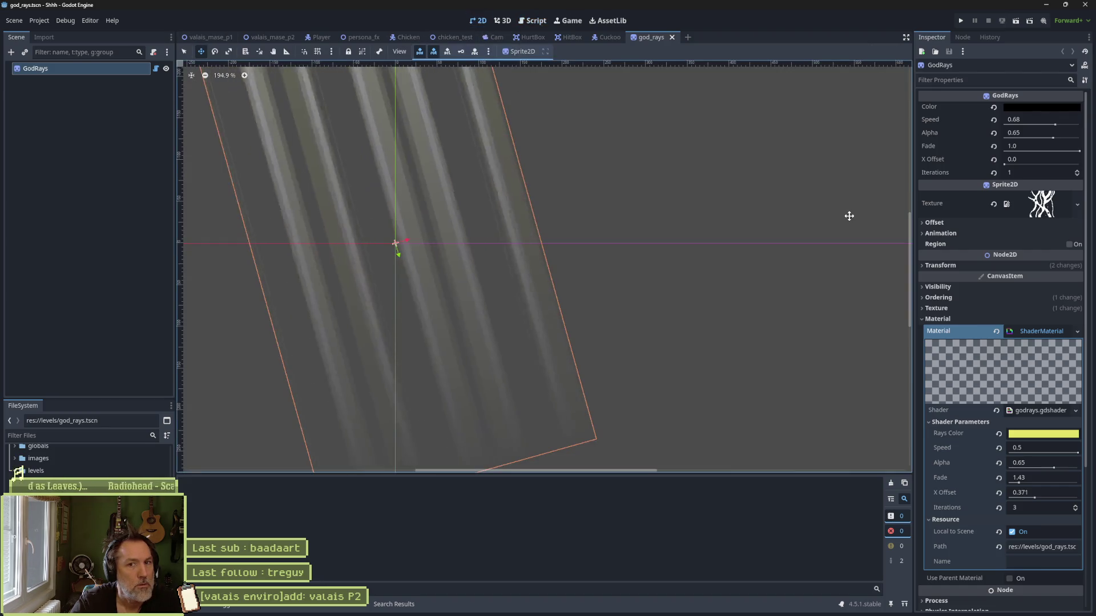
# Step: Check the rays in the valais_mase_p2 and valais_mase_p1 levels
pyautogui.click(269, 37)
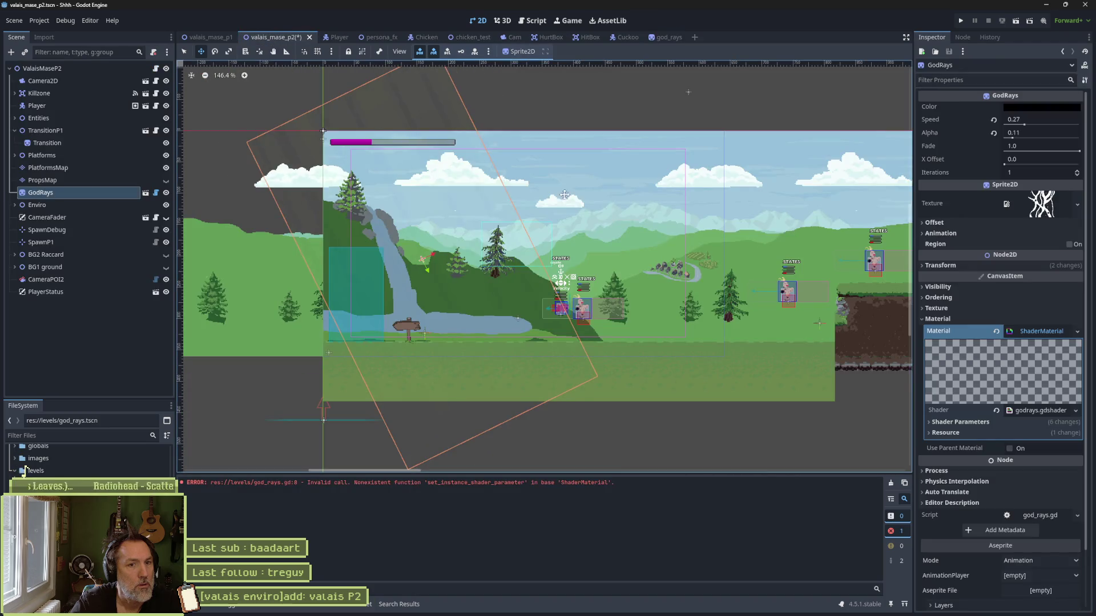
pyautogui.hscroll(10, 573, 242)
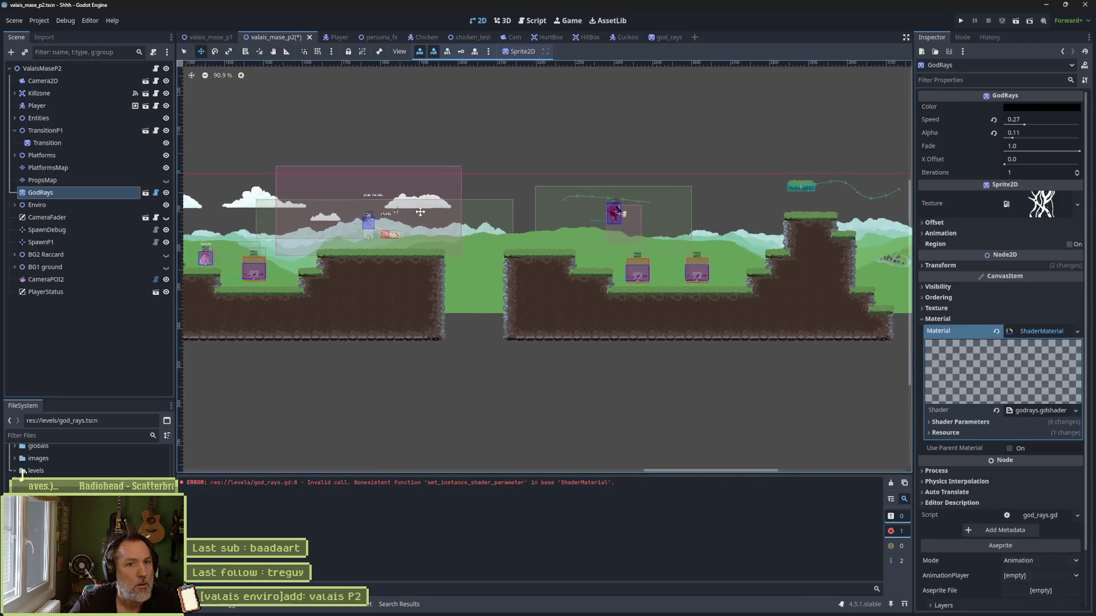
pyautogui.click(194, 39)
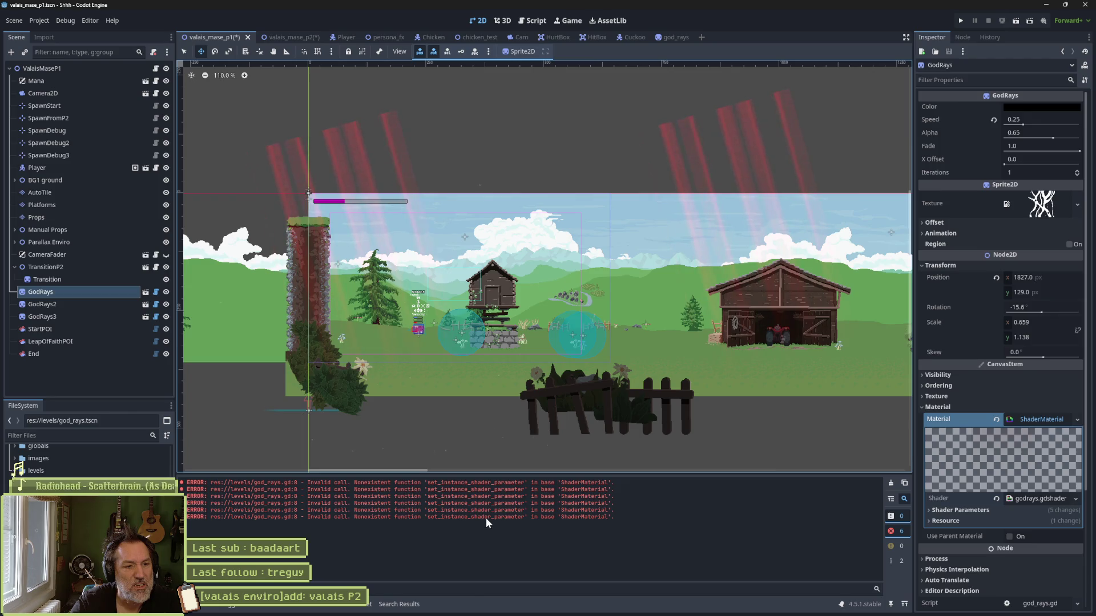
# Step: Delete 'instance_' from line 8's method name, then restore it and save god_rays.gd
pyautogui.click(532, 21)
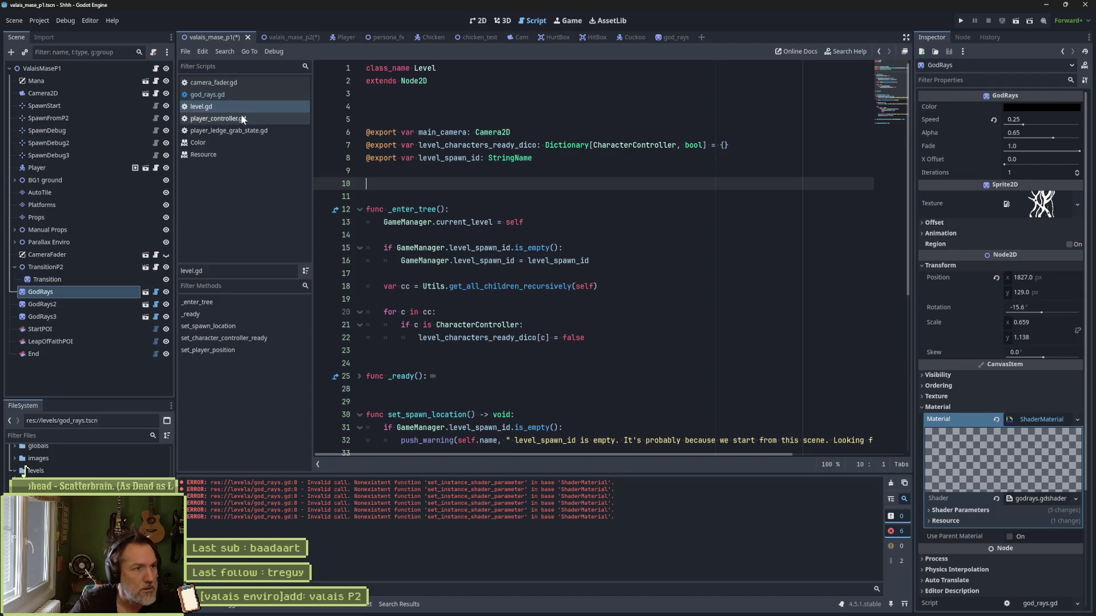
pyautogui.click(255, 95)
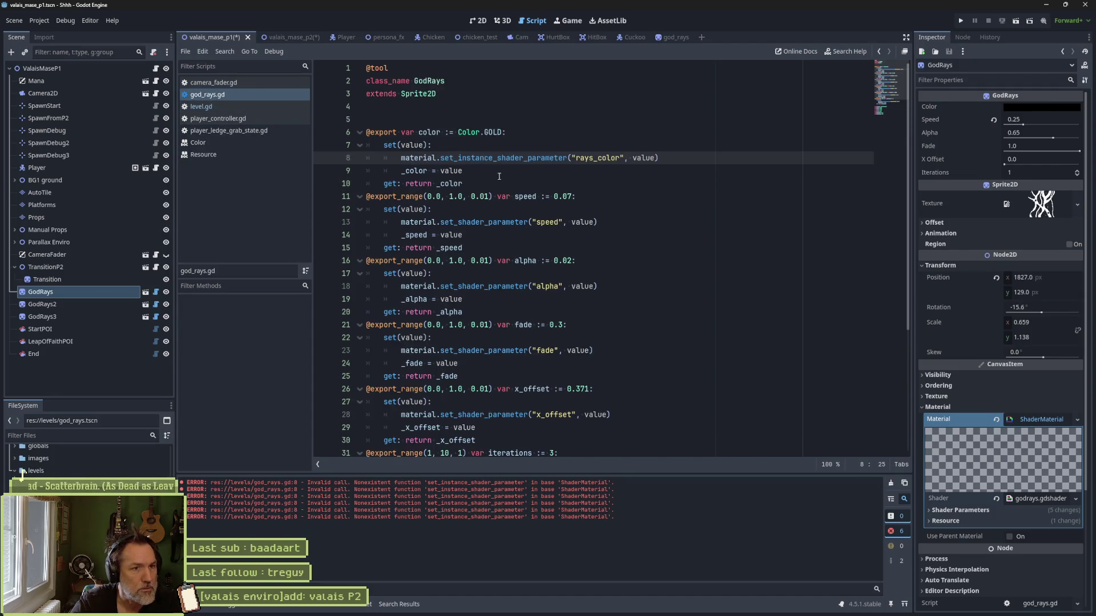
pyautogui.moveTo(460, 158); pyautogui.dragTo(500, 158)
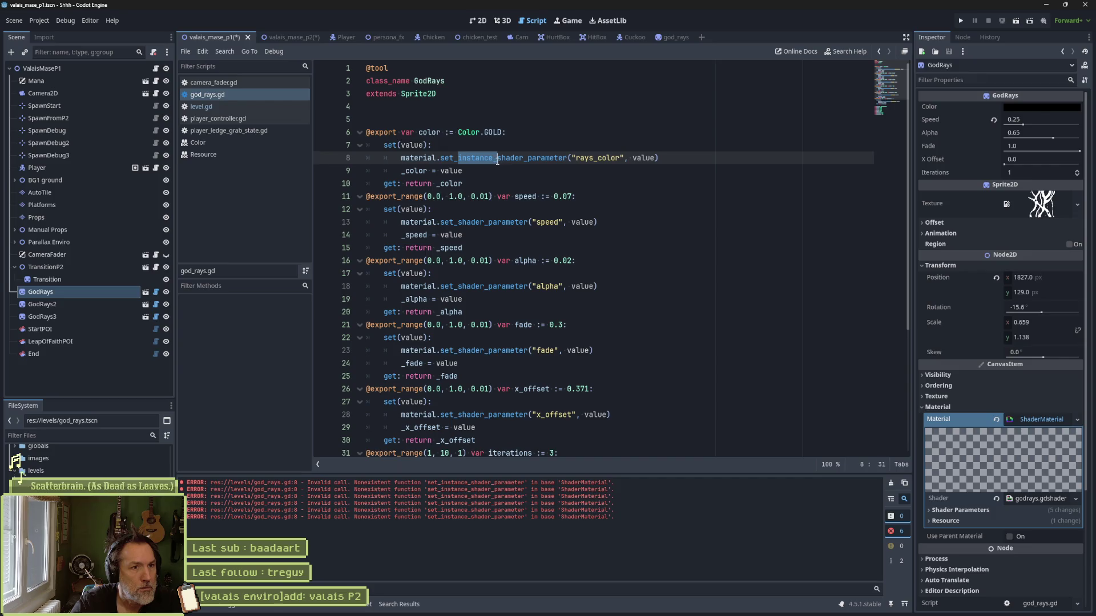
pyautogui.press('Delete')
pyautogui.click(490, 160)
pyautogui.hotkey('ctrl', 'z')
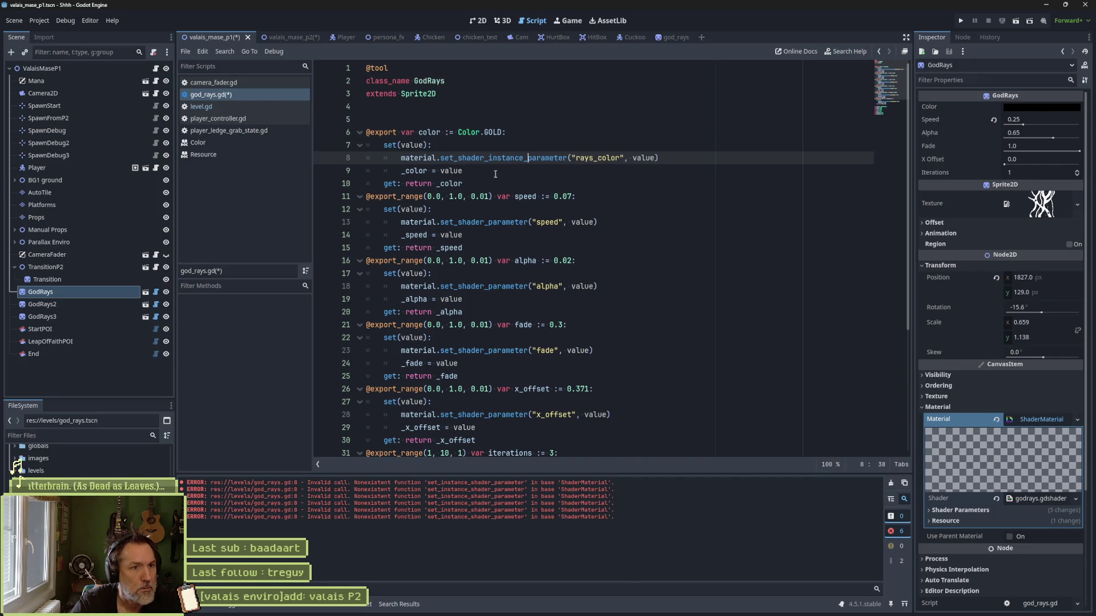
pyautogui.hotkey('ctrl', 's')
# Step: Clear the Output errors, save valais_mase_p2, and return to valais_mase_p1
pyautogui.click(891, 486)
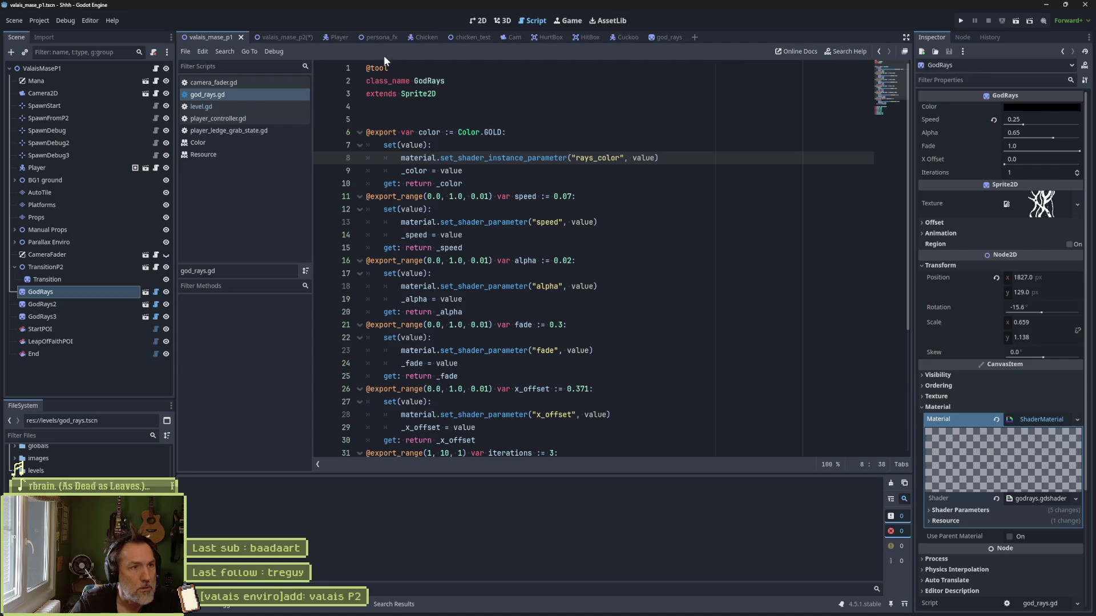
pyautogui.click(290, 37)
pyautogui.hotkey('ctrl', 's')
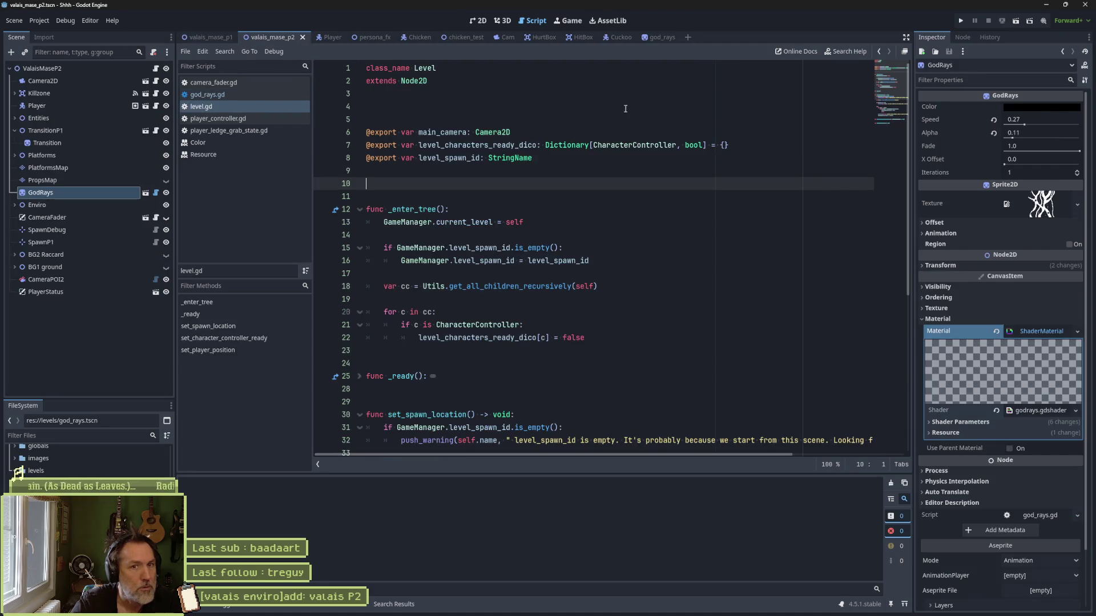
pyautogui.hotkey('ctrl', 'F1')
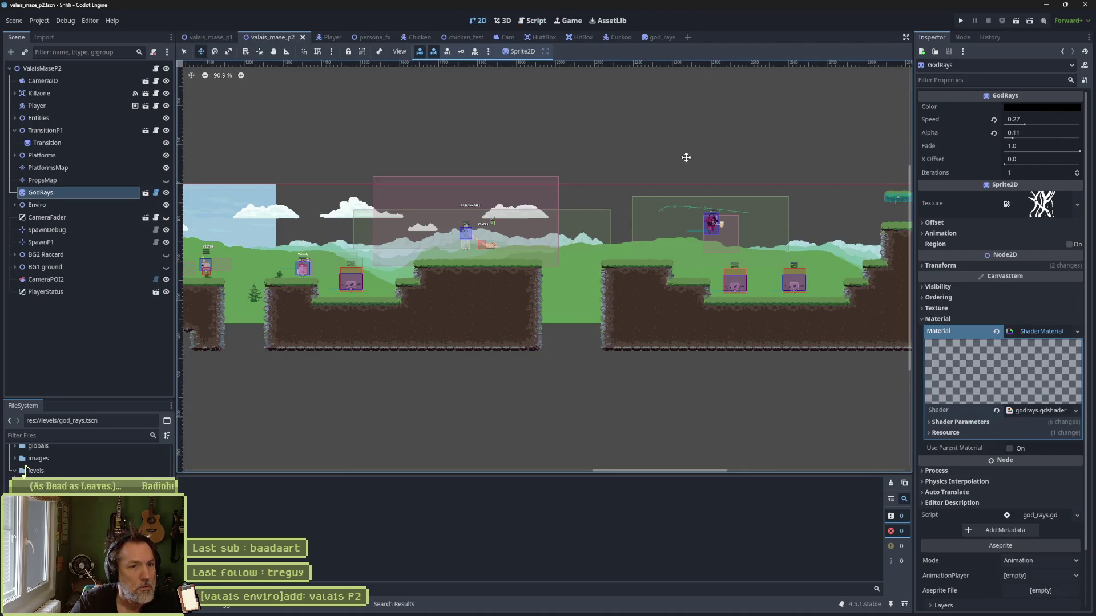
pyautogui.click(209, 38)
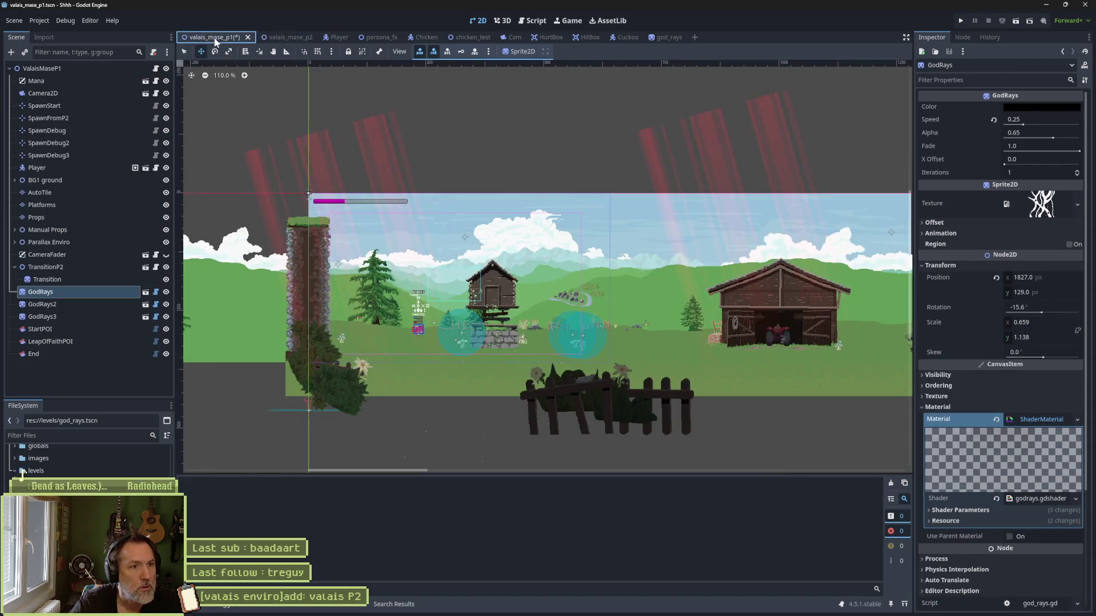